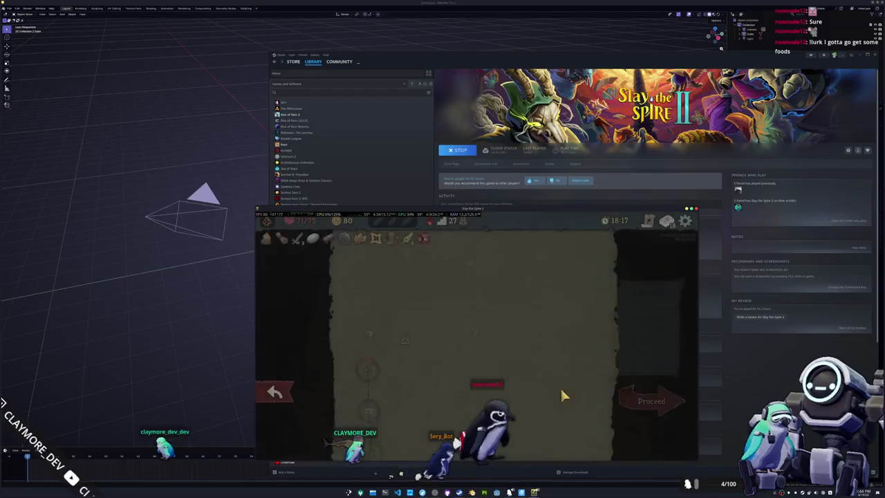
# Enter the Field of Man-Sized Holes event and choose 'Enter Your Hole' for a Perfect Fit enchant
pyautogui.click(370, 335)
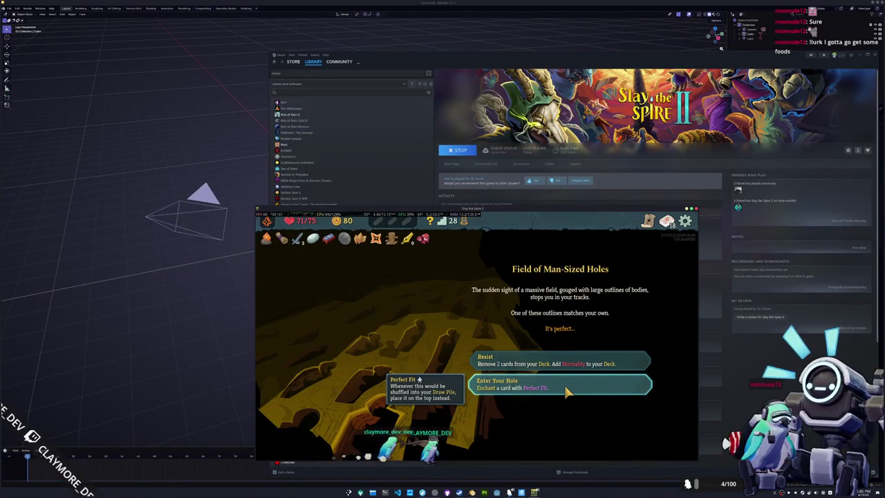
pyautogui.click(565, 391)
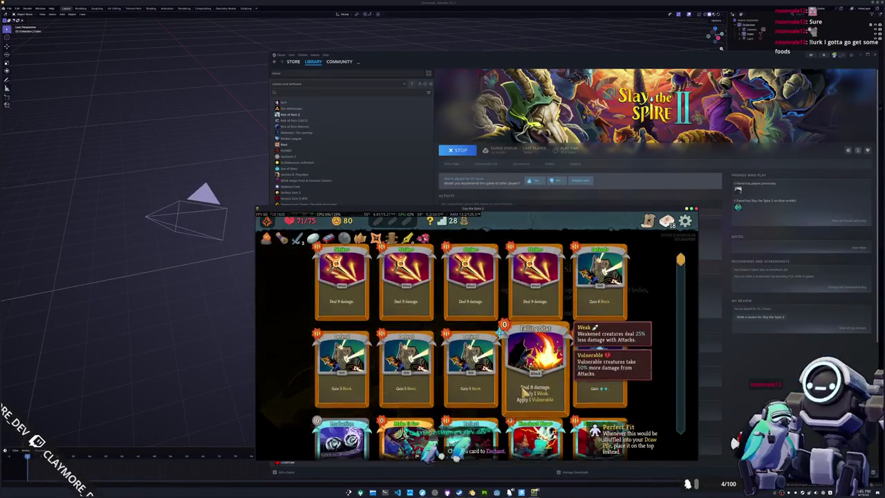
pyautogui.scroll(-3, 400, 407)
pyautogui.scroll(2, 403, 399)
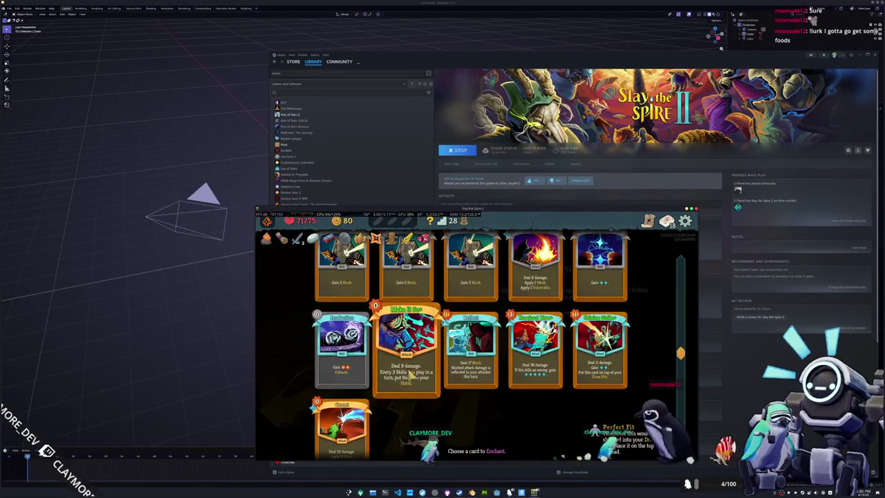
pyautogui.scroll(3, 413, 364)
pyautogui.scroll(-2, 408, 387)
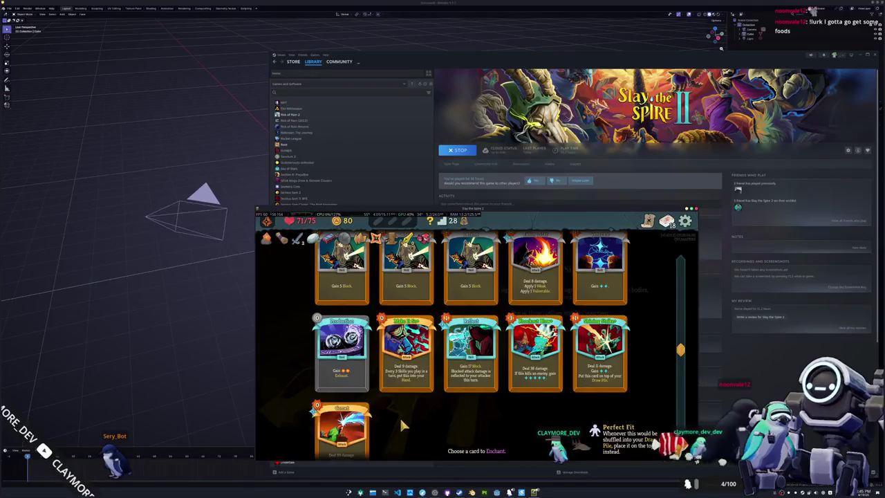
# Pick Make It So from the card grid, confirm the Perfect Fit enchantment, and leave the event
pyautogui.scroll(-1, 399, 416)
pyautogui.scroll(-1, 399, 416)
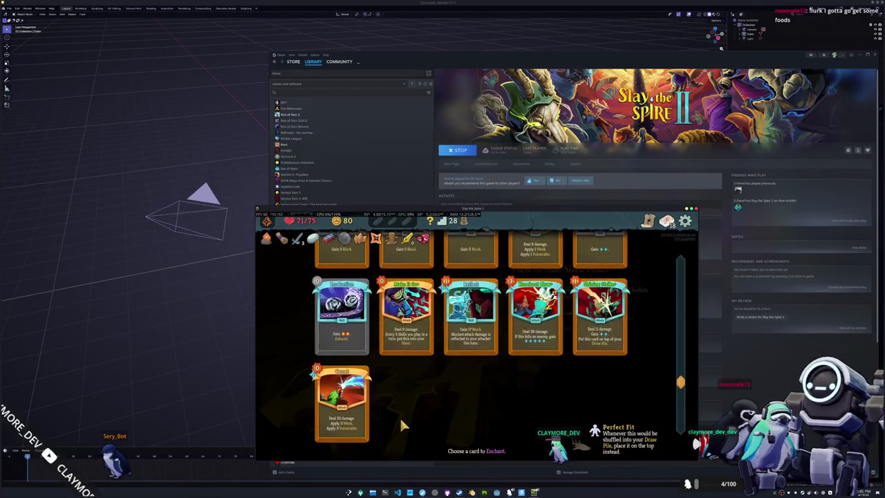
pyautogui.scroll(3, 400, 416)
pyautogui.scroll(2, 400, 416)
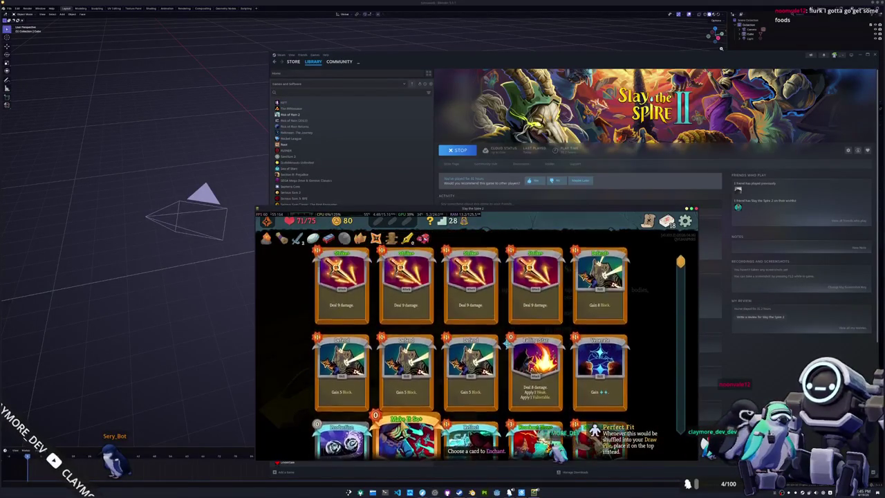
pyautogui.scroll(1, 401, 420)
pyautogui.scroll(-1, 403, 425)
pyautogui.scroll(-3, 400, 420)
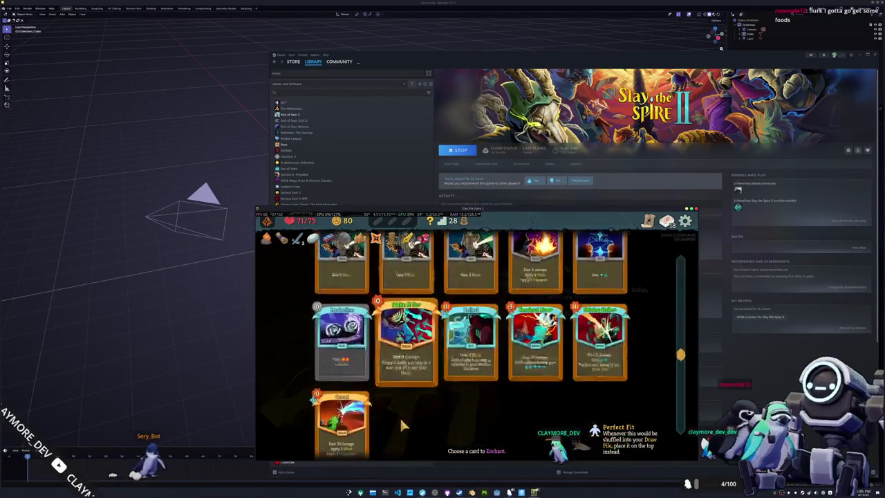
pyautogui.scroll(-1, 387, 423)
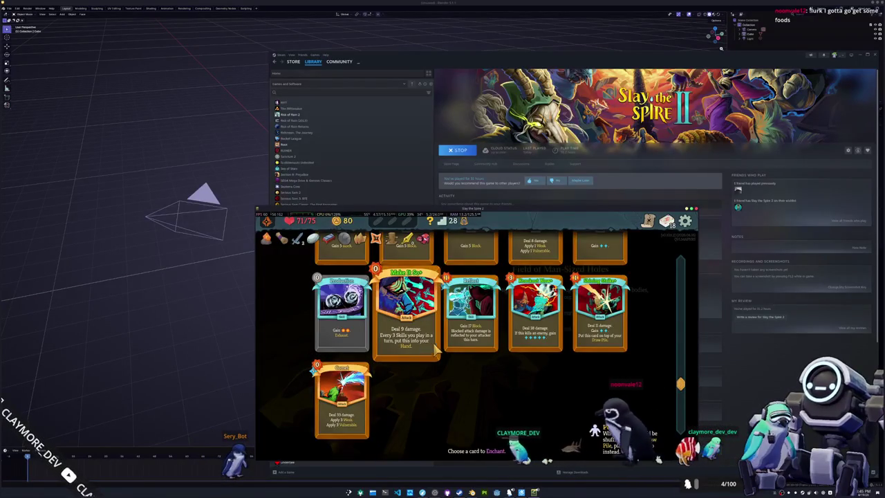
pyautogui.scroll(2, 477, 353)
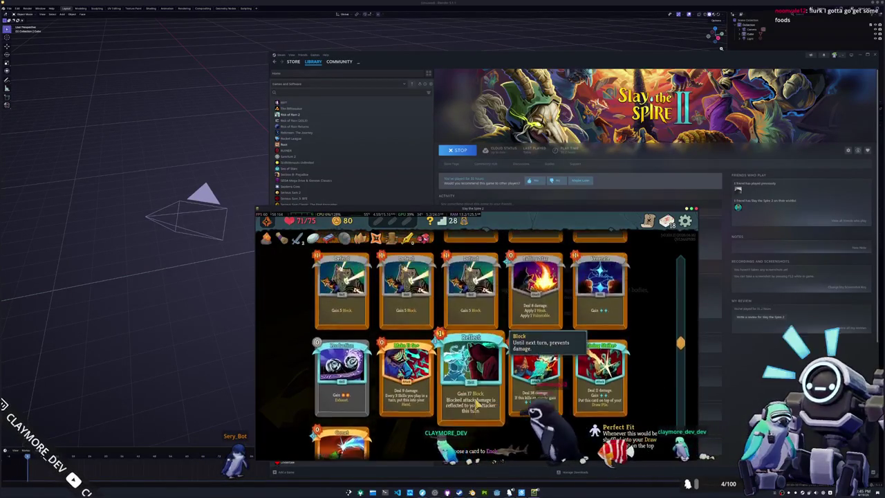
pyautogui.scroll(1, 476, 367)
pyautogui.scroll(1, 478, 383)
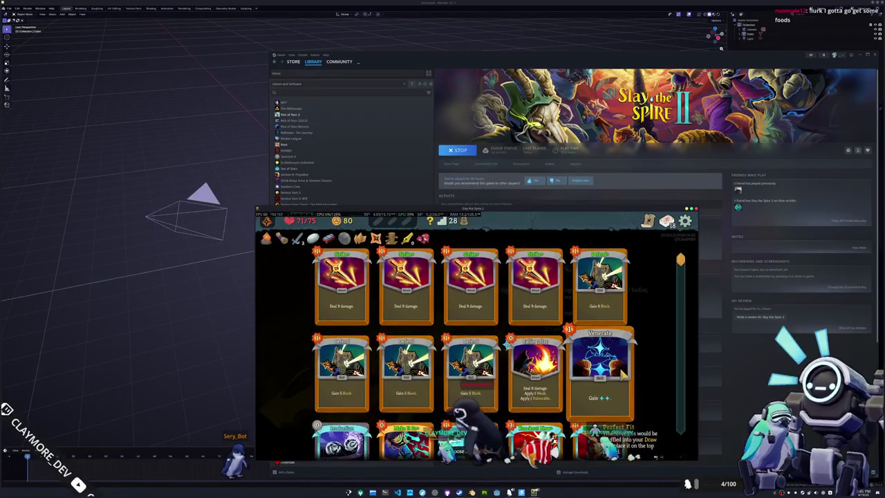
pyautogui.scroll(-1, 379, 354)
pyautogui.scroll(-1, 379, 353)
pyautogui.click(406, 394)
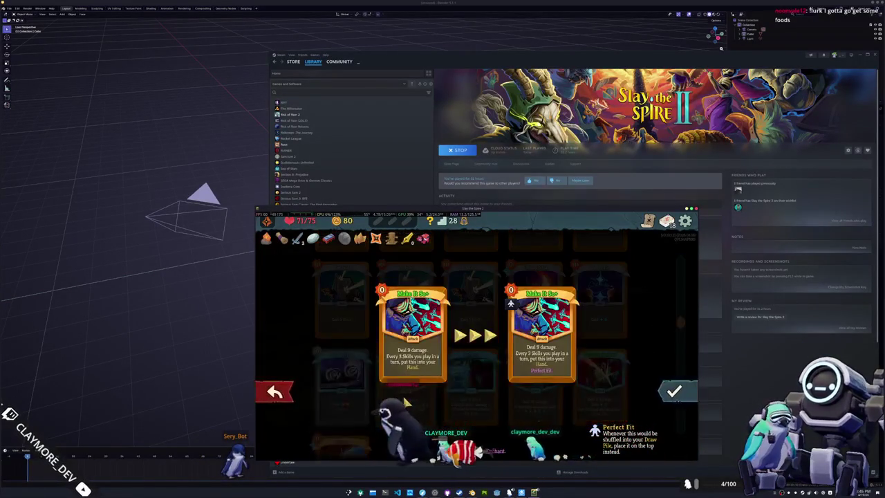
pyautogui.click(676, 392)
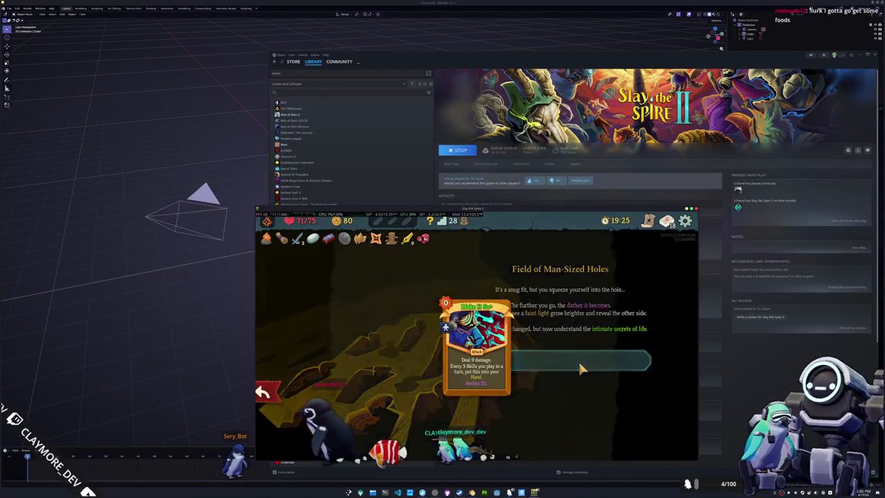
pyautogui.click(578, 360)
# Enter the Entomancer fight and play Falling Star, Shining Strike and Defend on turn one
pyautogui.click(365, 335)
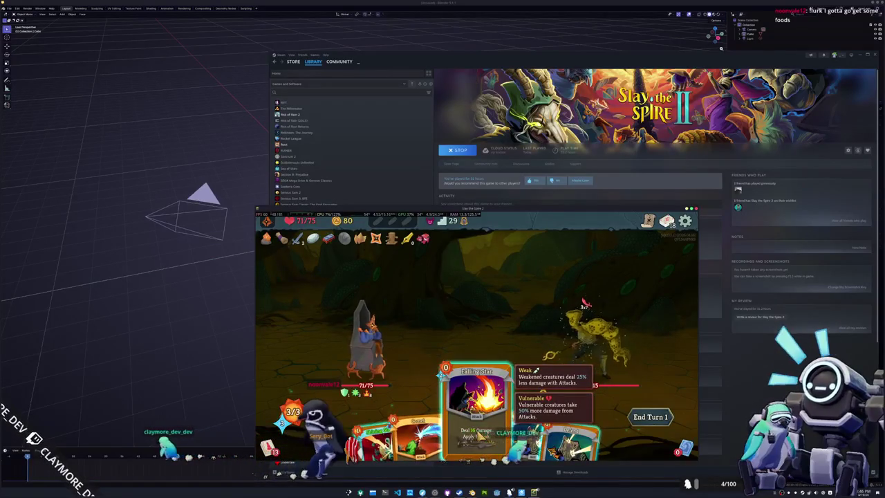
pyautogui.moveTo(476, 407); pyautogui.dragTo(596, 364)
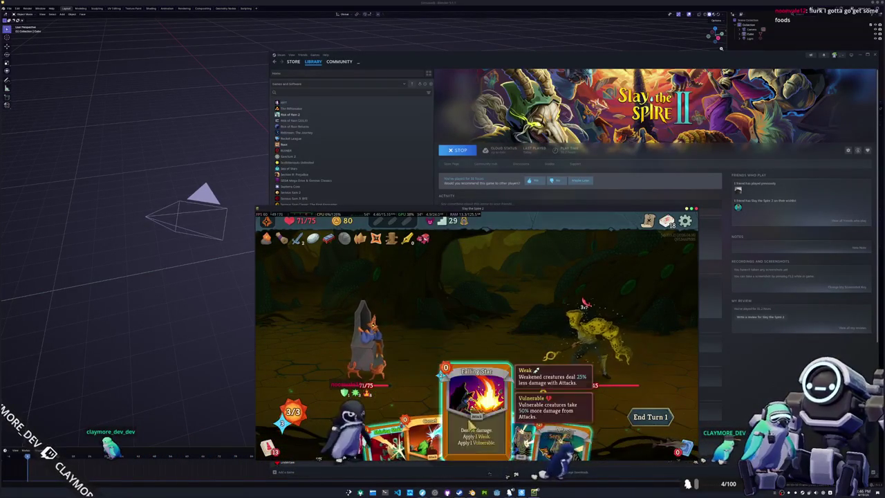
pyautogui.moveTo(474, 415); pyautogui.dragTo(584, 330)
pyautogui.moveTo(421, 426); pyautogui.dragTo(587, 328)
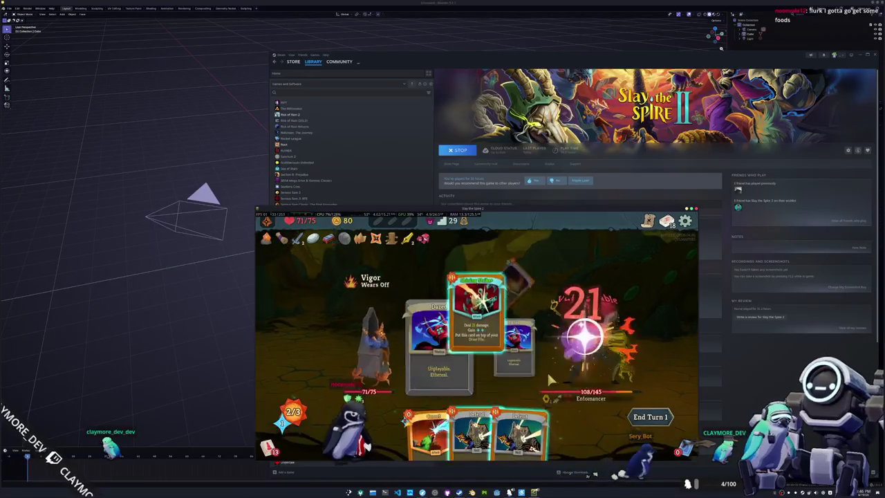
pyautogui.moveTo(501, 425); pyautogui.dragTo(463, 331)
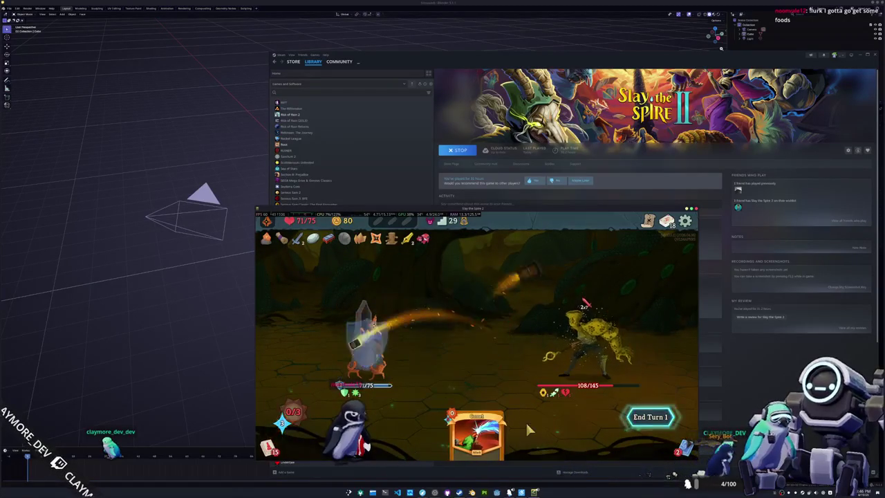
pyautogui.click(650, 421)
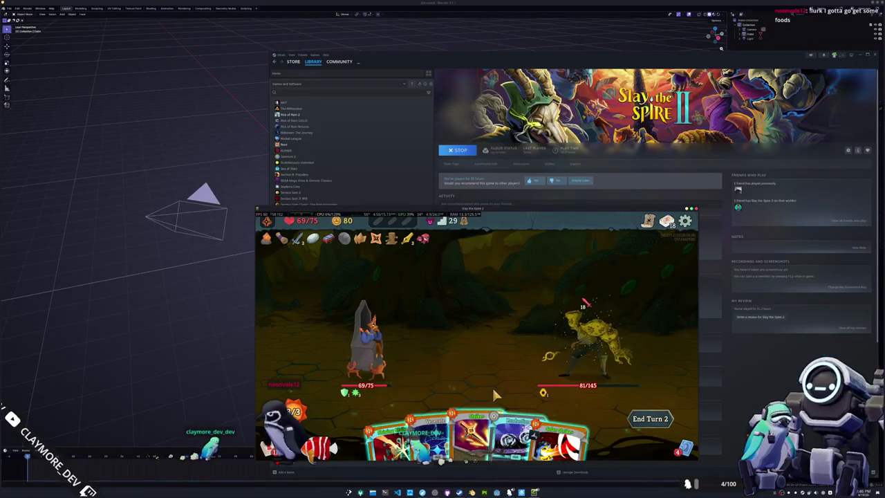
# Hit the Entomancer with Shining Strike+, a second Shining Strike and a Strike, then end the turn
pyautogui.press('Right')
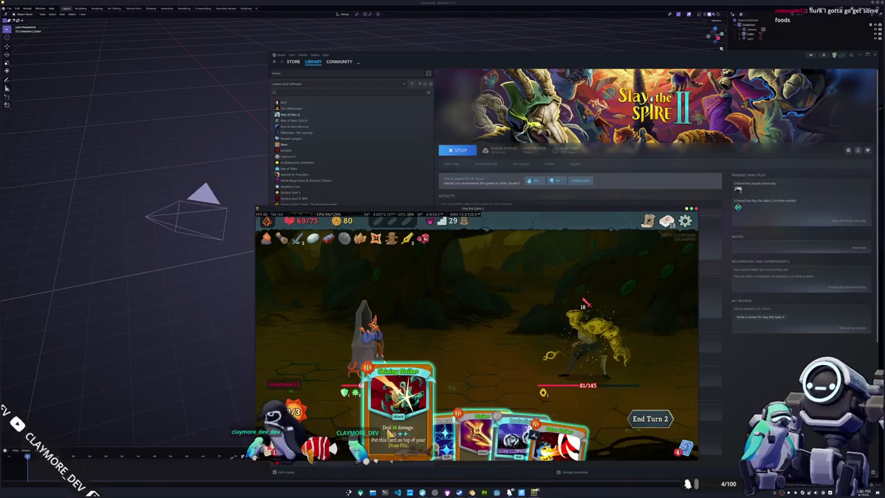
pyautogui.press('Right')
pyautogui.press('Right')
pyautogui.press('Left')
pyautogui.press('Left')
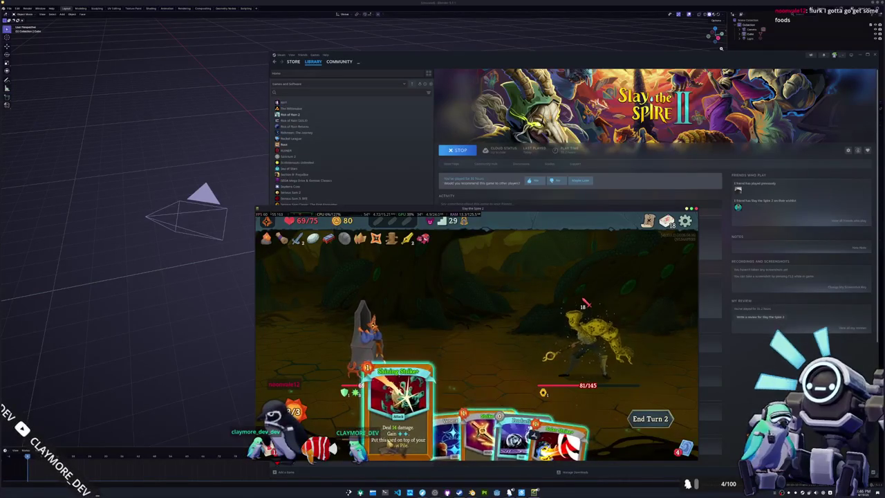
pyautogui.press('Return')
pyautogui.press('Return')
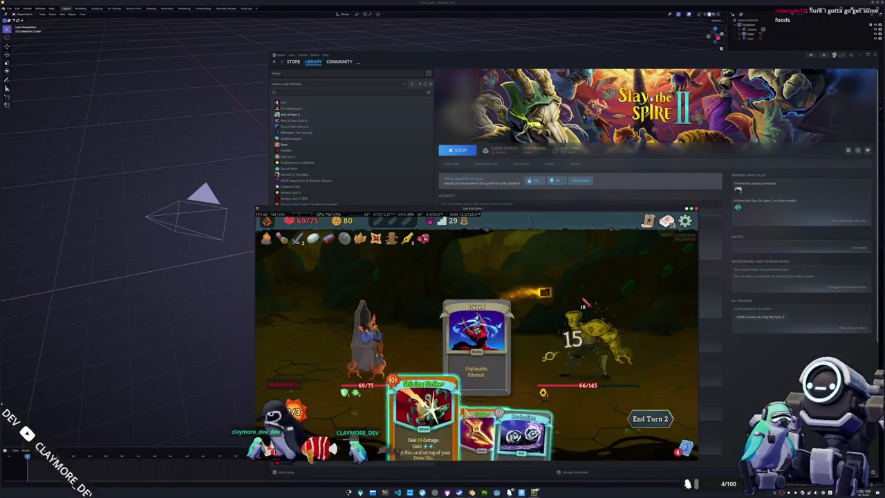
pyautogui.moveTo(408, 428); pyautogui.dragTo(594, 332)
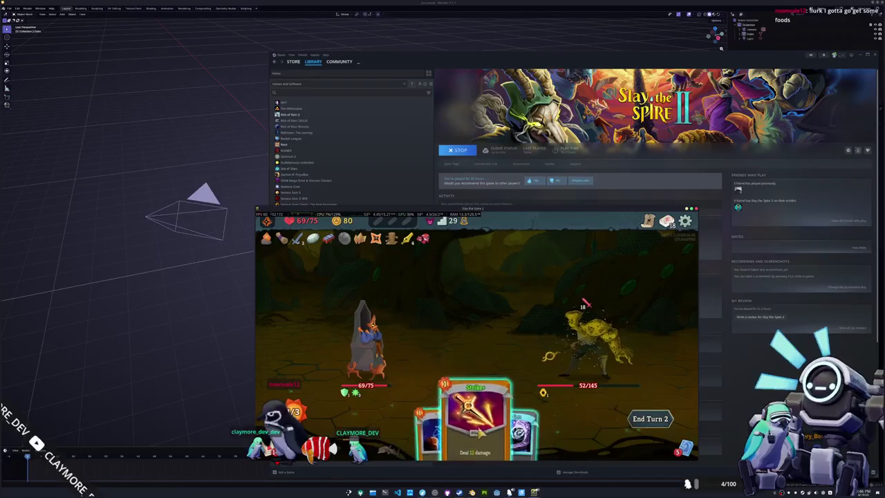
pyautogui.moveTo(483, 425); pyautogui.dragTo(582, 366)
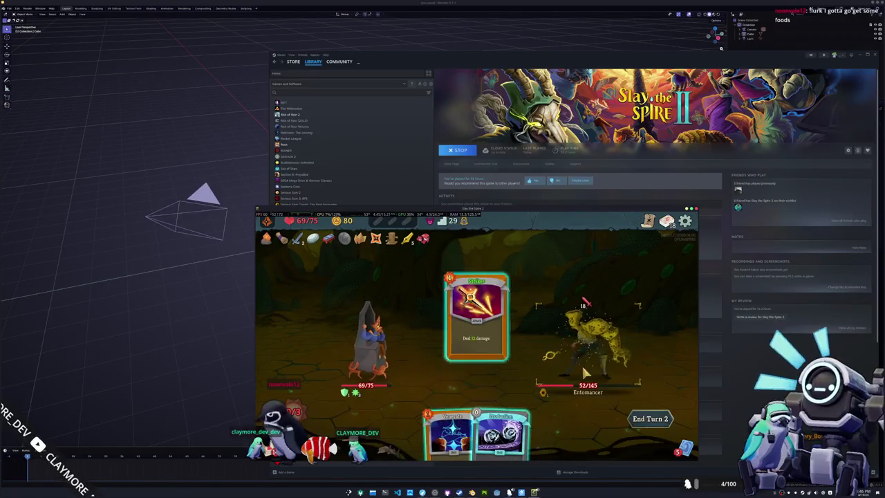
pyautogui.click(648, 419)
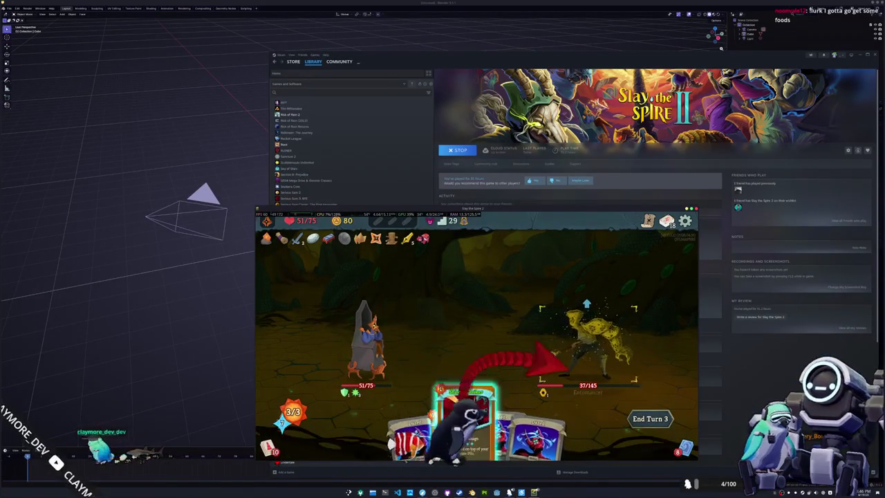
# Finish the Entomancer using Shining Strike+, Reflect and a final attack, then collect the rewards
pyautogui.moveTo(432, 414); pyautogui.dragTo(588, 342)
pyautogui.click(648, 421)
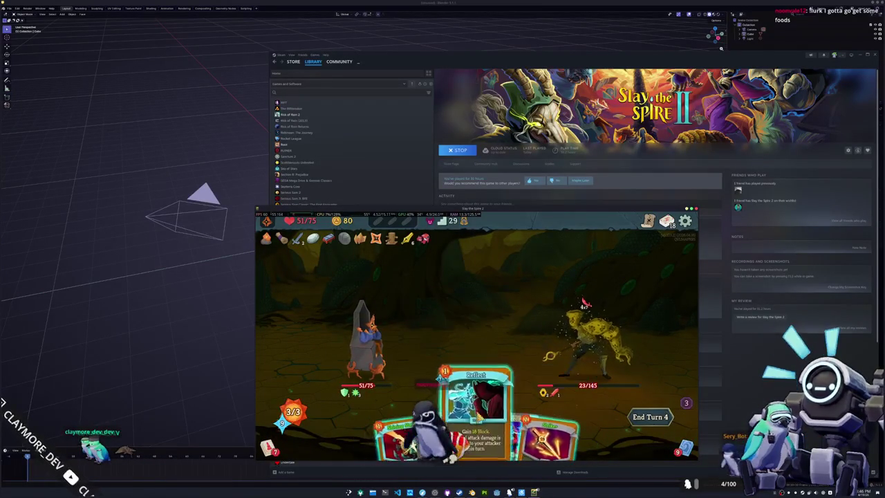
pyautogui.moveTo(476, 432); pyautogui.dragTo(479, 341)
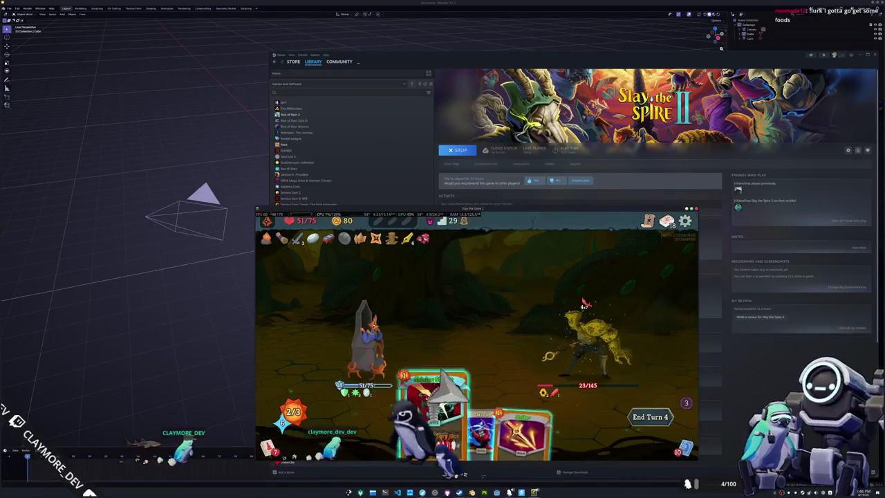
pyautogui.moveTo(442, 401); pyautogui.dragTo(563, 359)
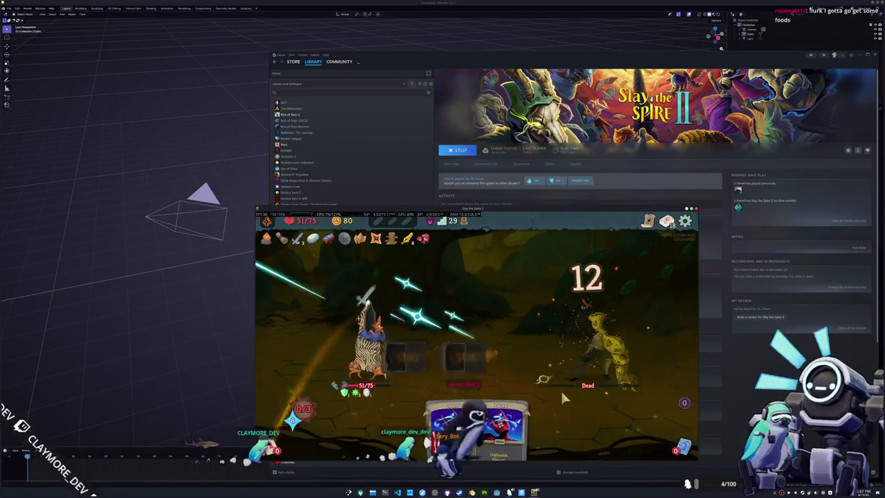
pyautogui.click(474, 309)
pyautogui.click(474, 309)
pyautogui.click(474, 310)
pyautogui.click(474, 308)
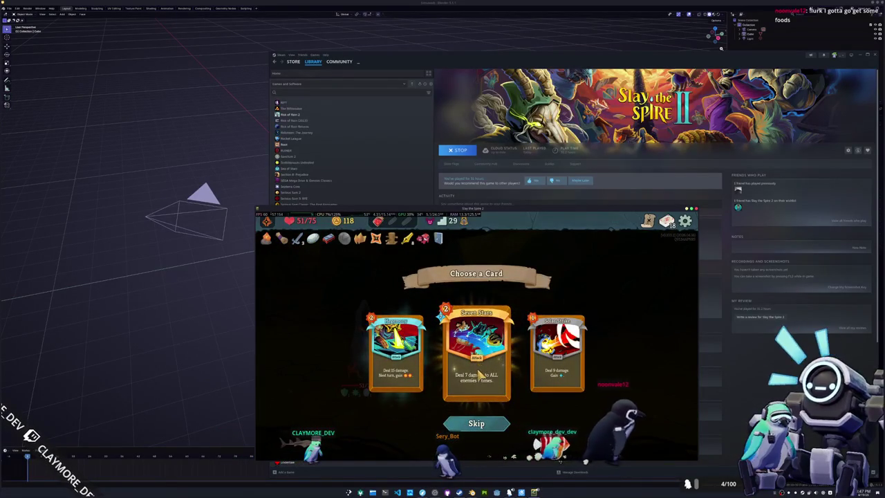
# Take Seven Stars, go to the ? node, and buy Strike Dummy and Orichalcum from the merchant
pyautogui.click(480, 372)
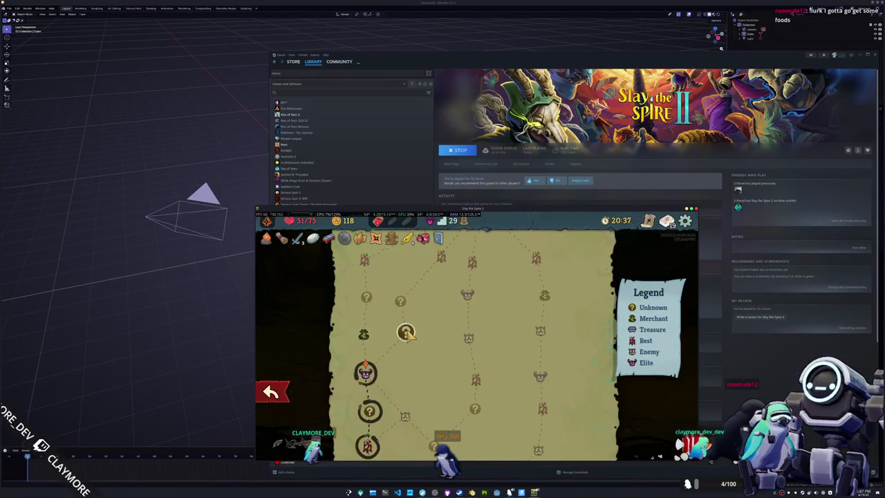
pyautogui.scroll(2, 404, 339)
pyautogui.click(407, 369)
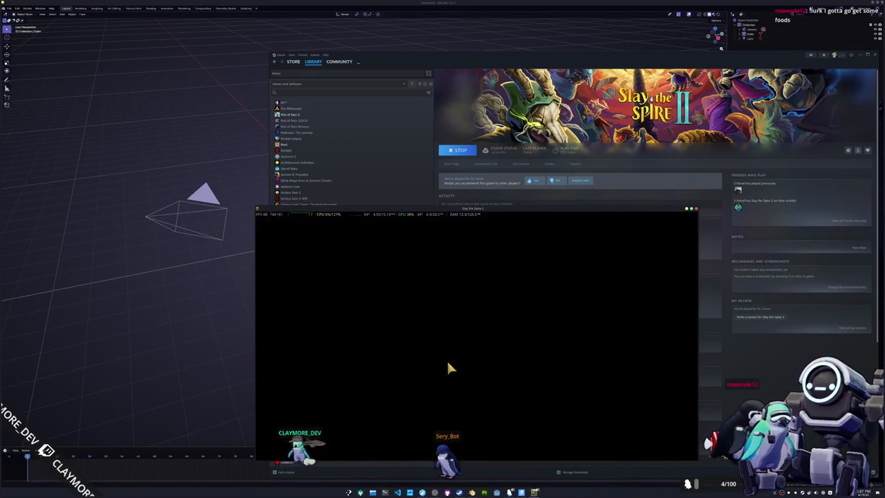
pyautogui.click(551, 366)
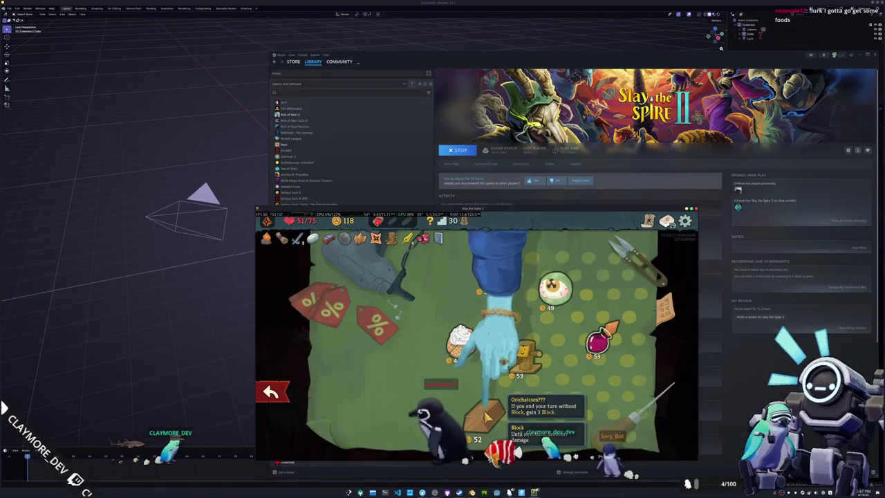
pyautogui.moveTo(527, 351)
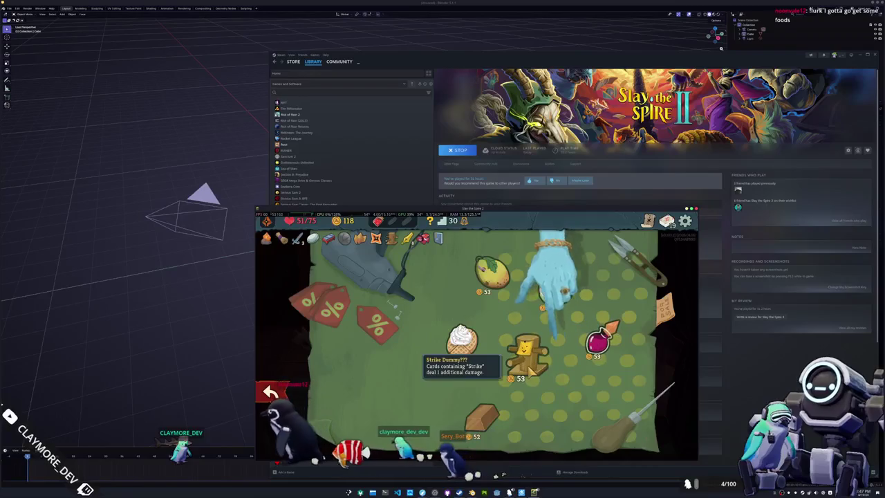
pyautogui.click(527, 365)
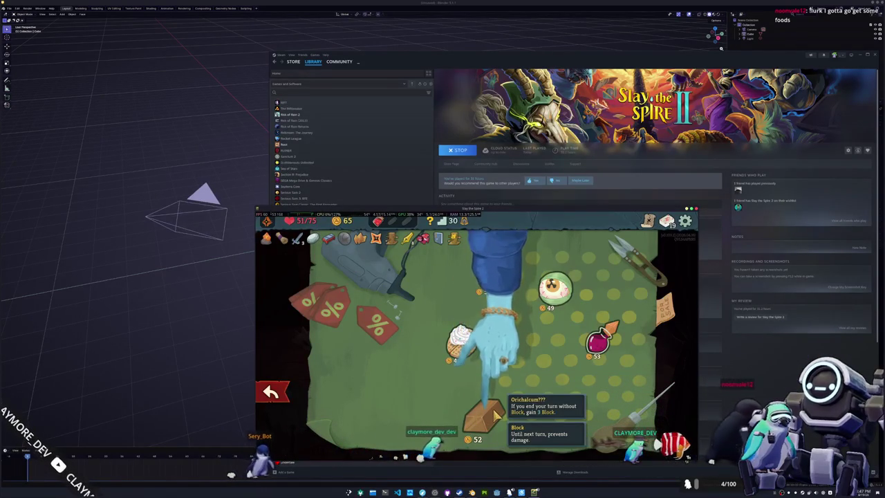
pyautogui.moveTo(484, 416)
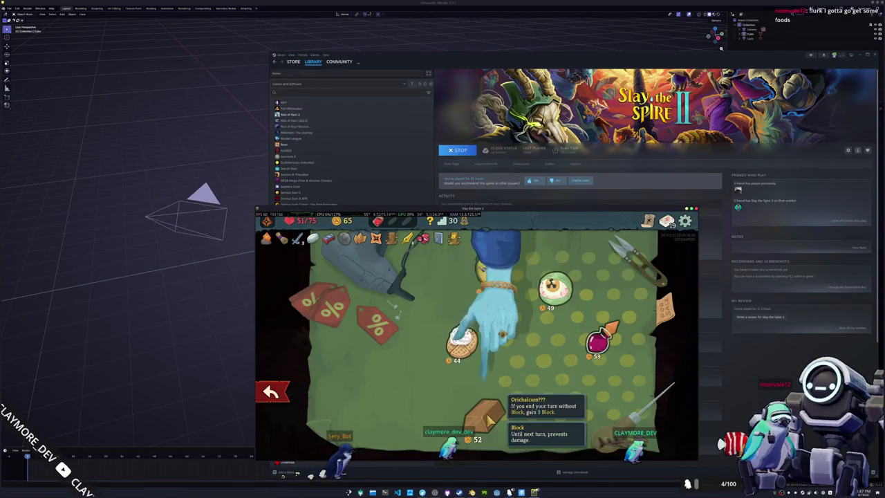
pyautogui.click(490, 417)
pyautogui.click(271, 391)
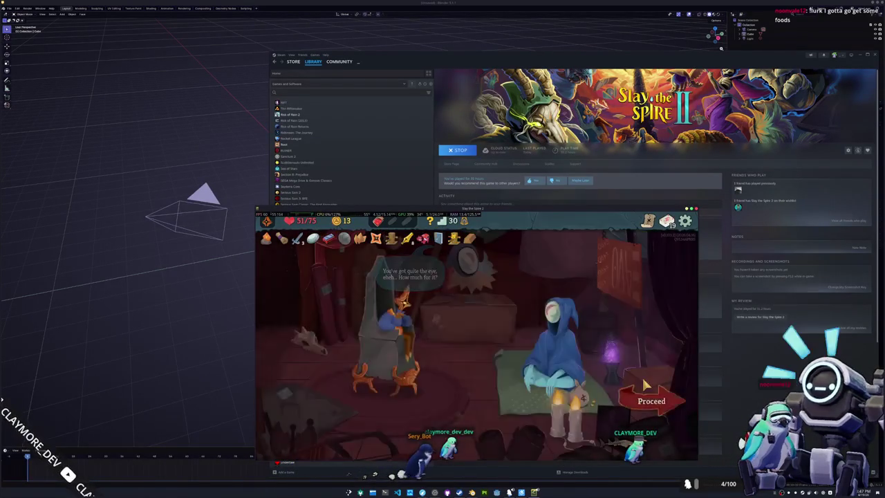
# Travel to the next ? room and leave its shop without buying anything
pyautogui.click(652, 401)
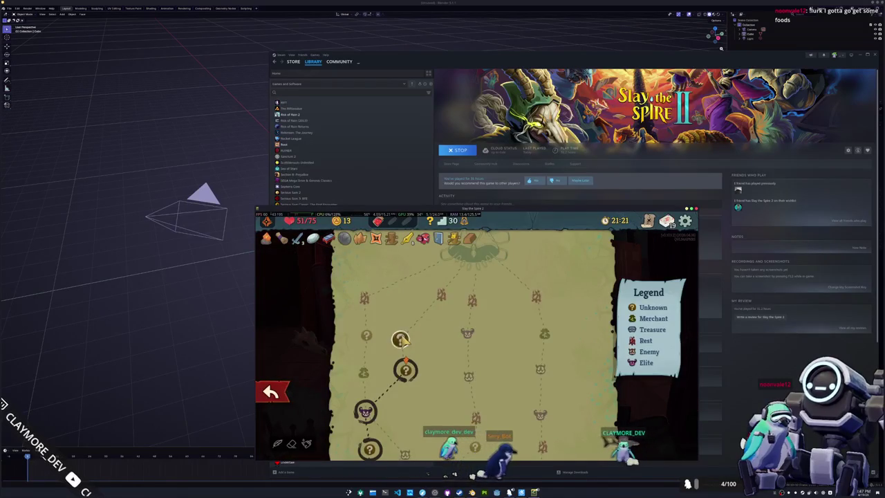
pyautogui.click(402, 339)
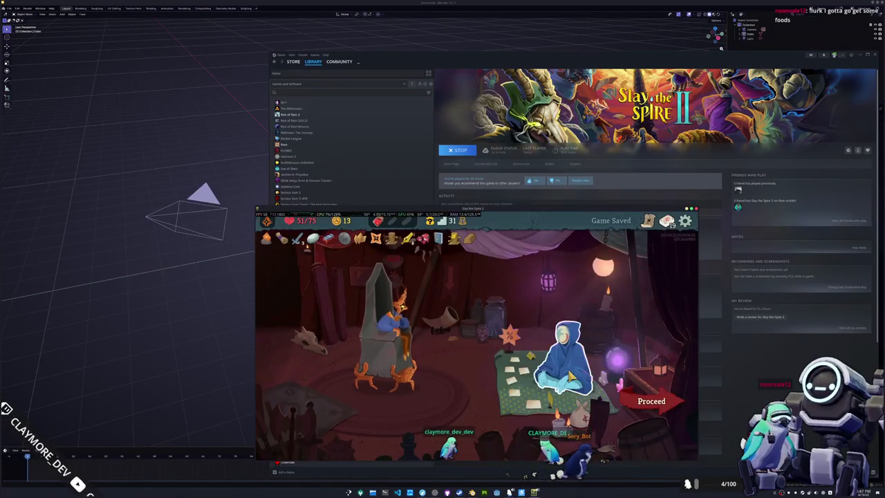
pyautogui.click(571, 374)
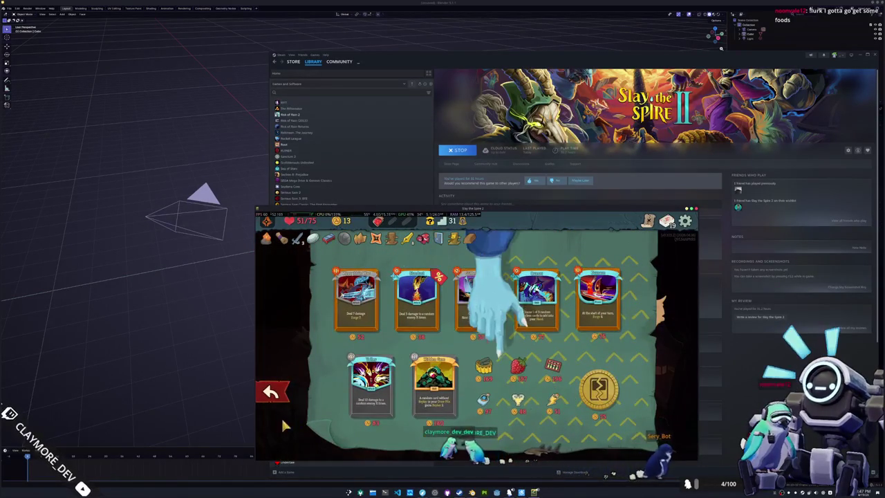
pyautogui.click(272, 395)
pyautogui.click(667, 396)
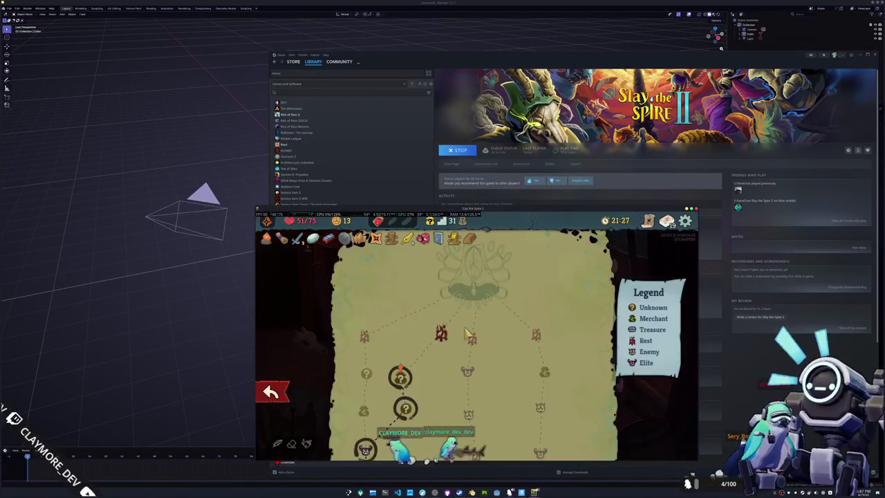
# Rest at the campfire to heal to 73/75 HP, then head into the next fight
pyautogui.click(442, 335)
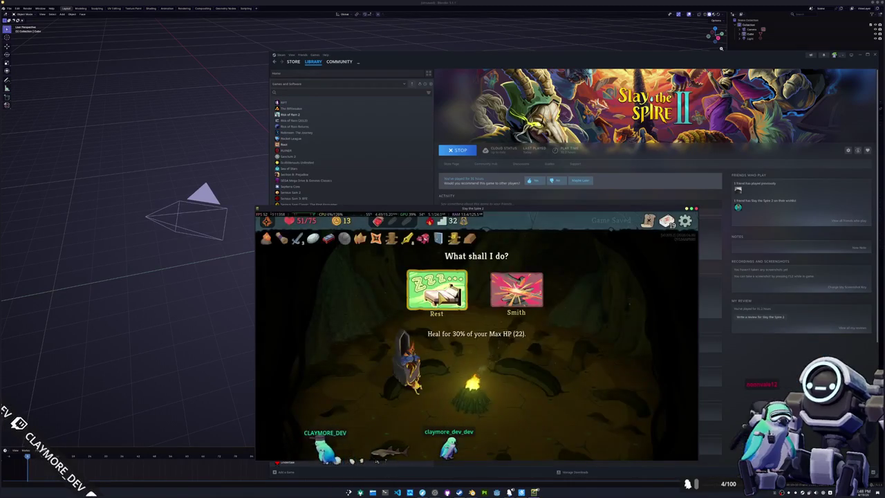
pyautogui.click(436, 289)
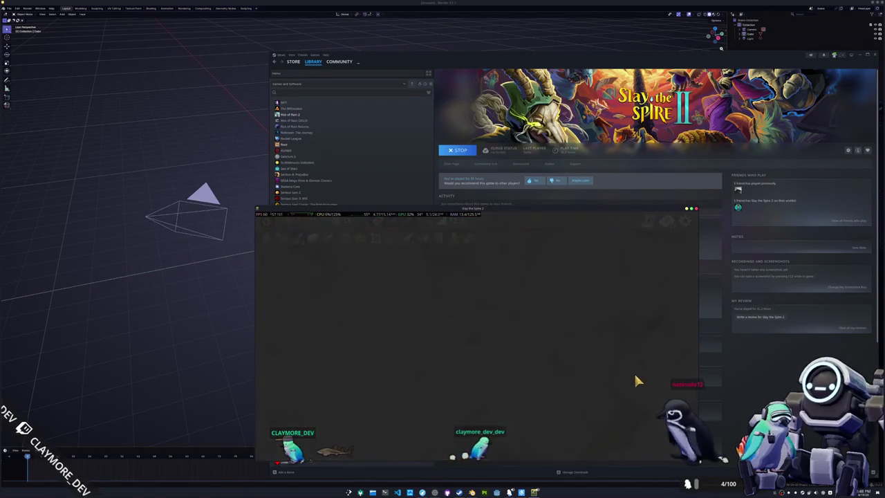
pyautogui.click(662, 391)
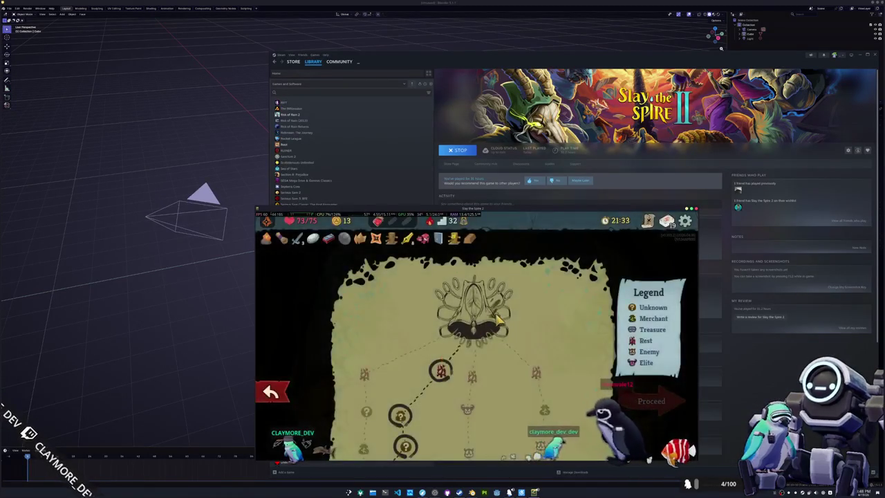
pyautogui.click(517, 373)
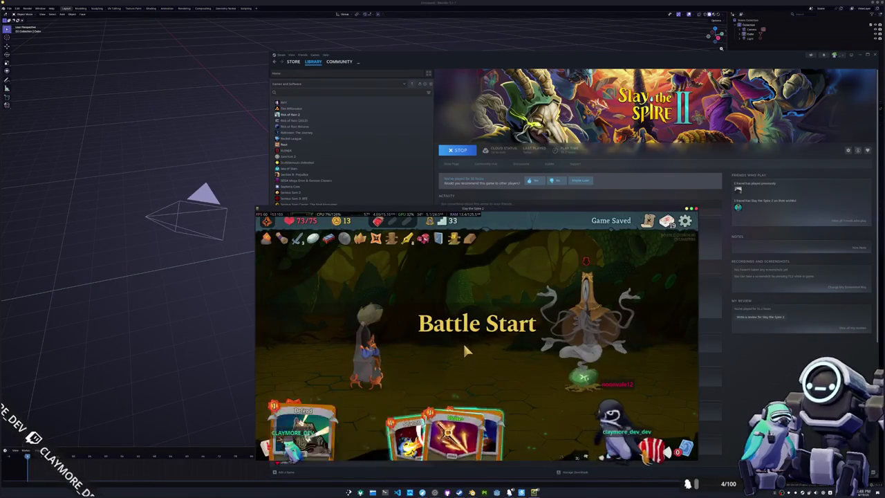
# Drink the red potion and play three attack cards on the Knowledge Demon on turn one
pyautogui.click(387, 254)
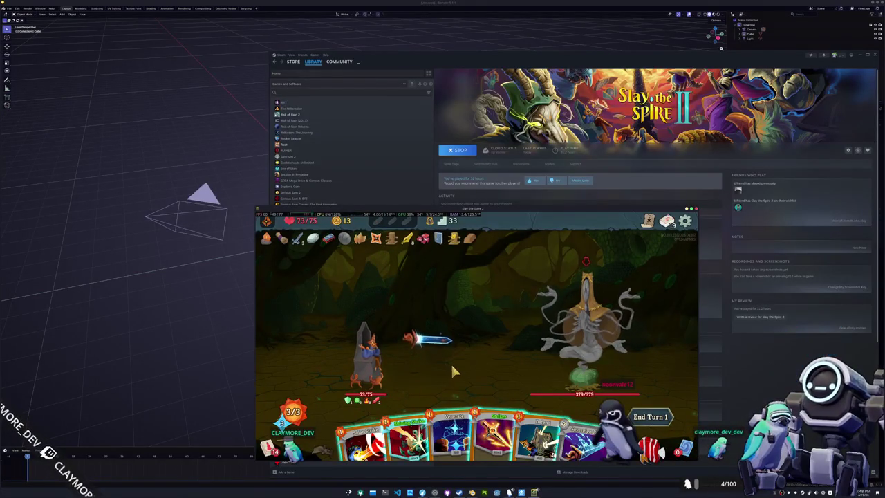
pyautogui.moveTo(414, 408)
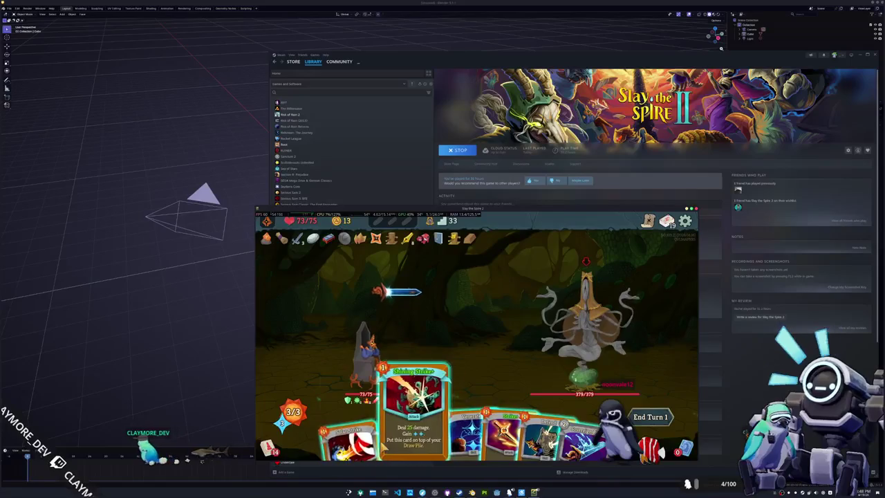
pyautogui.click(370, 425)
pyautogui.click(508, 356)
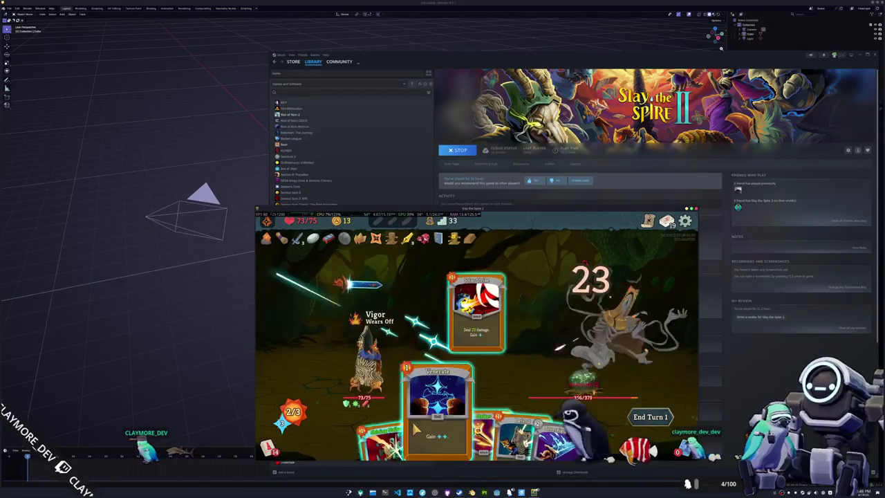
pyautogui.moveTo(449, 422); pyautogui.dragTo(580, 324)
pyautogui.moveTo(449, 415); pyautogui.dragTo(581, 325)
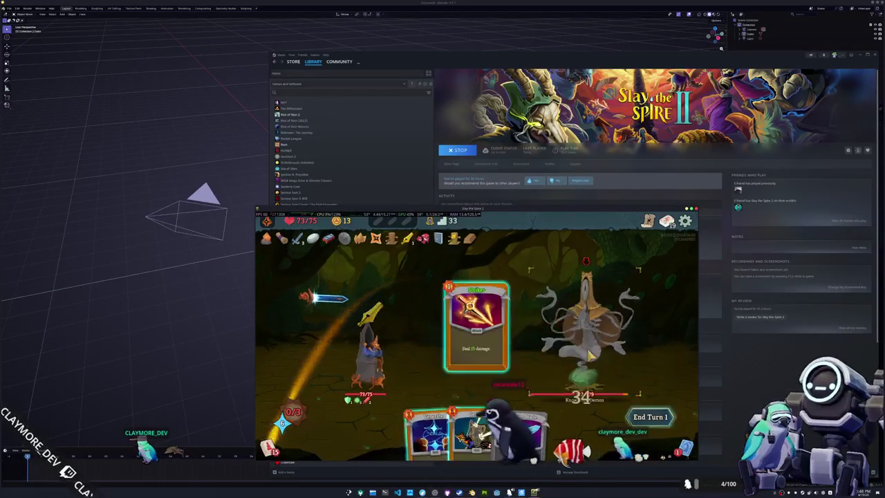
pyautogui.click(646, 416)
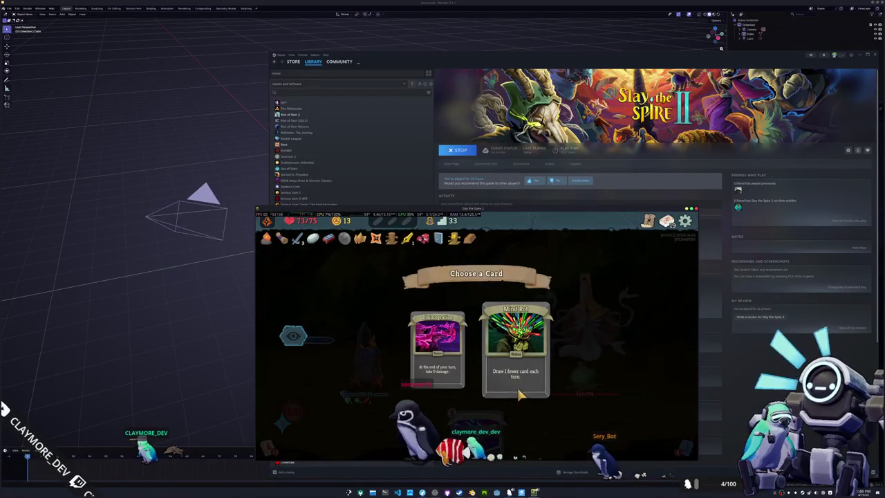
# Take Mind Rot, then play Comet and three more attacks on the Knowledge Demon
pyautogui.click(519, 391)
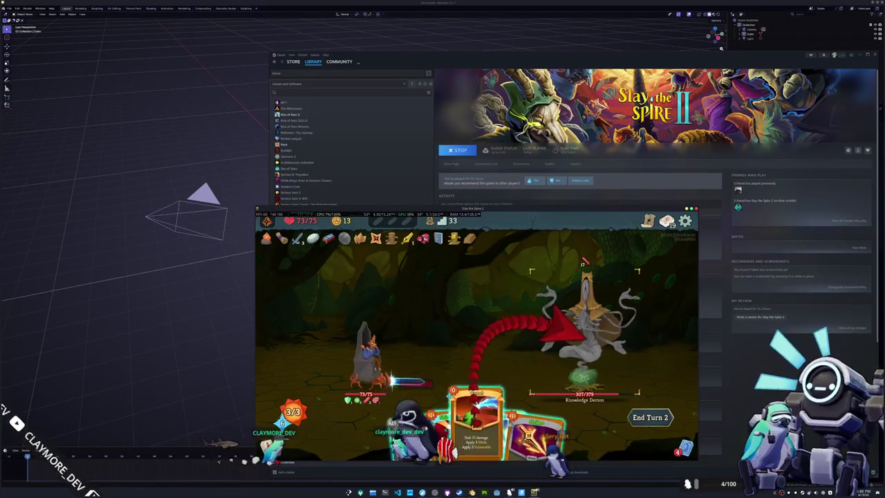
pyautogui.moveTo(475, 438); pyautogui.dragTo(588, 311)
pyautogui.moveTo(450, 412); pyautogui.dragTo(577, 324)
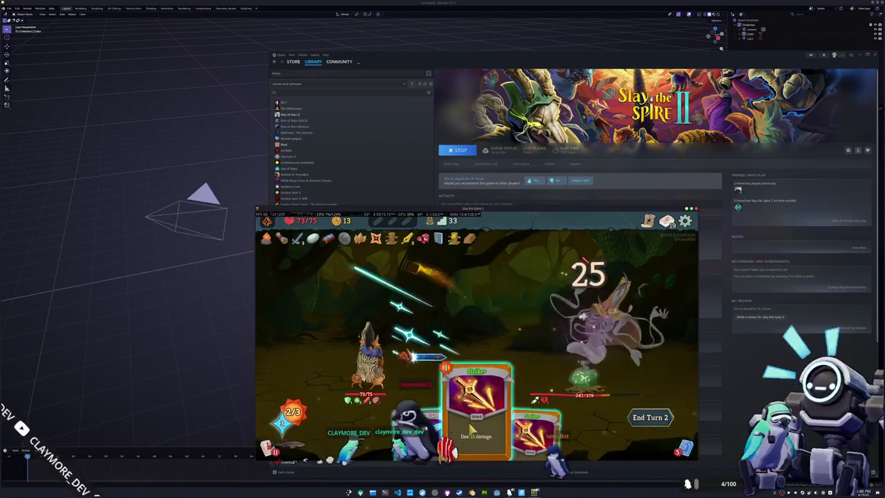
pyautogui.moveTo(475, 407); pyautogui.dragTo(578, 325)
pyautogui.moveTo(491, 425); pyautogui.dragTo(587, 318)
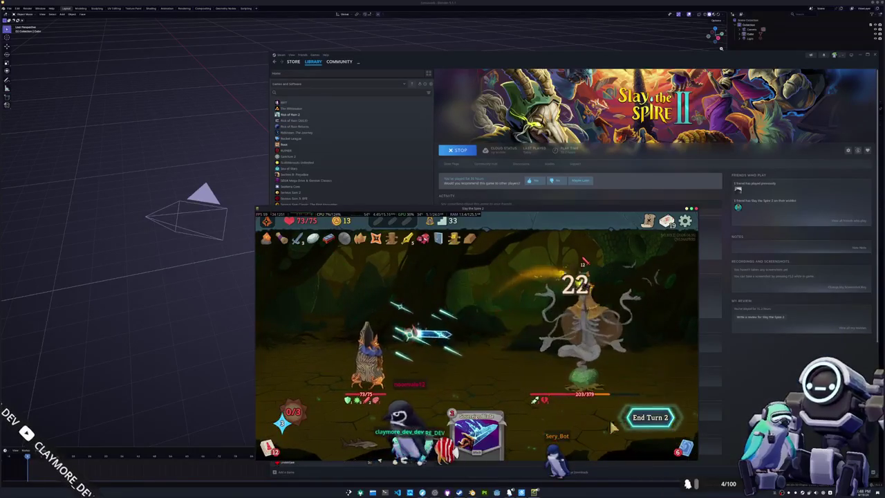
pyautogui.click(644, 418)
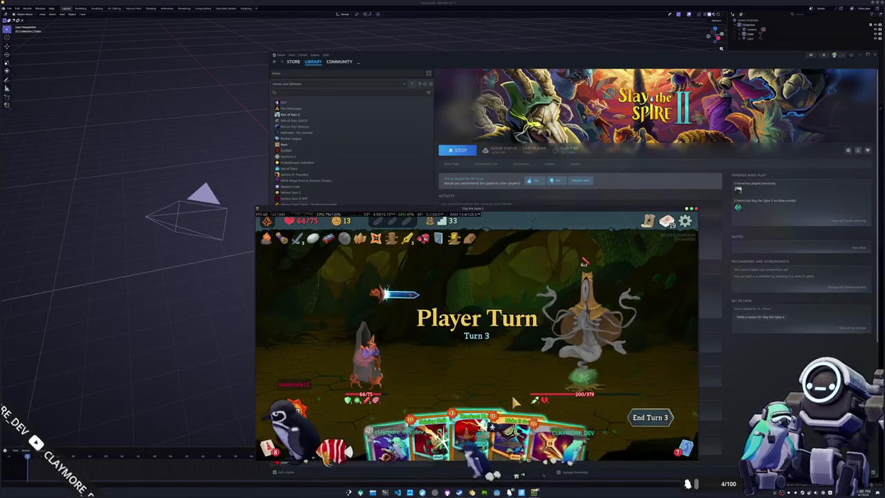
# Hit the Knowledge Demon for 16, then play Shining Strike and a 33-damage Sovereign Blade
pyautogui.moveTo(504, 428); pyautogui.dragTo(587, 339)
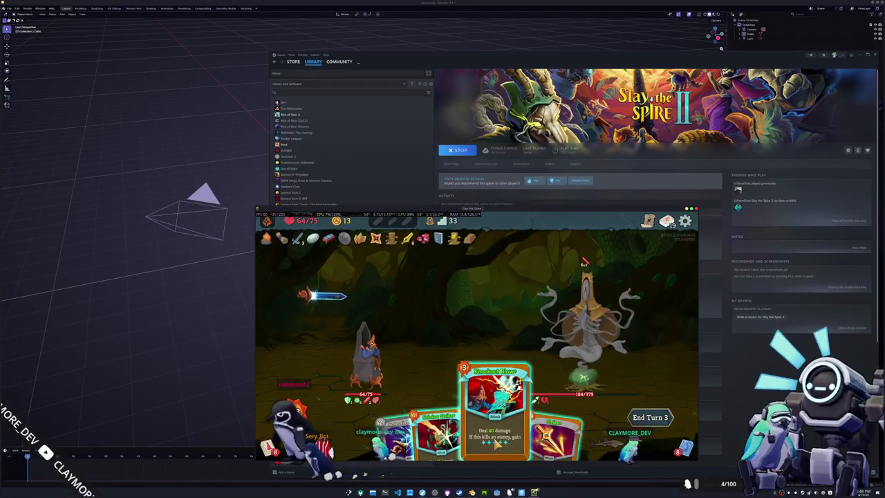
pyautogui.click(431, 442)
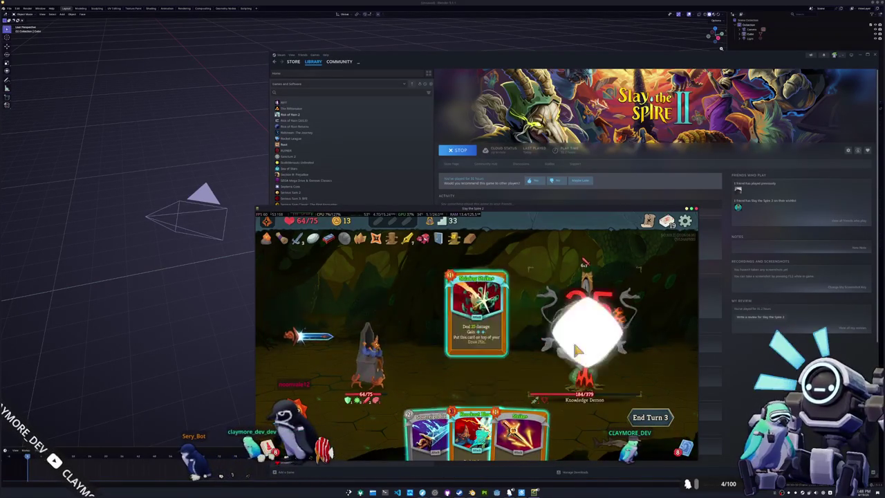
pyautogui.click(419, 442)
pyautogui.click(573, 332)
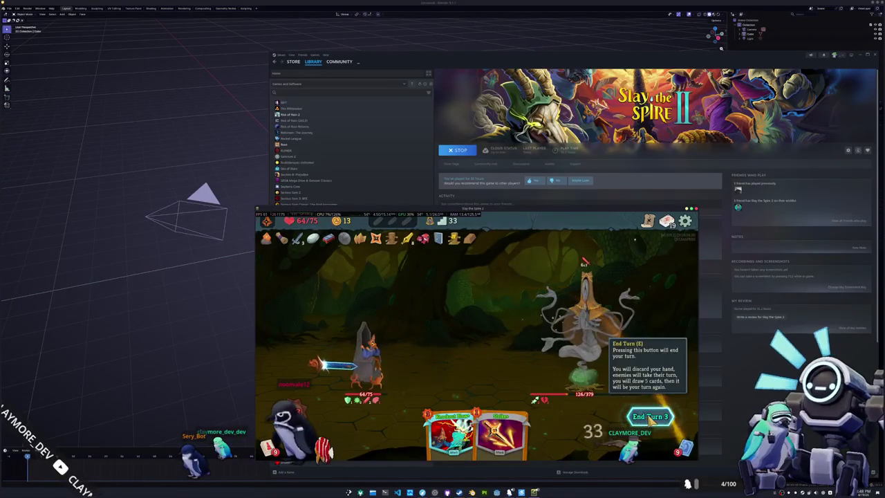
pyautogui.click(650, 417)
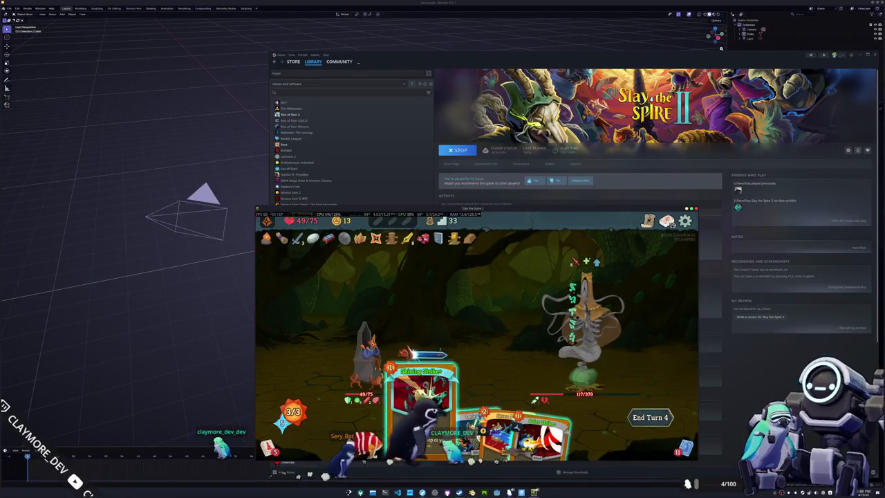
# Attack with Shining Strike and two more cards, then Falling Star and Shining Strike next turn
pyautogui.moveTo(422, 398); pyautogui.dragTo(581, 325)
pyautogui.moveTo(532, 429); pyautogui.dragTo(567, 383)
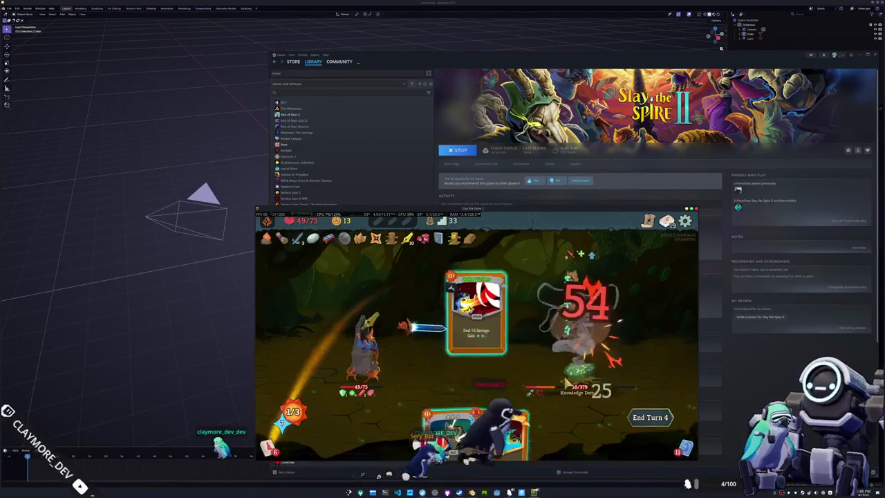
pyautogui.moveTo(449, 408); pyautogui.dragTo(492, 373)
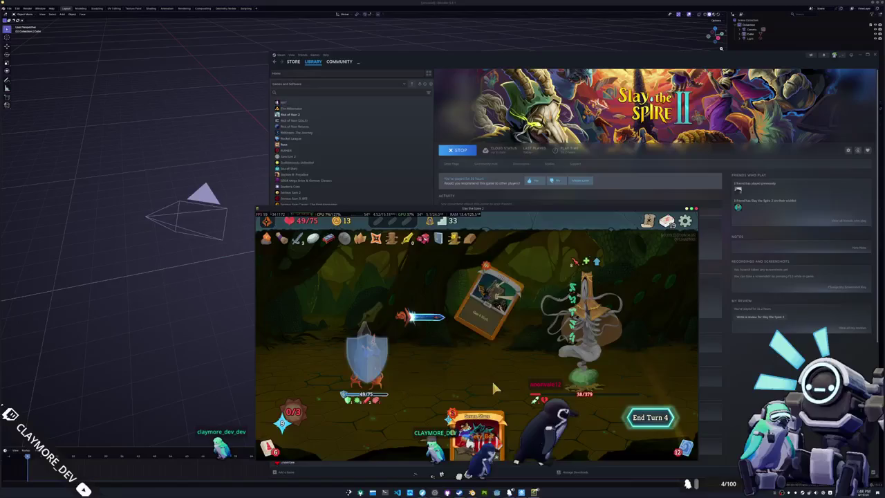
pyautogui.click(641, 416)
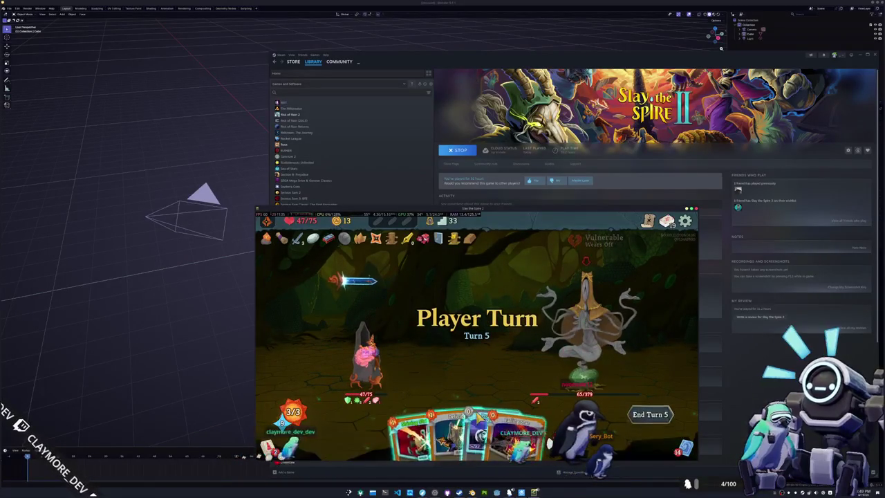
pyautogui.moveTo(529, 415); pyautogui.dragTo(588, 325)
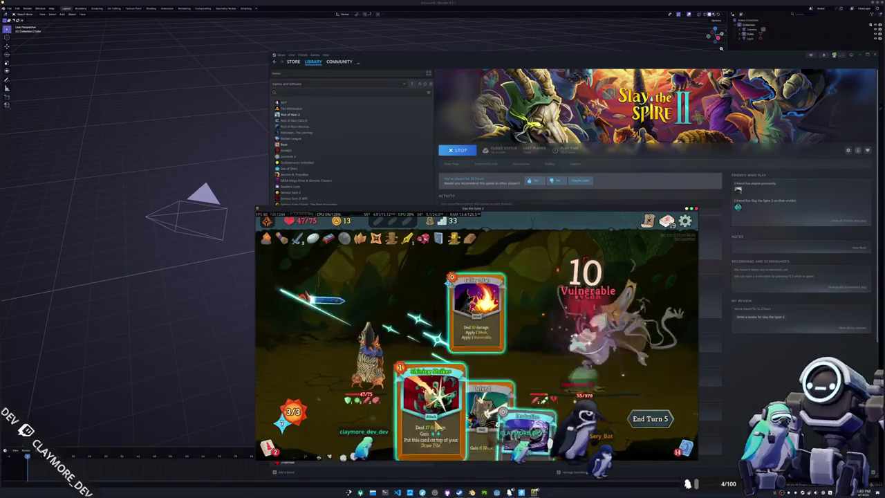
pyautogui.moveTo(429, 408); pyautogui.dragTo(587, 321)
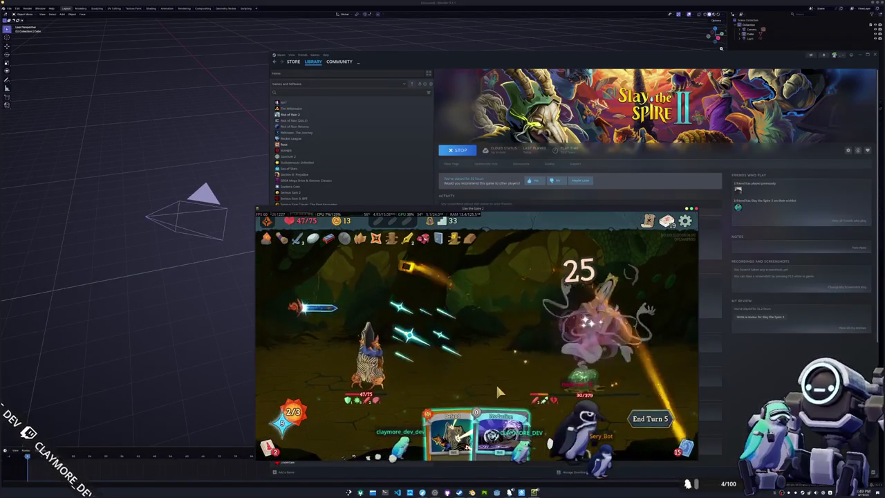
pyautogui.click(650, 418)
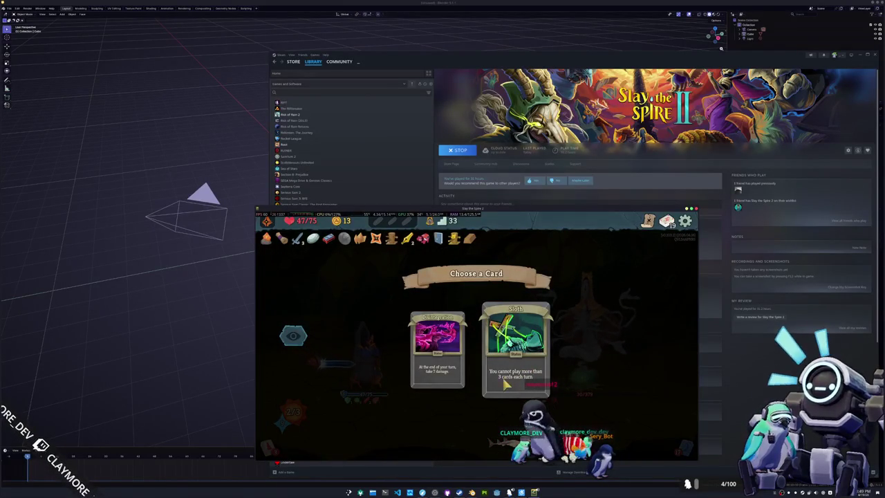
# Take Disintegration, then play Make It So, a 17-damage hit, Reflect and Defend
pyautogui.click(436, 346)
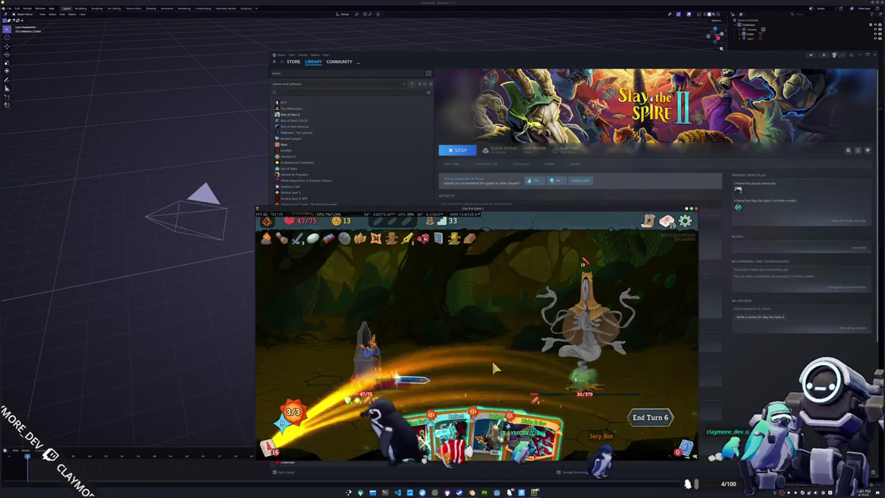
pyautogui.moveTo(508, 425); pyautogui.dragTo(587, 343)
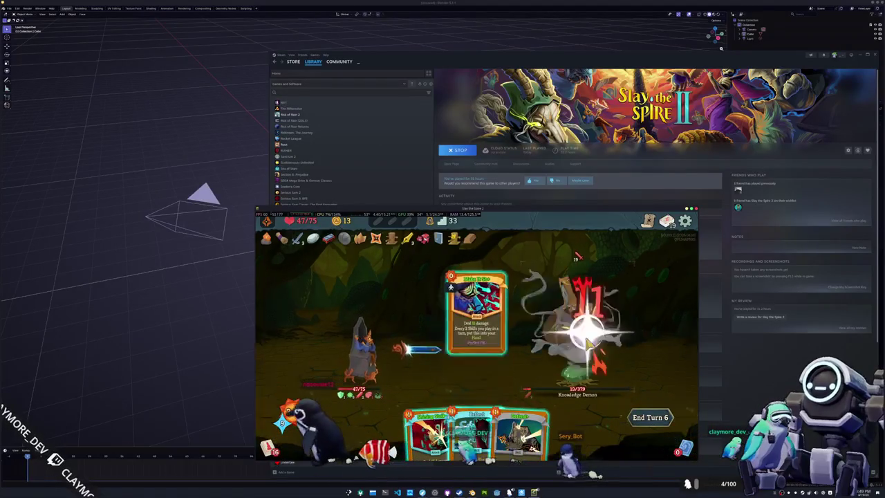
pyautogui.moveTo(435, 421)
pyautogui.mouseDown()
pyautogui.moveTo(574, 344)
pyautogui.moveTo(571, 335)
pyautogui.mouseUp()
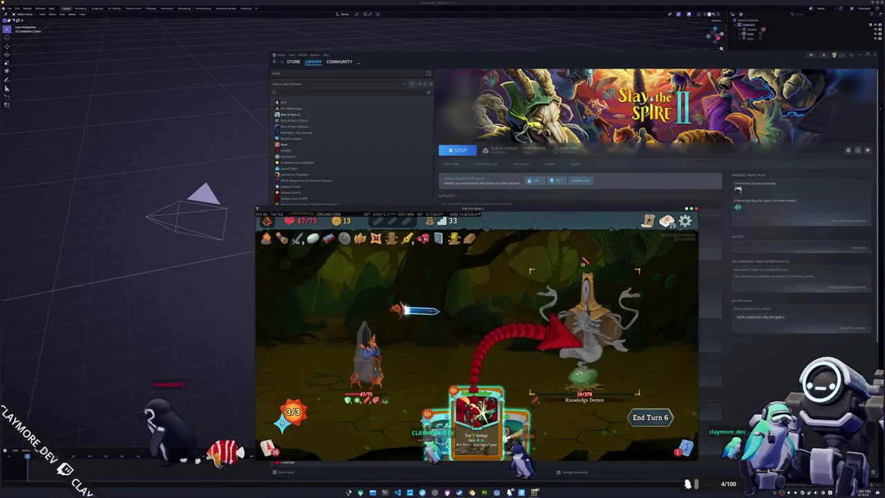
pyautogui.moveTo(564, 337); pyautogui.dragTo(543, 358)
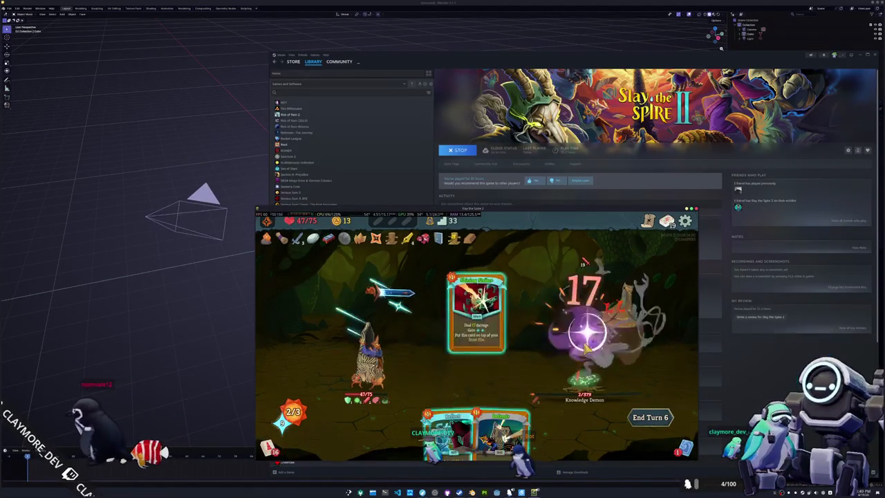
pyautogui.moveTo(449, 428); pyautogui.dragTo(453, 366)
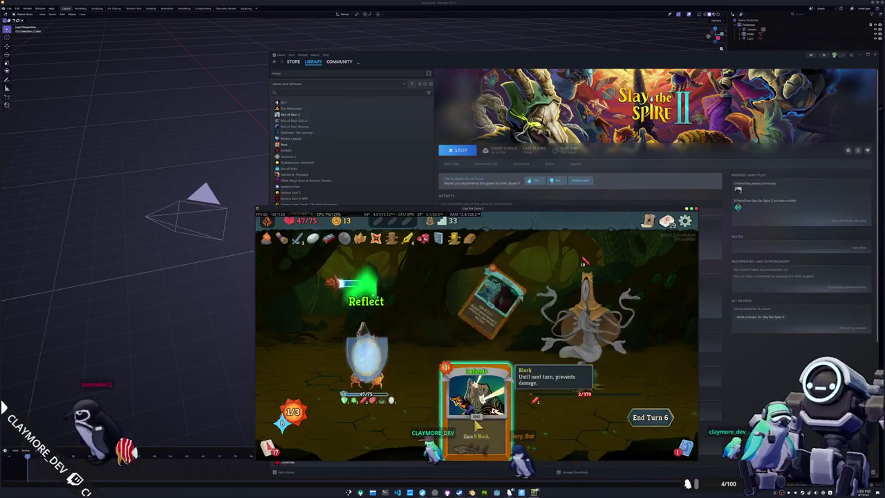
pyautogui.moveTo(484, 422); pyautogui.dragTo(476, 331)
pyautogui.click(650, 417)
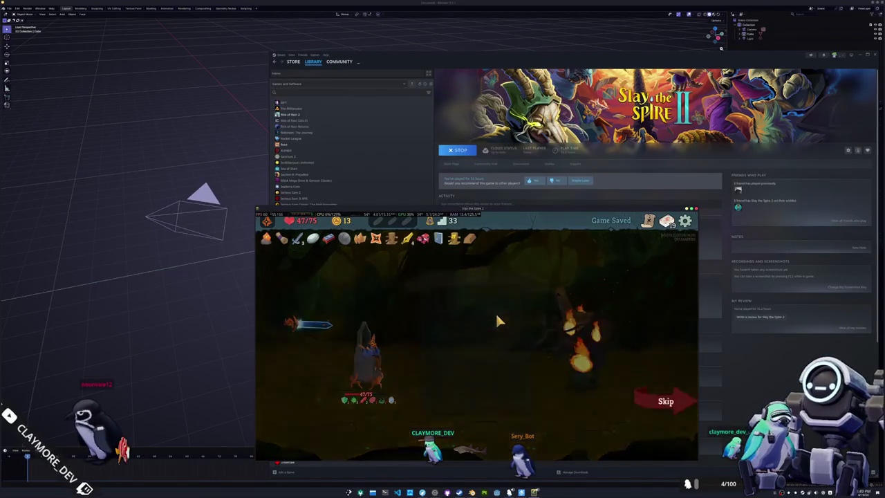
# Take the gold and Colorless Potion, add Dying Star to the deck, and travel onward
pyautogui.click(499, 307)
pyautogui.click(496, 304)
pyautogui.click(497, 305)
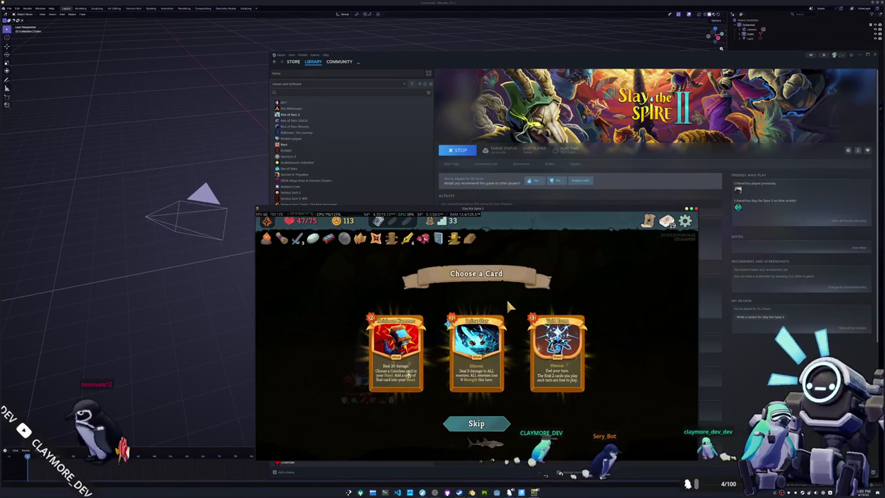
pyautogui.click(477, 349)
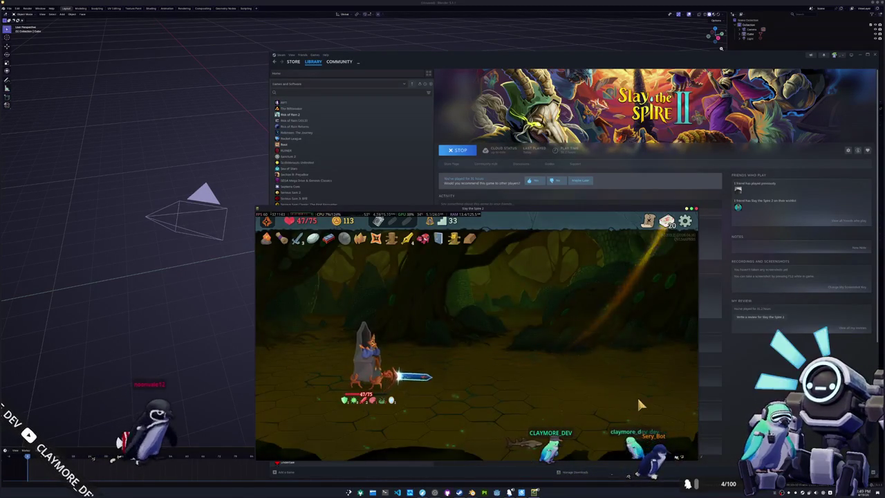
pyautogui.click(492, 377)
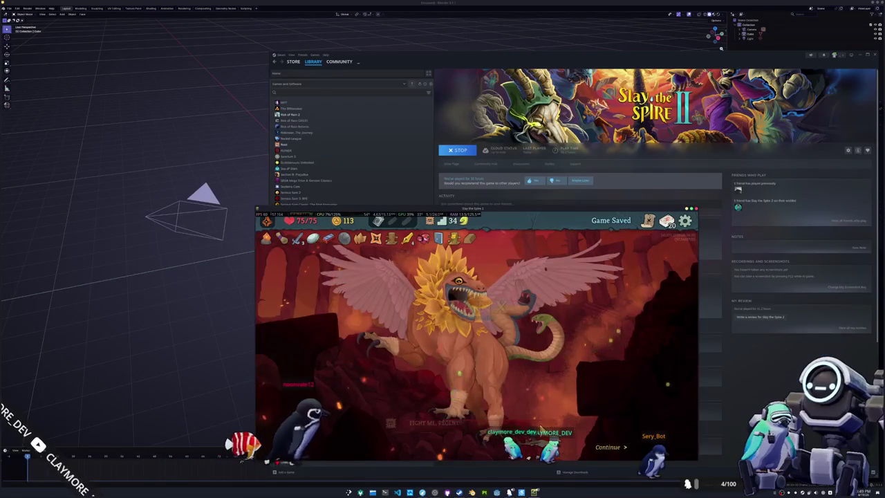
# Advance the Tanx event to its War Hammer, Throwing Axe or Sai offer and view the deck
pyautogui.click(551, 424)
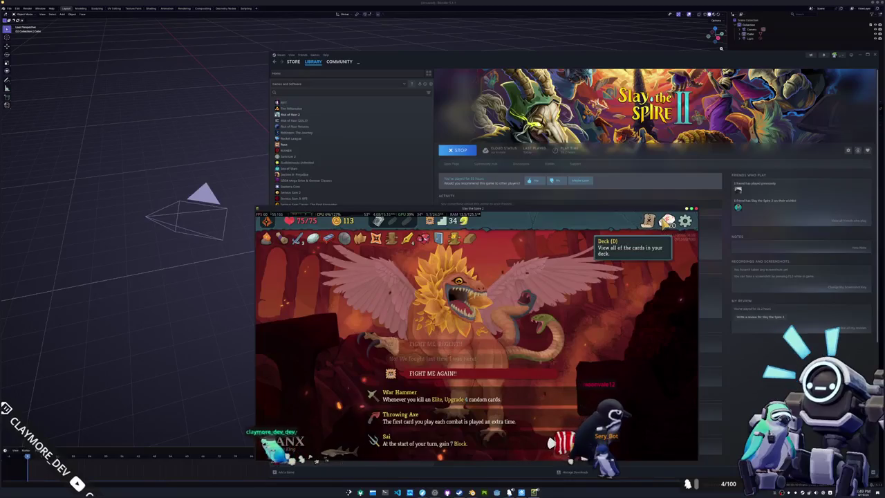
pyautogui.click(667, 223)
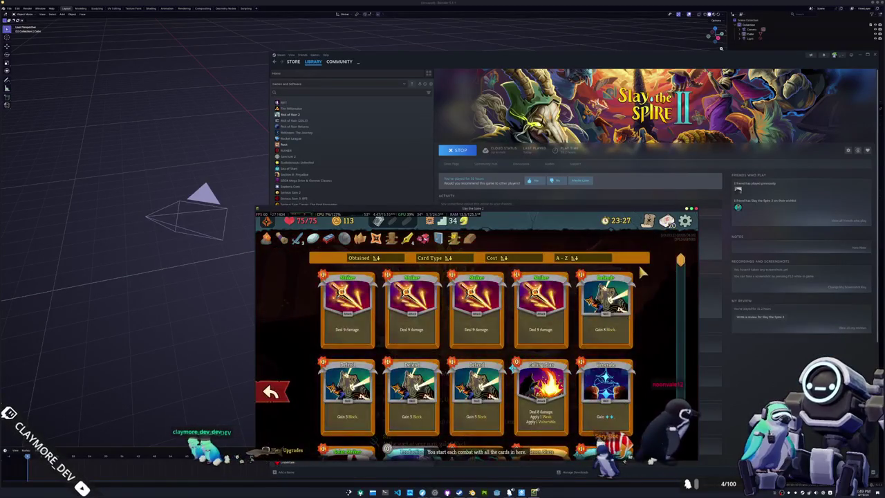
# Close the deck and scroll through the Act 3 Glory map before returning to the Tanx event
pyautogui.click(668, 222)
pyautogui.click(648, 220)
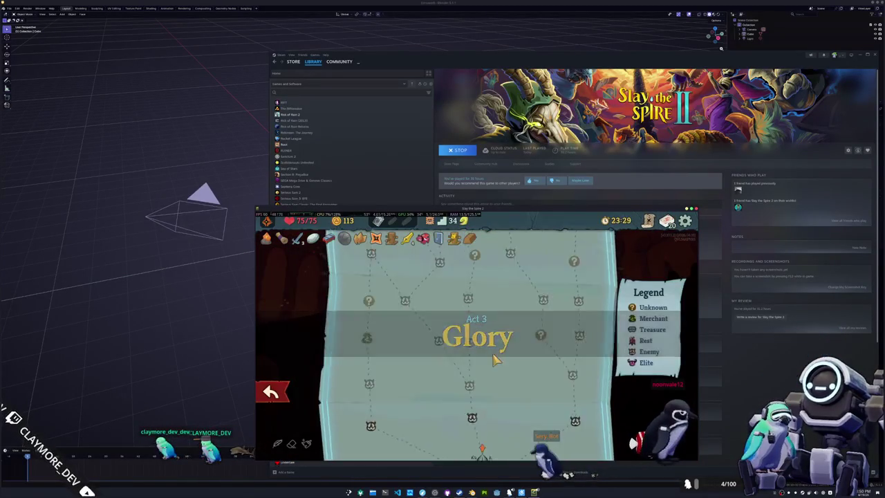
pyautogui.scroll(3, 489, 368)
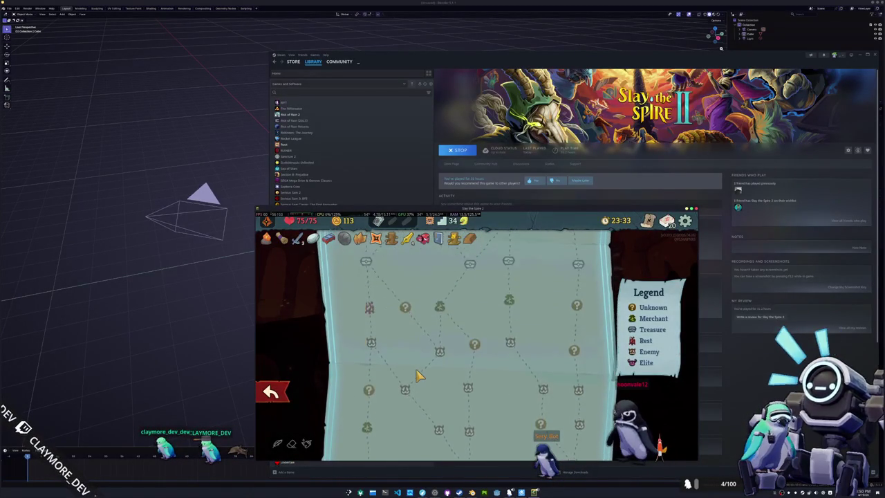
pyautogui.scroll(2, 419, 375)
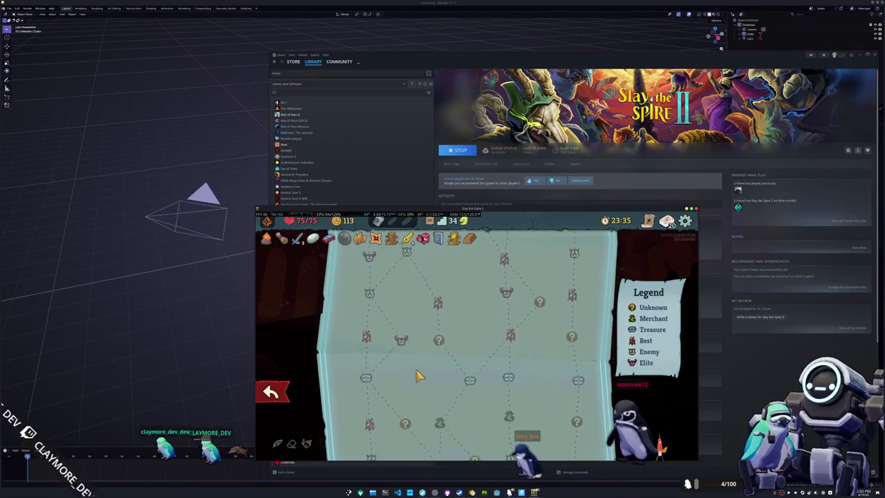
pyautogui.scroll(-2, 416, 374)
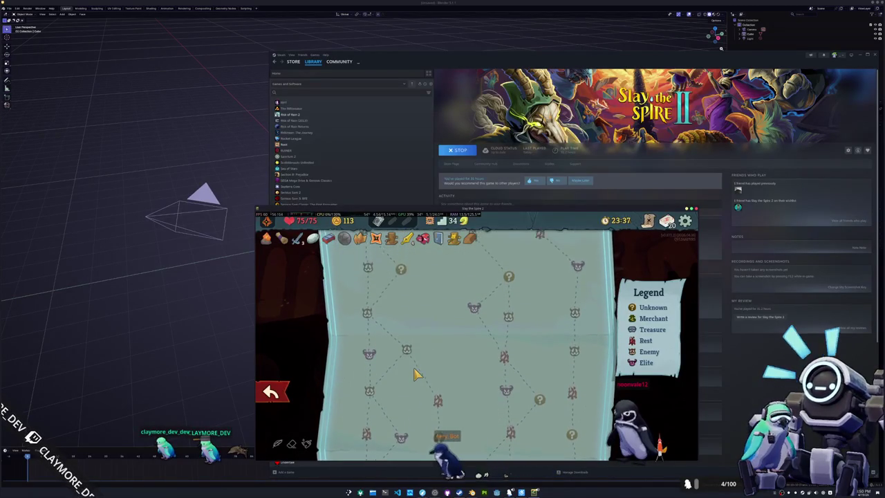
pyautogui.scroll(-3, 505, 358)
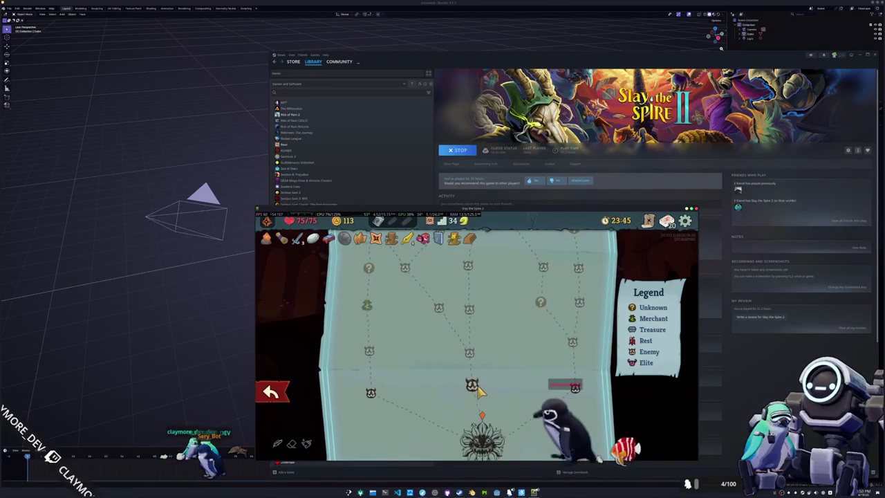
pyautogui.scroll(1, 479, 391)
pyautogui.scroll(2, 473, 373)
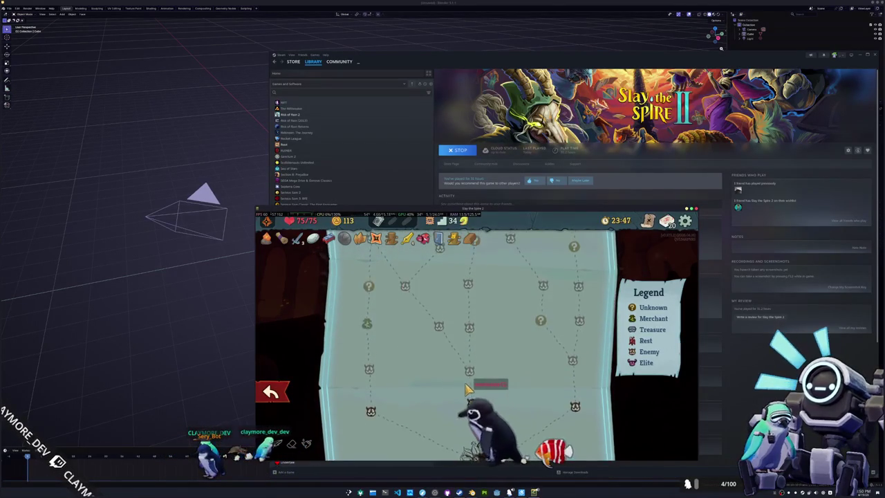
pyautogui.scroll(2, 474, 382)
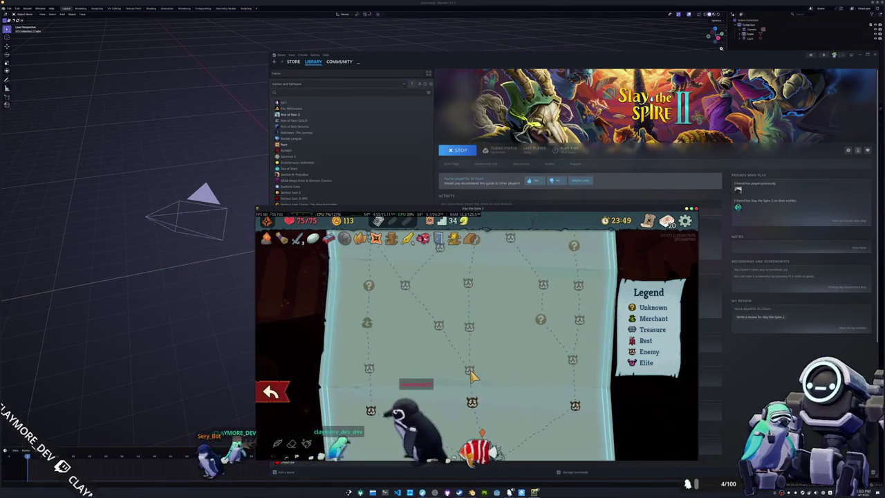
pyautogui.scroll(2, 429, 351)
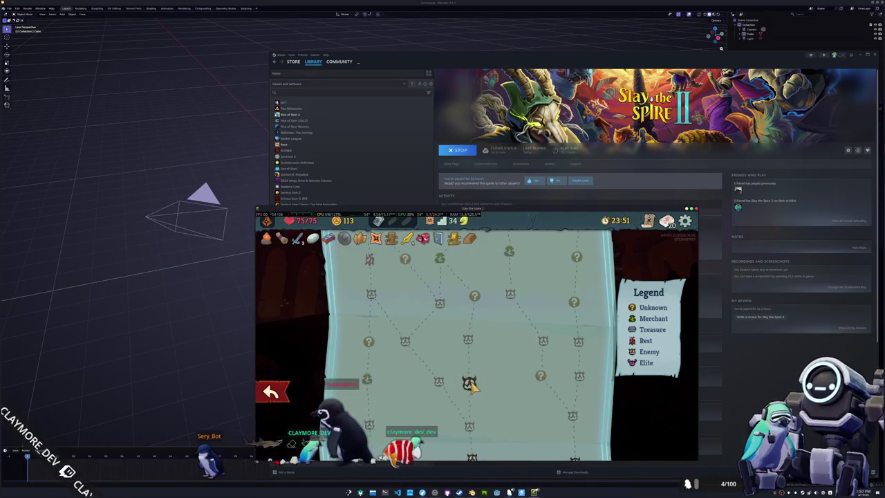
pyautogui.scroll(3, 471, 373)
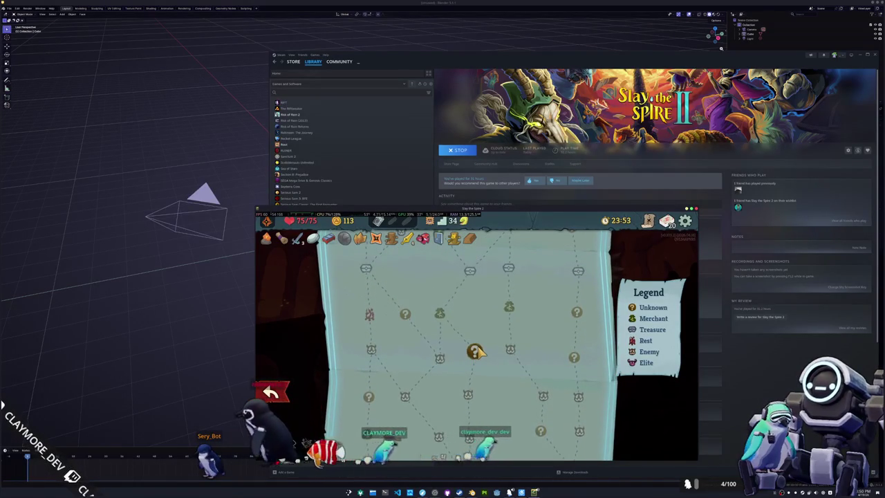
pyautogui.scroll(1, 474, 351)
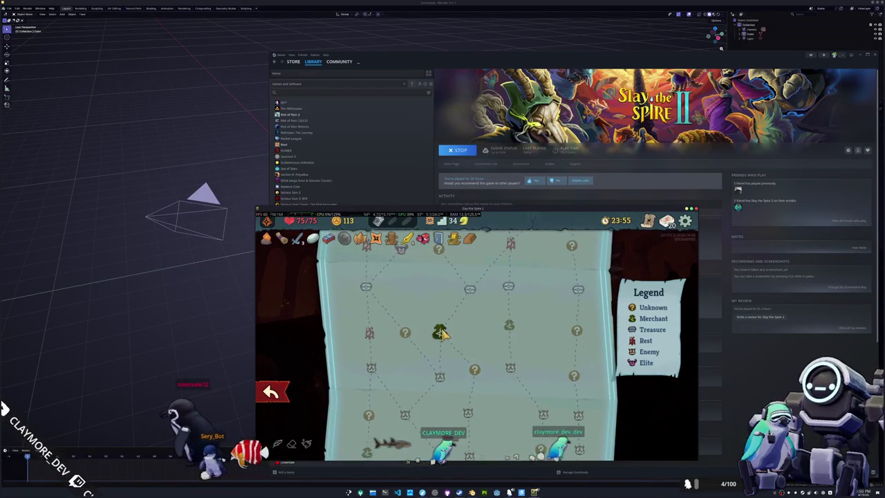
pyautogui.scroll(3, 449, 335)
pyautogui.scroll(2, 477, 338)
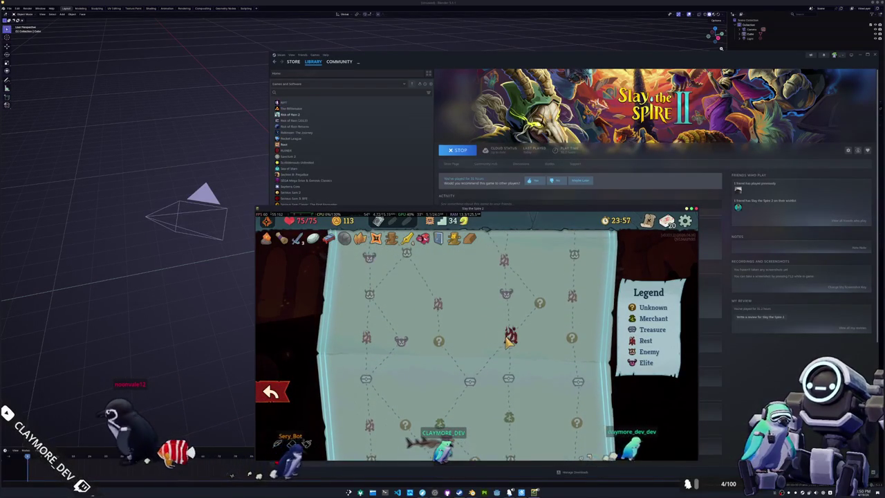
pyautogui.scroll(2, 475, 318)
pyautogui.scroll(2, 474, 291)
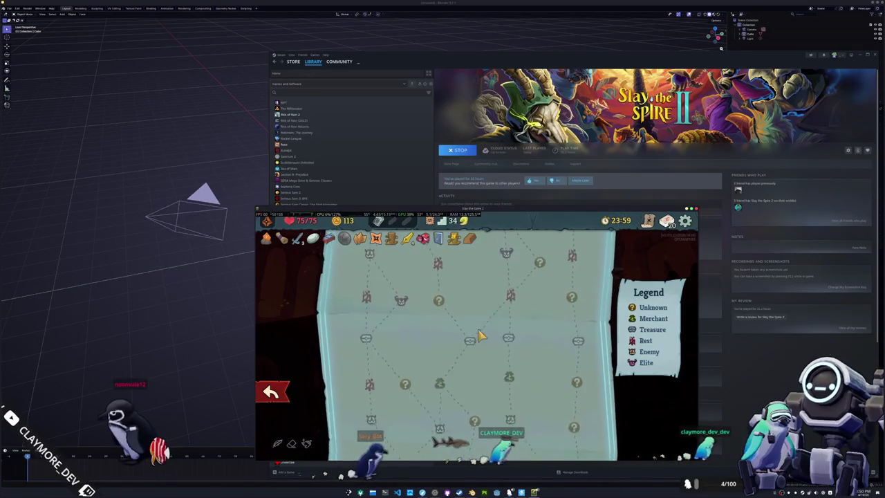
pyautogui.scroll(-5, 474, 324)
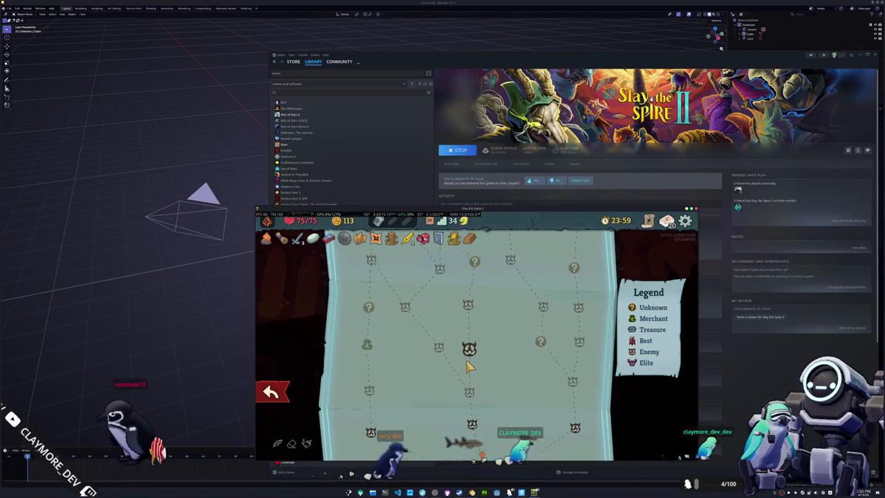
pyautogui.click(273, 395)
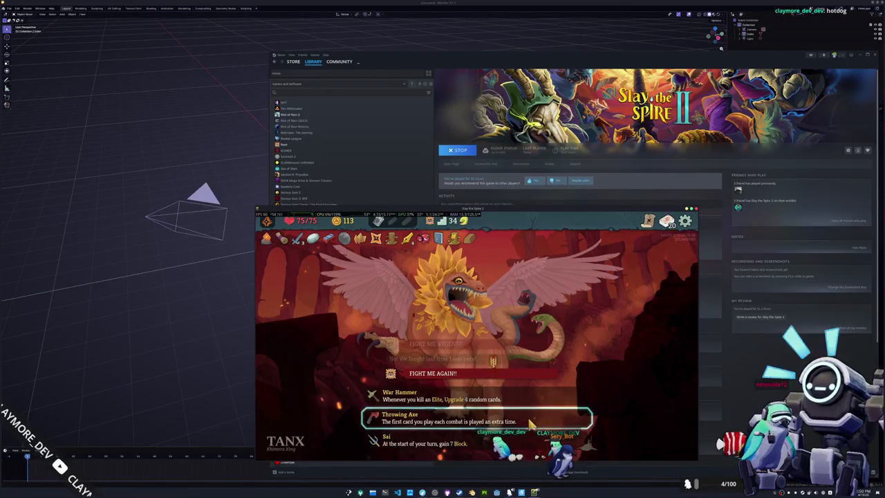
# Look through the full deck twice before returning to the Tanx event
pyautogui.click(666, 221)
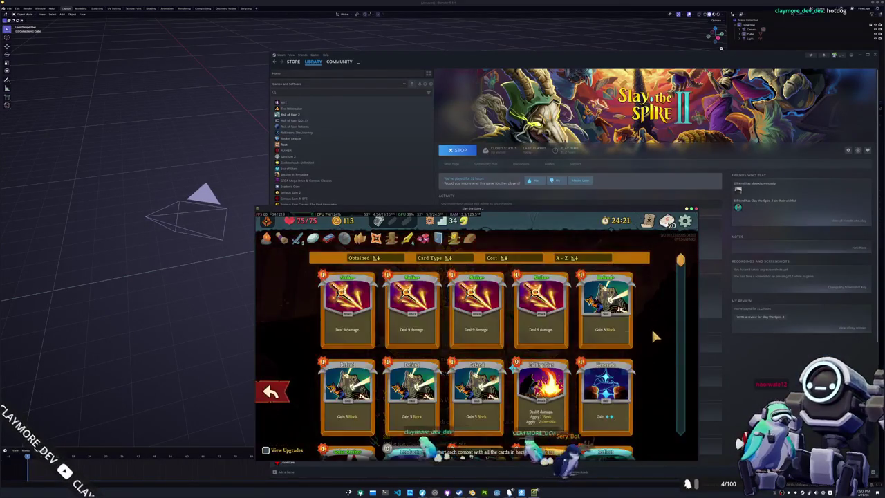
pyautogui.scroll(-3, 644, 341)
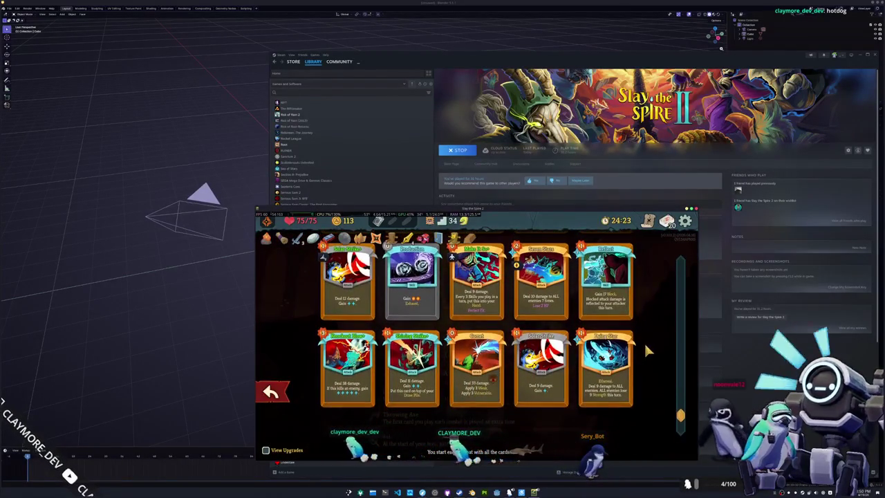
pyautogui.scroll(2, 643, 341)
pyautogui.scroll(2, 644, 341)
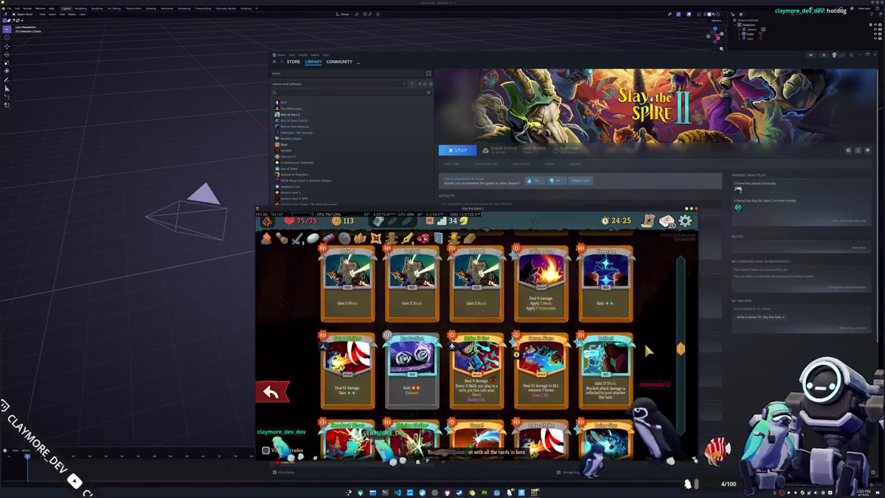
pyautogui.scroll(2, 644, 341)
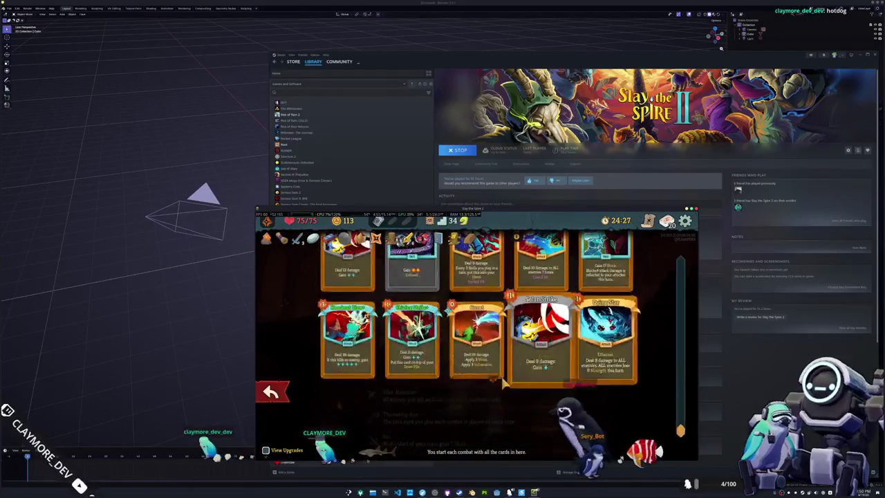
pyautogui.press('Escape')
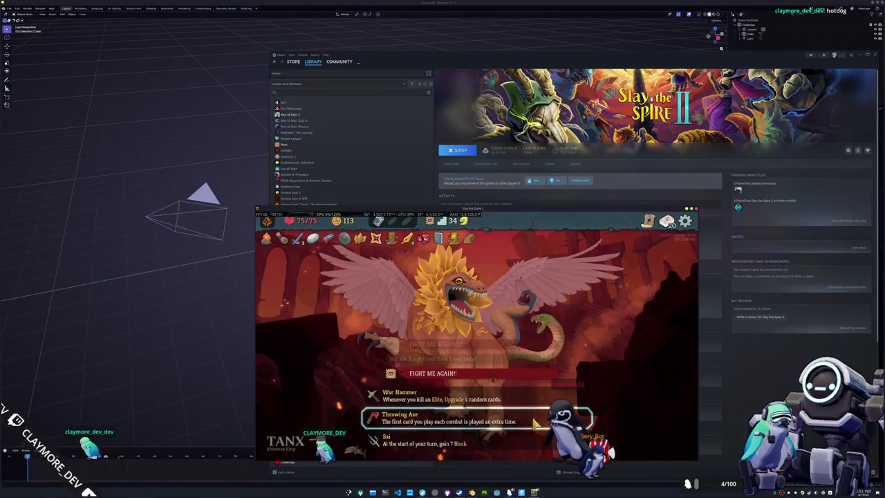
pyautogui.click(665, 224)
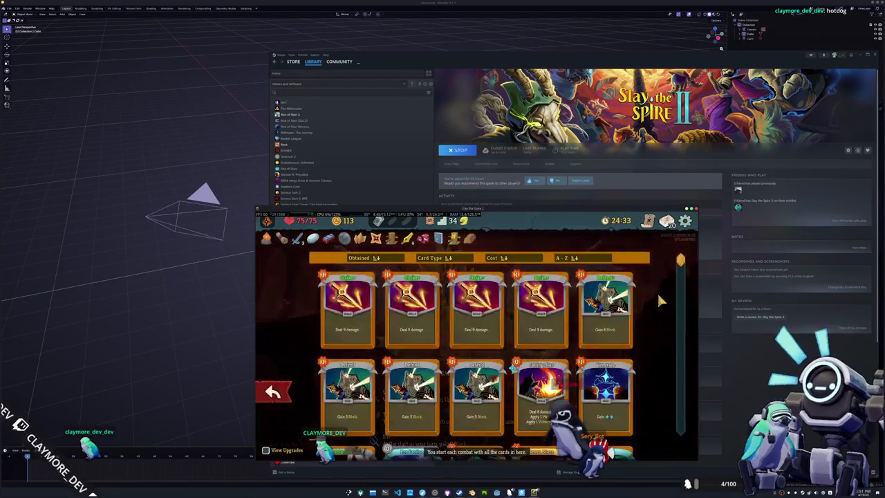
pyautogui.scroll(-2, 647, 344)
pyautogui.scroll(-2, 648, 344)
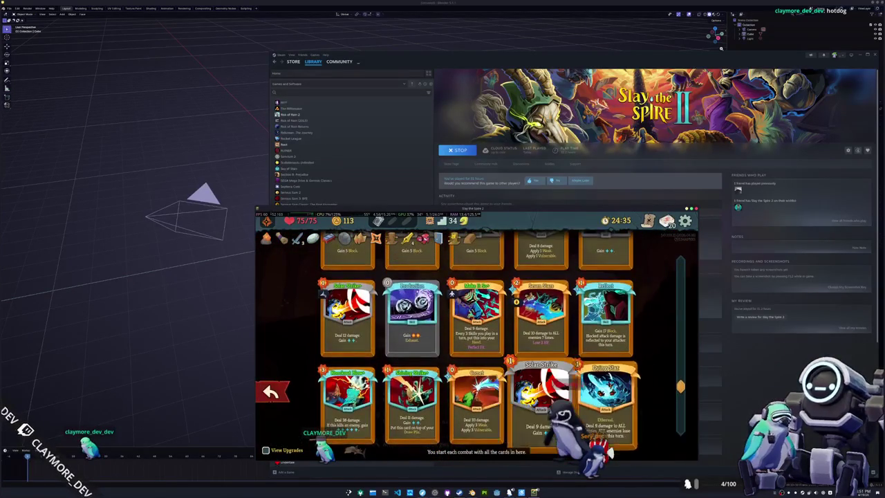
pyautogui.scroll(1, 477, 401)
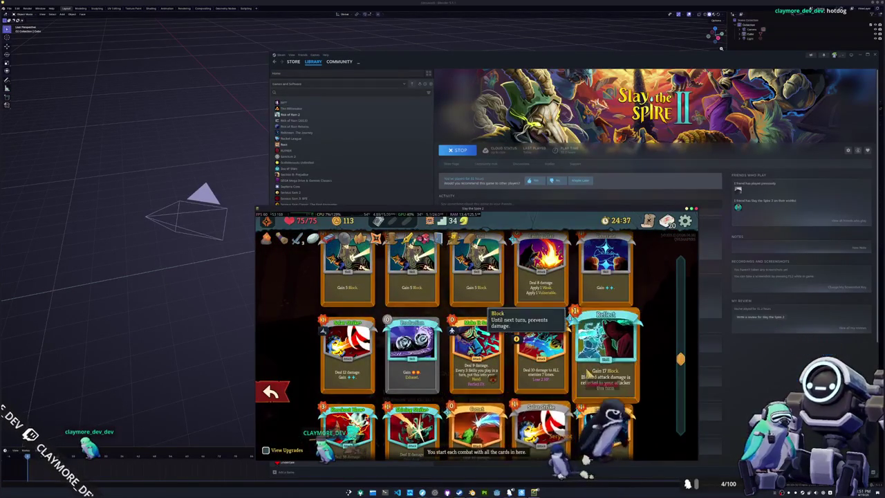
pyautogui.scroll(1, 397, 349)
pyautogui.scroll(1, 408, 380)
pyautogui.scroll(1, 410, 390)
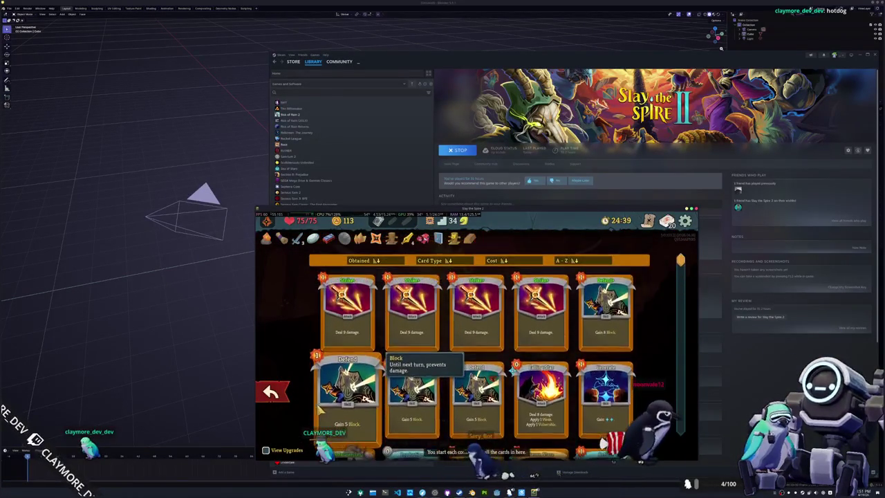
pyautogui.click(270, 392)
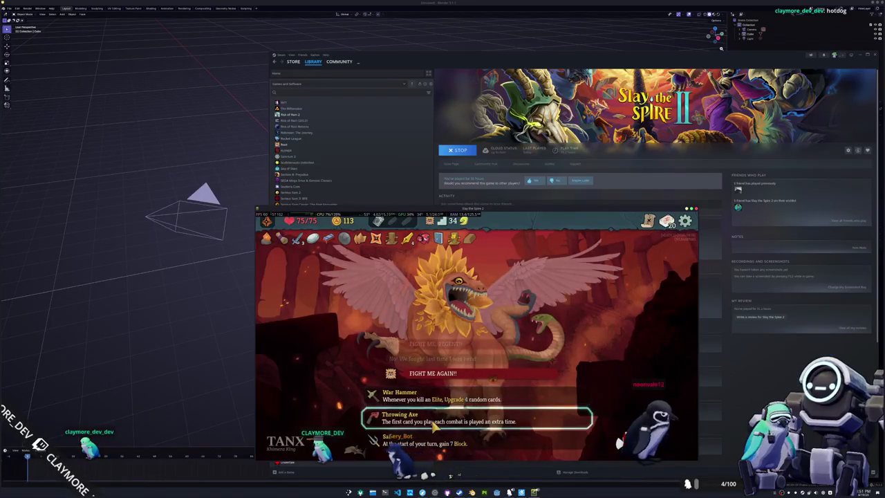
# Take the Throwing Axe relic and travel to the next enemy node
pyautogui.click(494, 424)
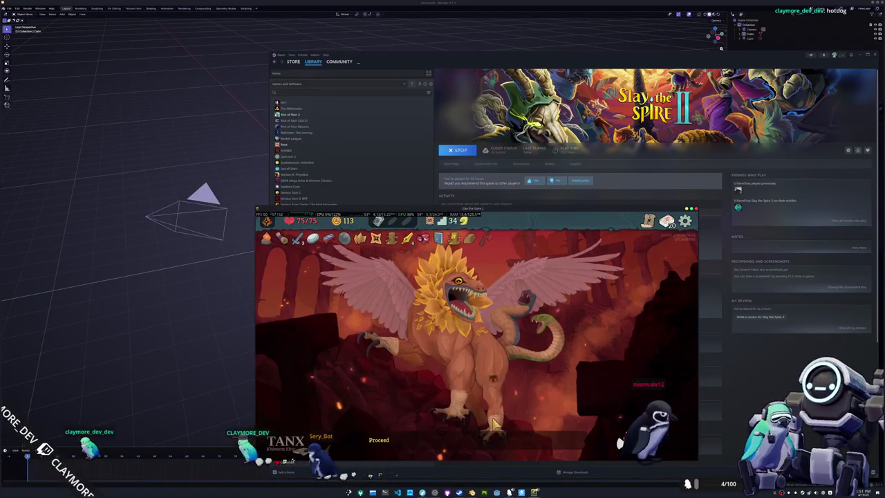
pyautogui.click(467, 442)
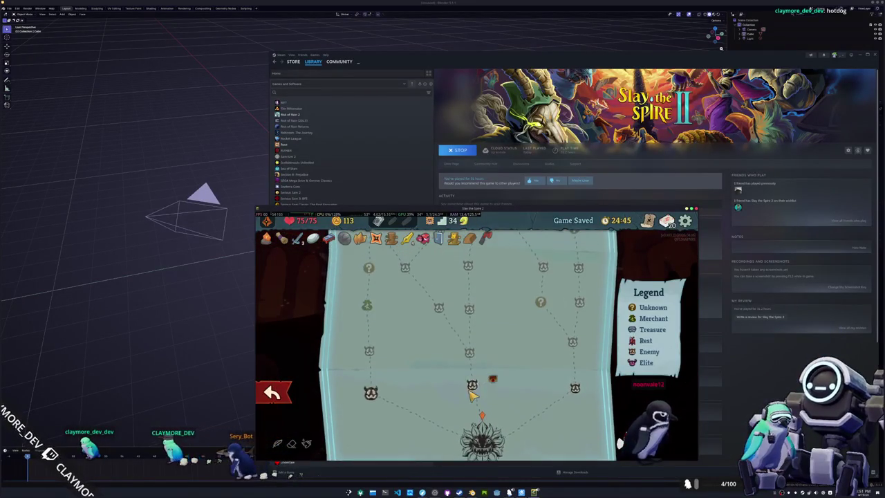
pyautogui.click(474, 392)
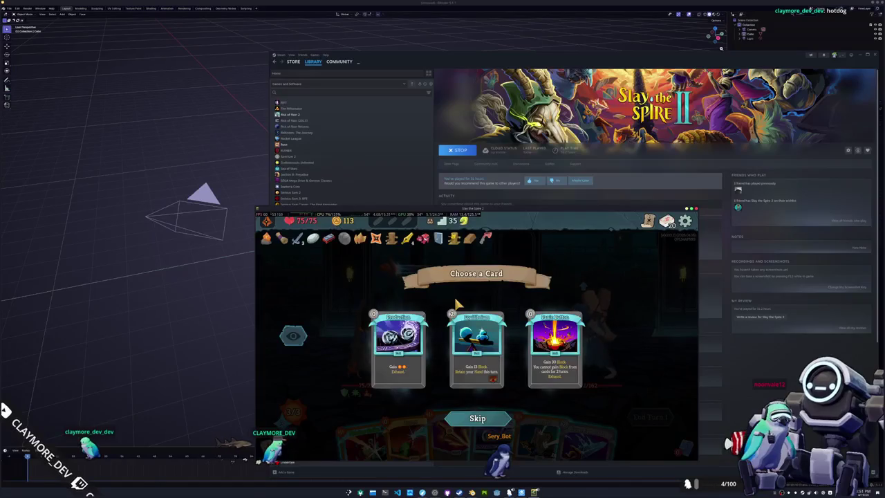
# Take Equilibrium, then hit the Sculptor with Shining Strike, Comet and Sovereign Blade and end turn
pyautogui.click(467, 330)
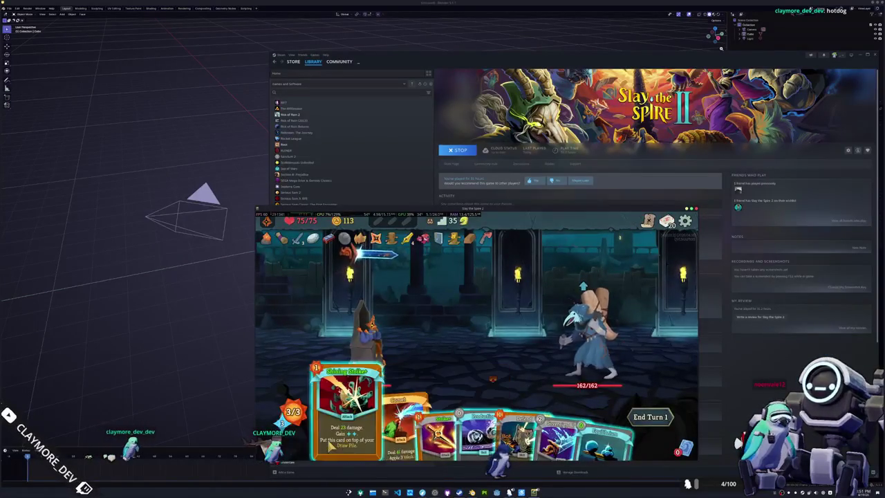
pyautogui.click(345, 408)
pyautogui.click(588, 324)
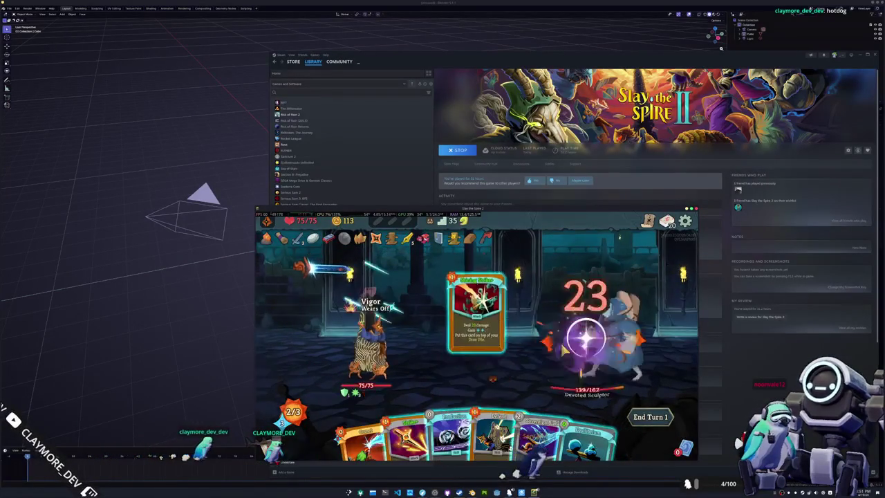
pyautogui.click(405, 433)
pyautogui.rightClick(474, 332)
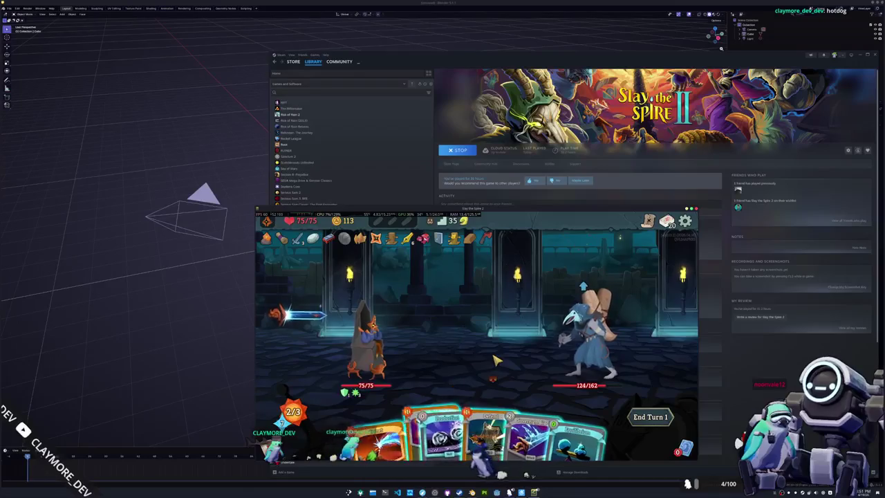
pyautogui.click(370, 428)
pyautogui.click(587, 325)
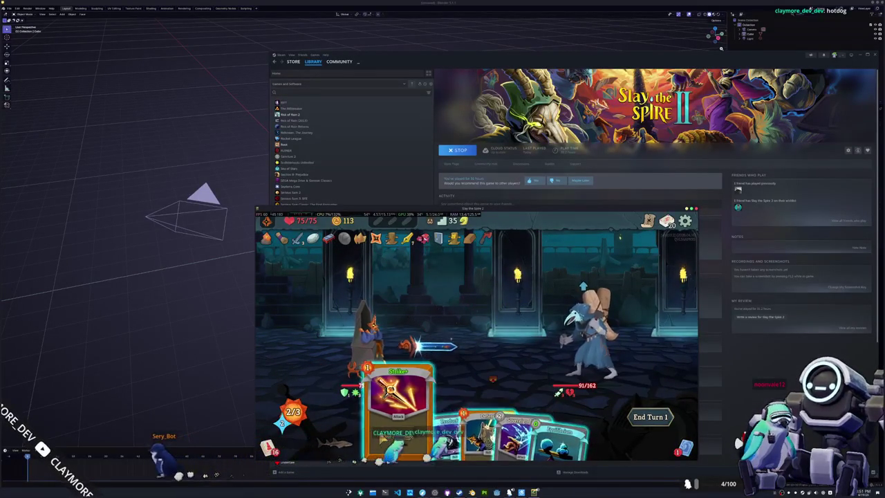
pyautogui.click(521, 428)
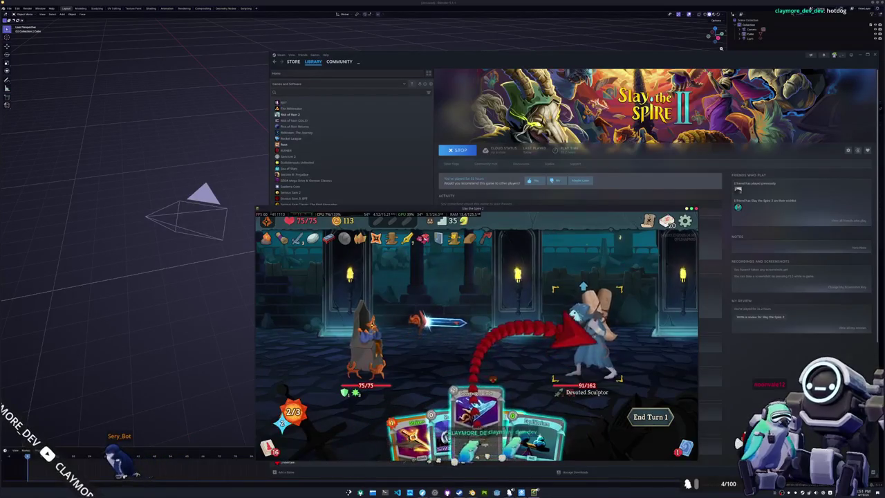
pyautogui.click(587, 330)
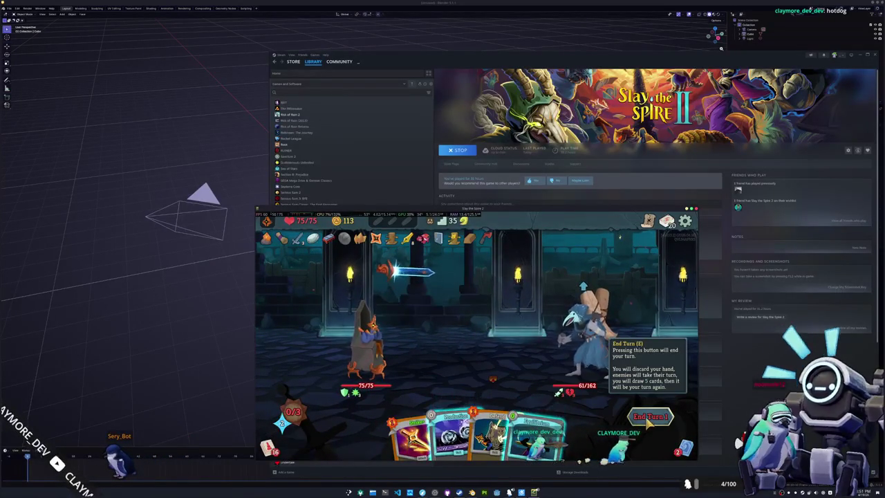
pyautogui.click(648, 416)
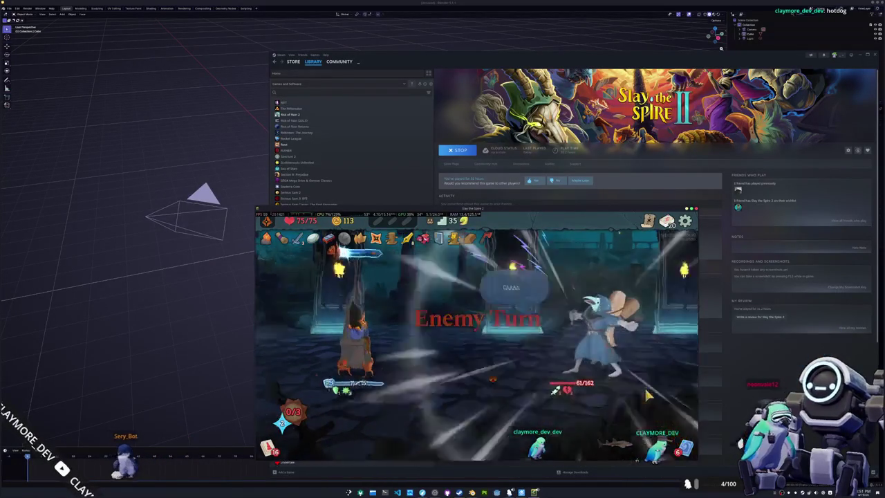
# Check the discard pile, then finish the Devoted Sculptor with two attack cards
pyautogui.click(680, 450)
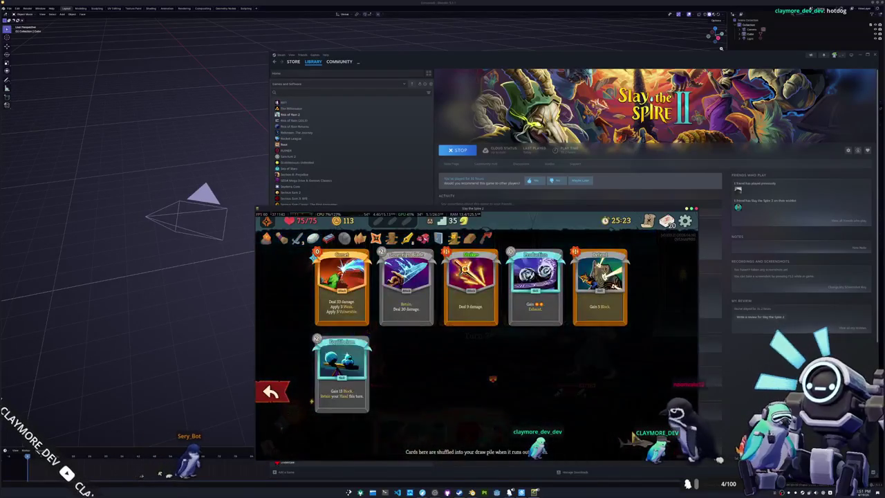
pyautogui.click(271, 391)
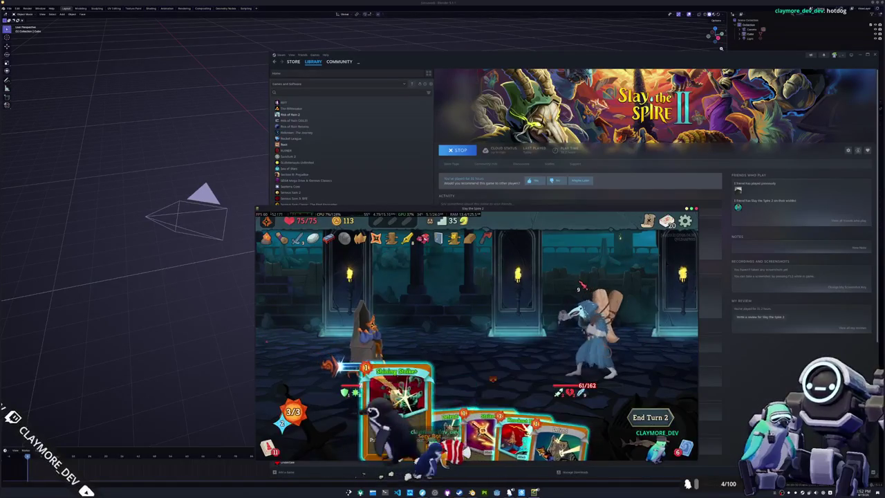
pyautogui.click(476, 408)
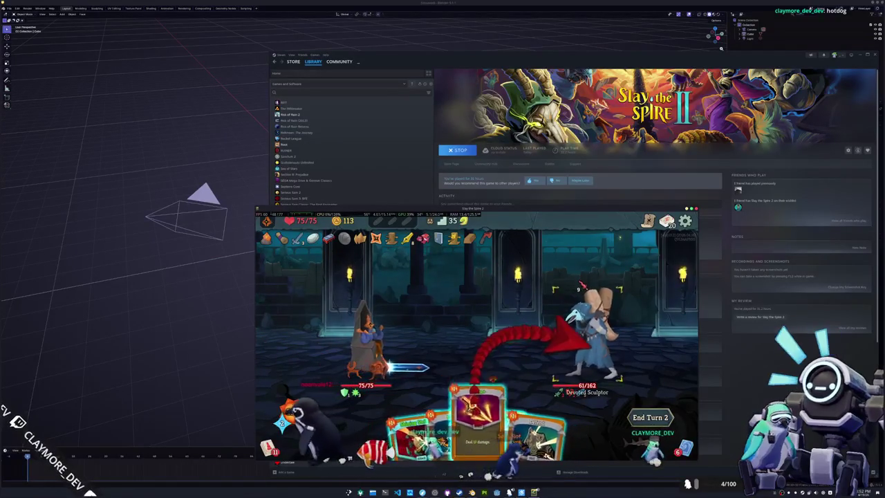
pyautogui.click(580, 338)
pyautogui.click(464, 405)
pyautogui.click(581, 338)
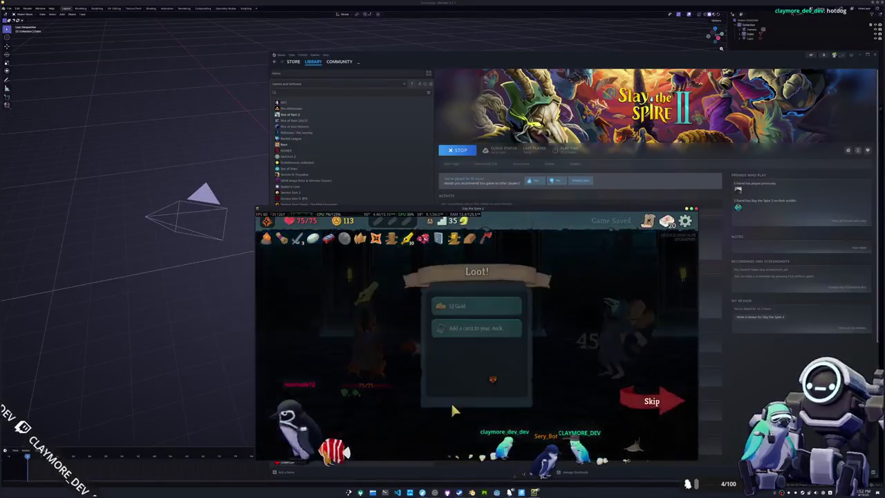
# Collect the gold, take a reward card, and travel to the next enemy room
pyautogui.click(477, 306)
pyautogui.click(480, 314)
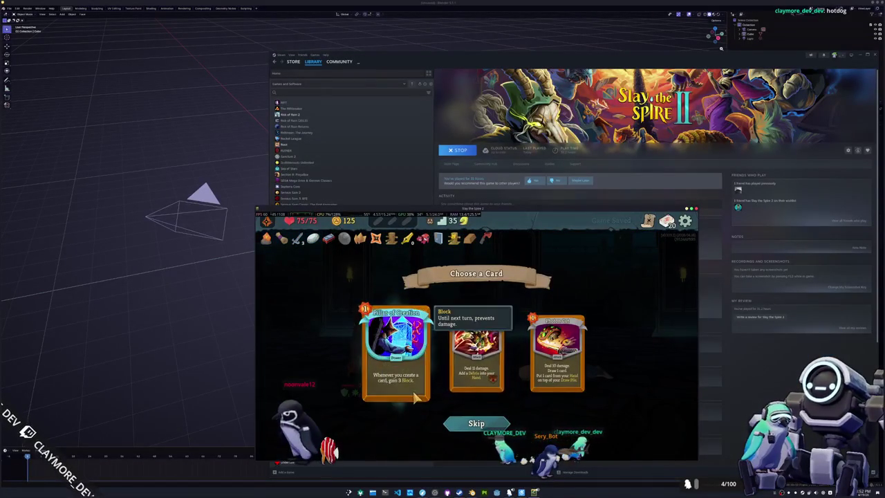
pyautogui.click(557, 356)
pyautogui.click(654, 401)
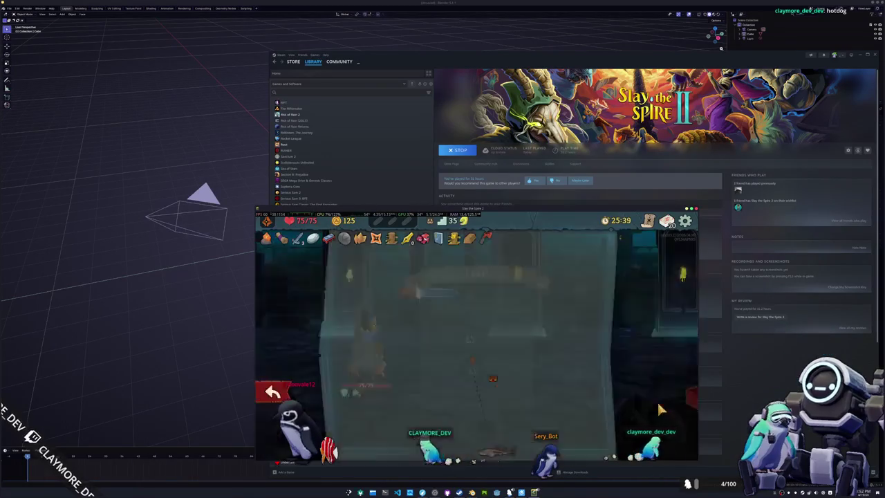
pyautogui.click(469, 338)
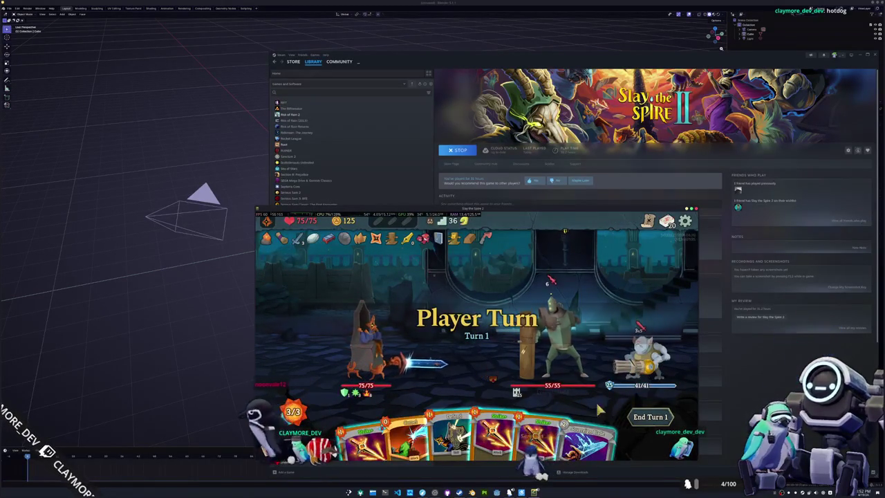
pyautogui.moveTo(583, 418)
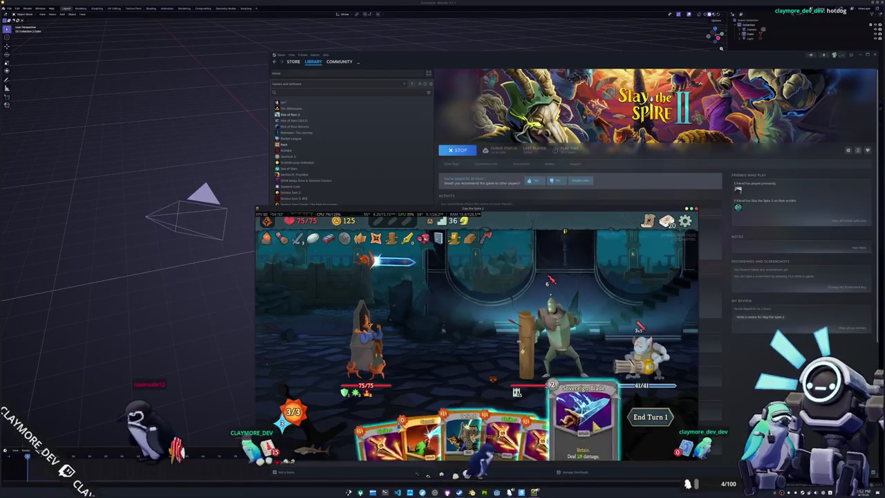
# Play Sovereign Blade on the Turret Operator, block with Defend, and end the turn
pyautogui.moveTo(592, 434); pyautogui.dragTo(643, 349)
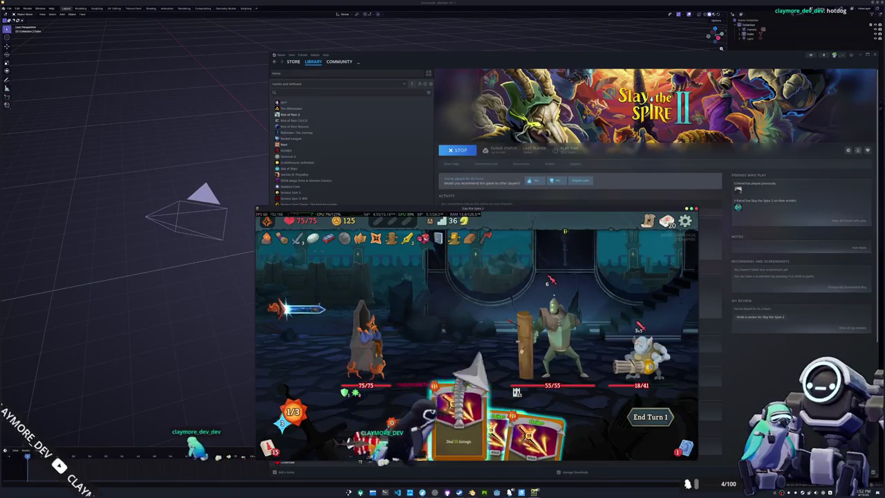
pyautogui.moveTo(474, 415); pyautogui.dragTo(553, 400)
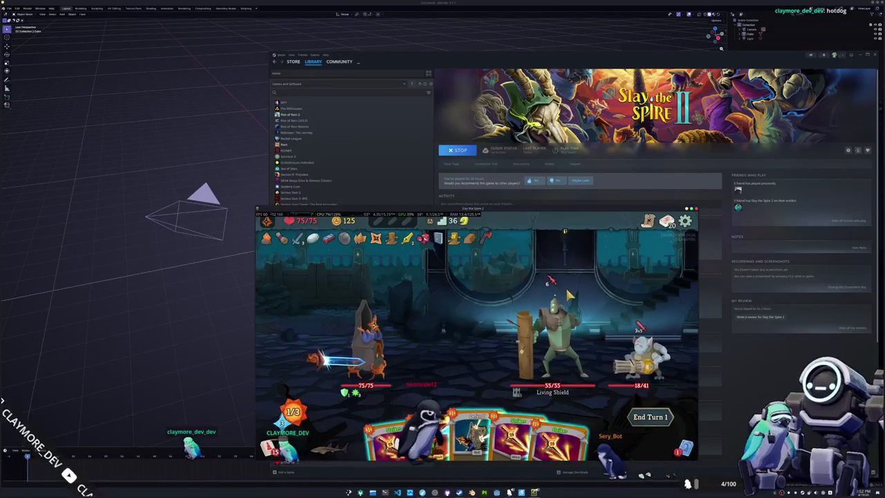
pyautogui.moveTo(477, 428); pyautogui.dragTo(484, 325)
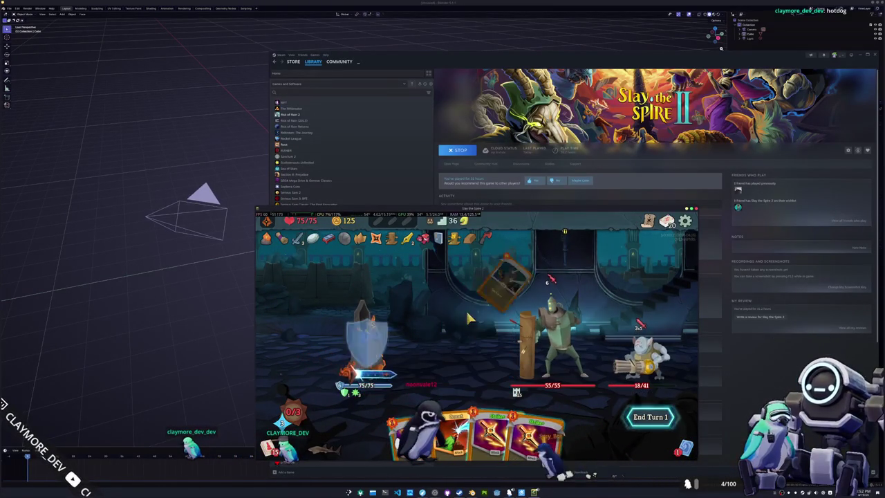
pyautogui.click(646, 416)
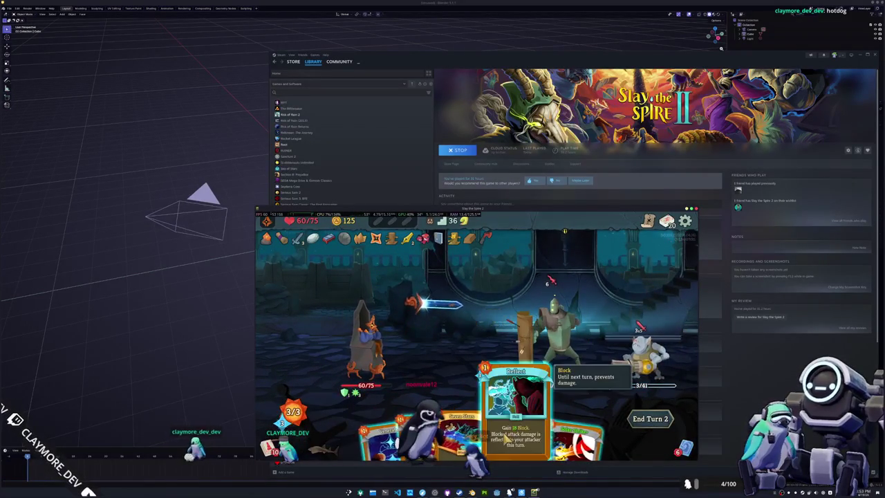
# Block with Reflect, attack the Living Shield twice, then finish it with Shining Strike
pyautogui.moveTo(515, 432); pyautogui.dragTo(484, 304)
pyautogui.moveTo(477, 429); pyautogui.dragTo(557, 325)
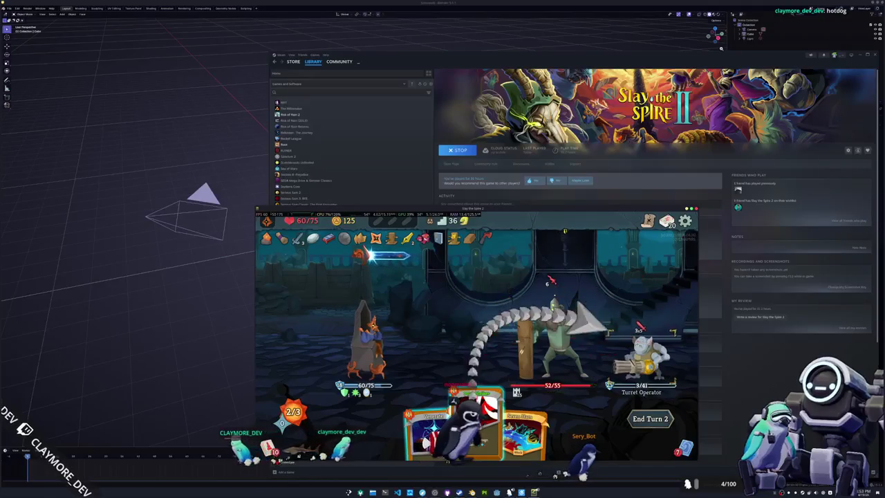
pyautogui.click(643, 339)
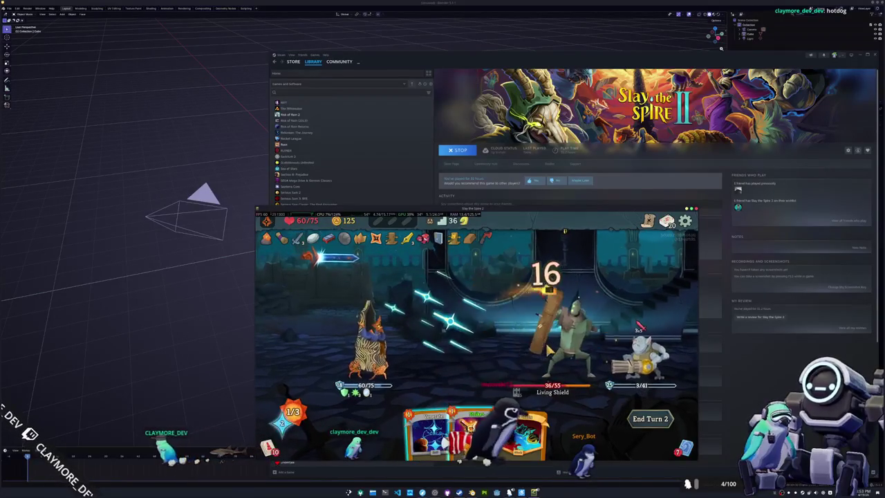
pyautogui.click(542, 321)
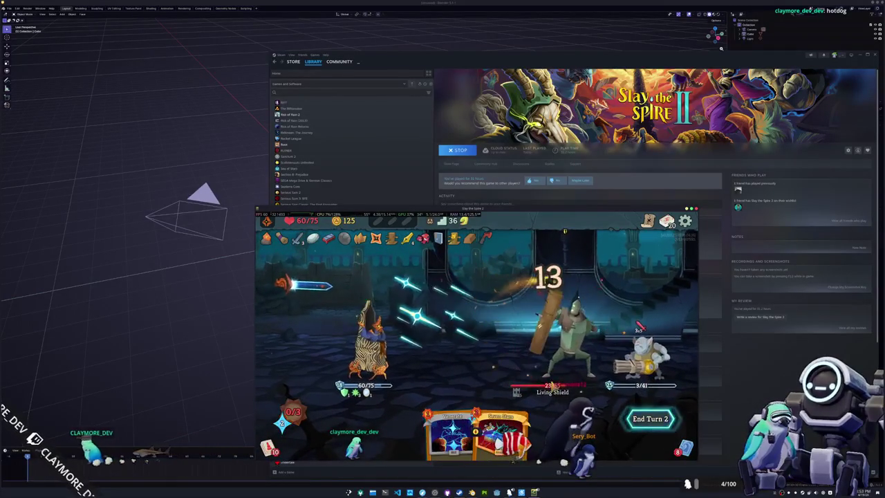
pyautogui.press('e')
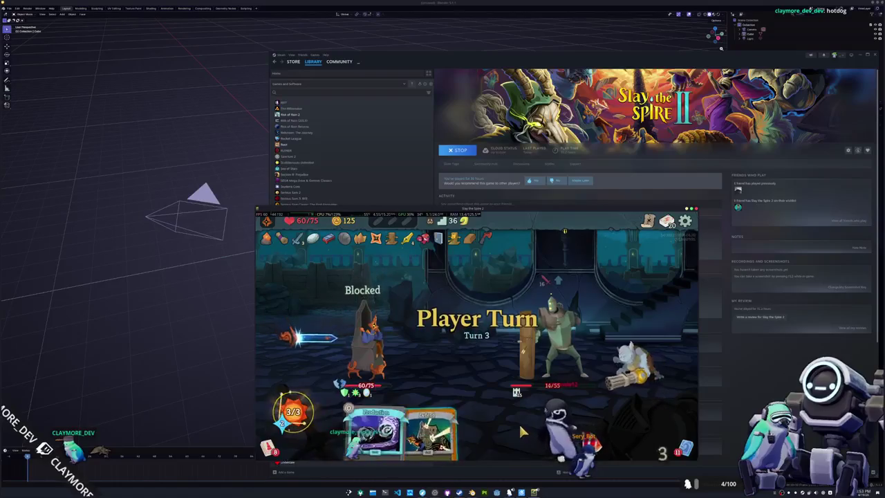
pyautogui.moveTo(491, 414); pyautogui.dragTo(552, 365)
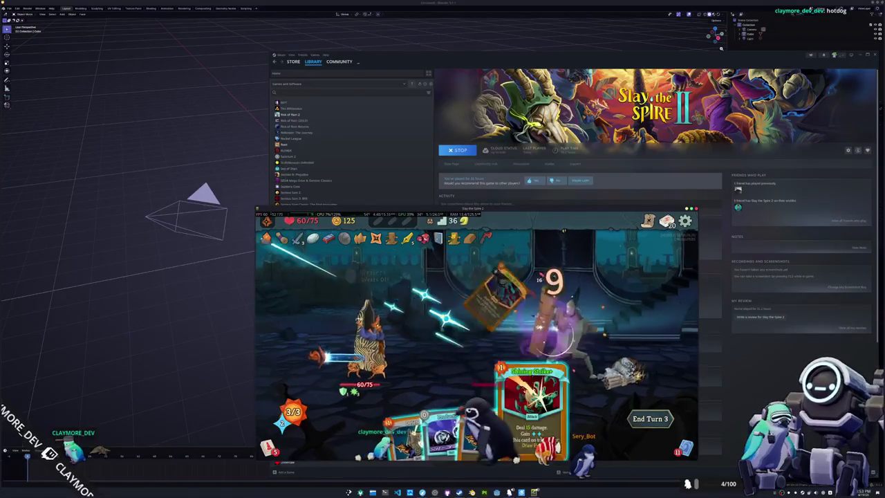
pyautogui.click(487, 307)
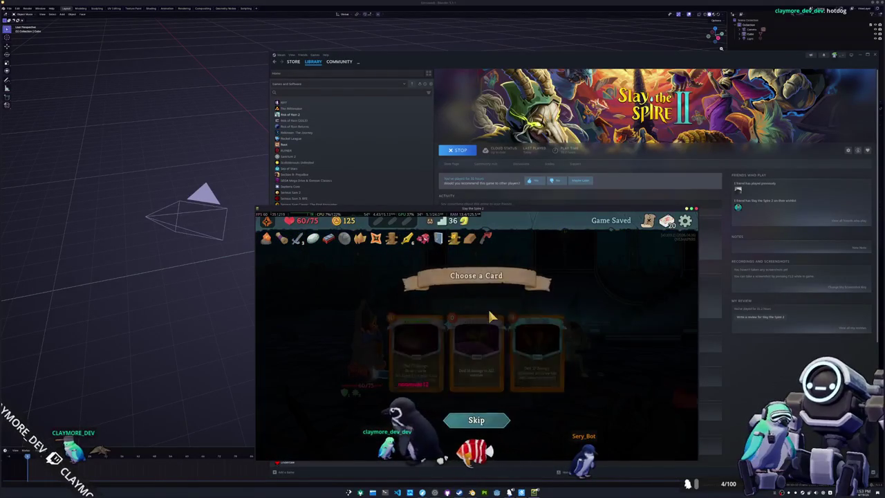
# Skip the card reward and go to the map, scrolling up toward the next enemy node
pyautogui.click(477, 424)
pyautogui.click(633, 398)
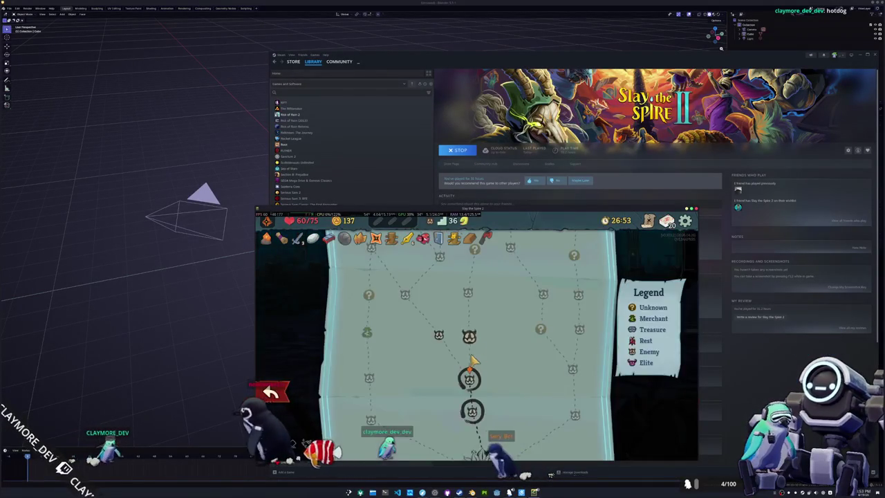
pyautogui.scroll(2, 467, 356)
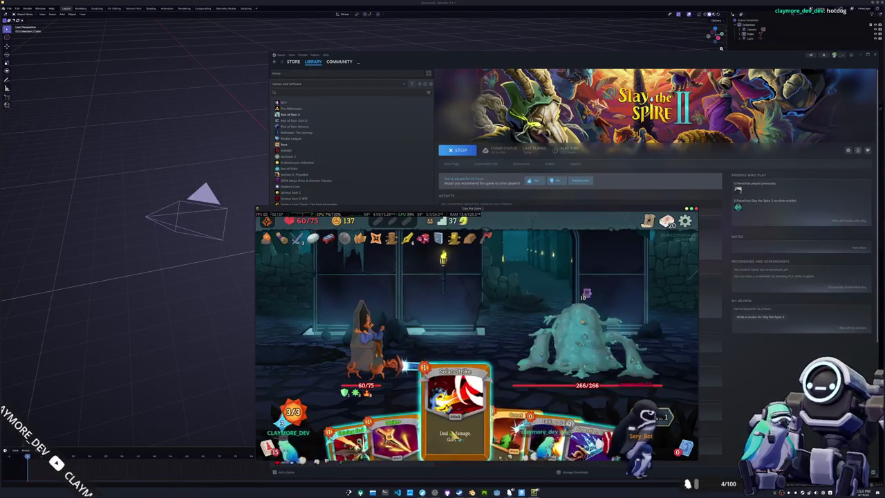
# Hit the slime with Shining Strike+, Comet, Falling Star and Sovereign Blade, then end the turn
pyautogui.click(359, 447)
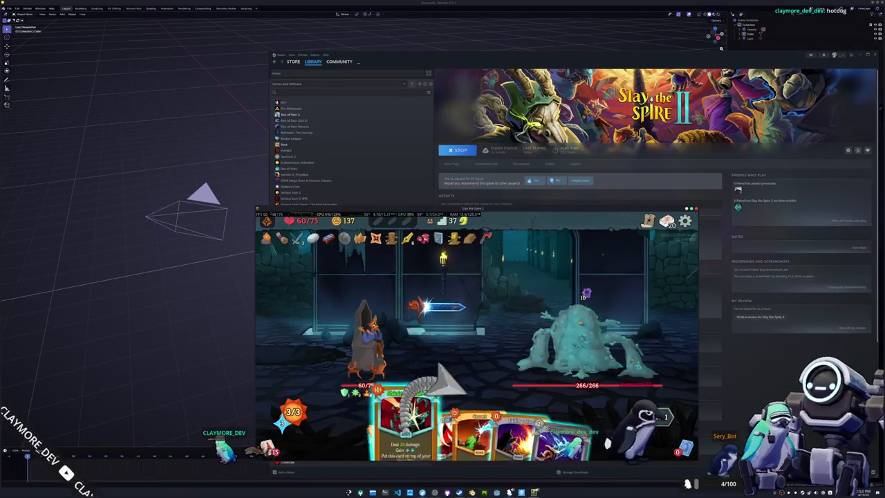
pyautogui.click(546, 334)
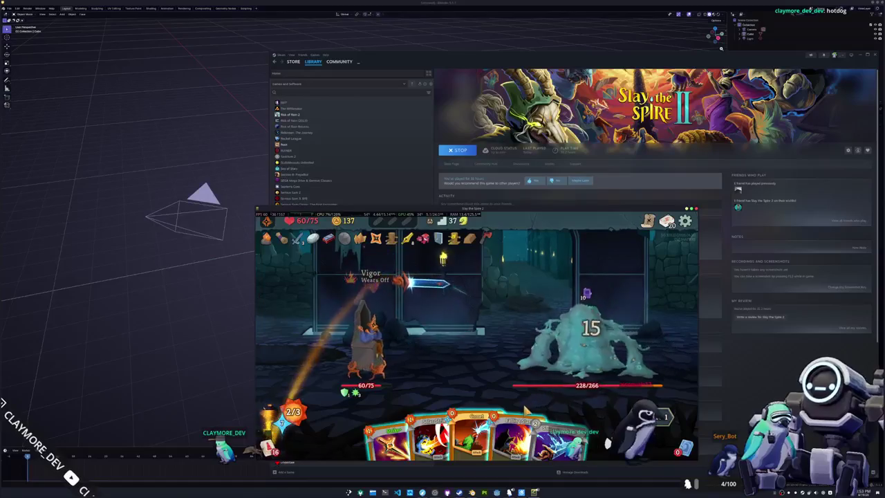
pyautogui.moveTo(476, 415)
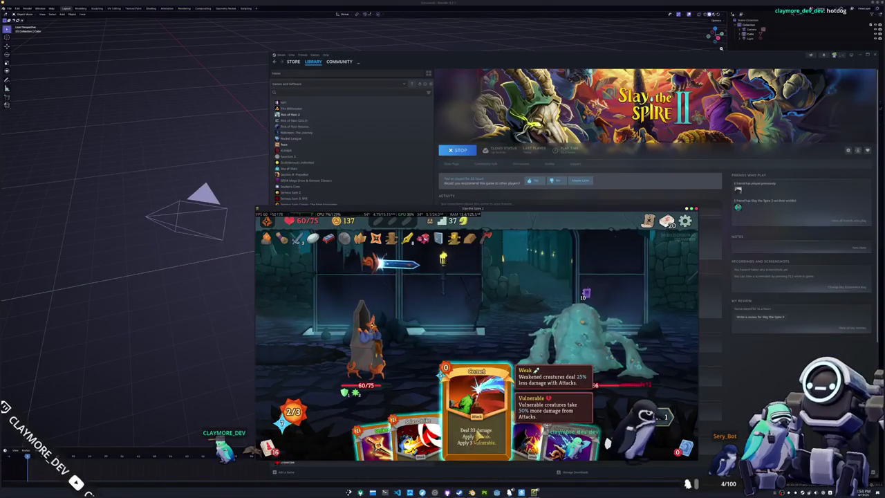
pyautogui.click(480, 434)
pyautogui.click(574, 332)
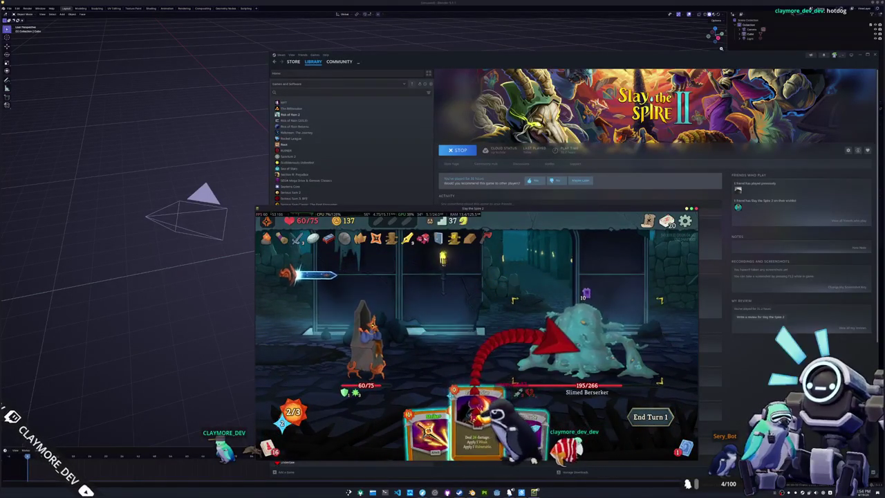
pyautogui.click(553, 342)
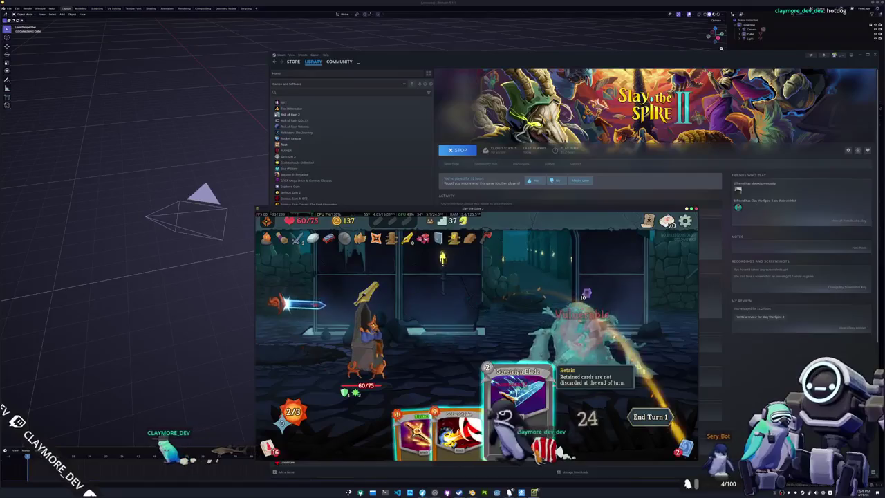
pyautogui.click(511, 408)
pyautogui.click(553, 342)
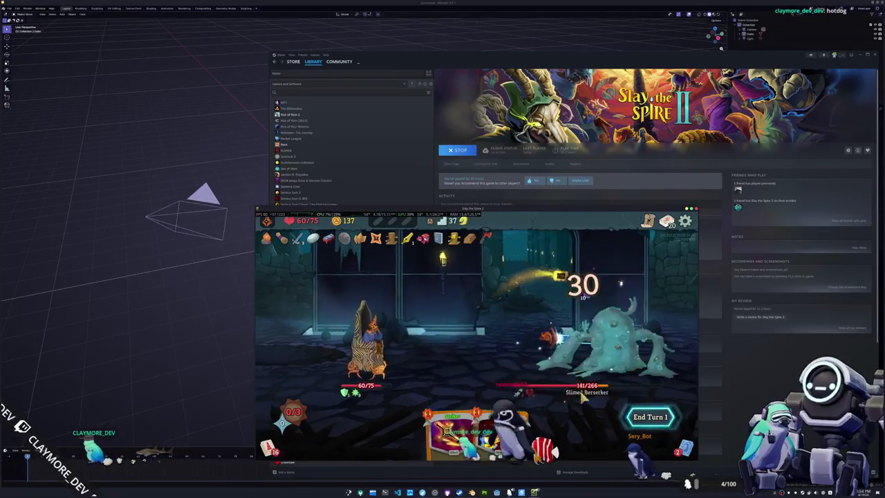
pyautogui.press('e')
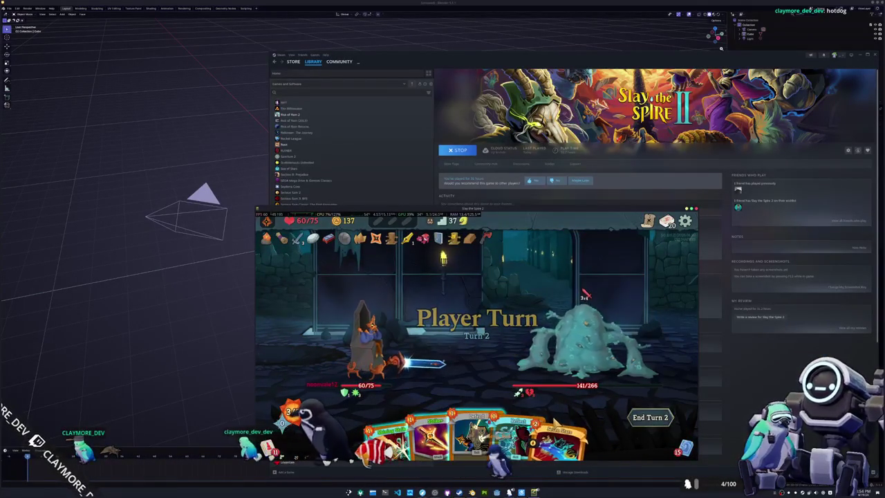
# Use the number keys to play two attacks and Defend, then end the turn
pyautogui.press('1')
pyautogui.press('Return')
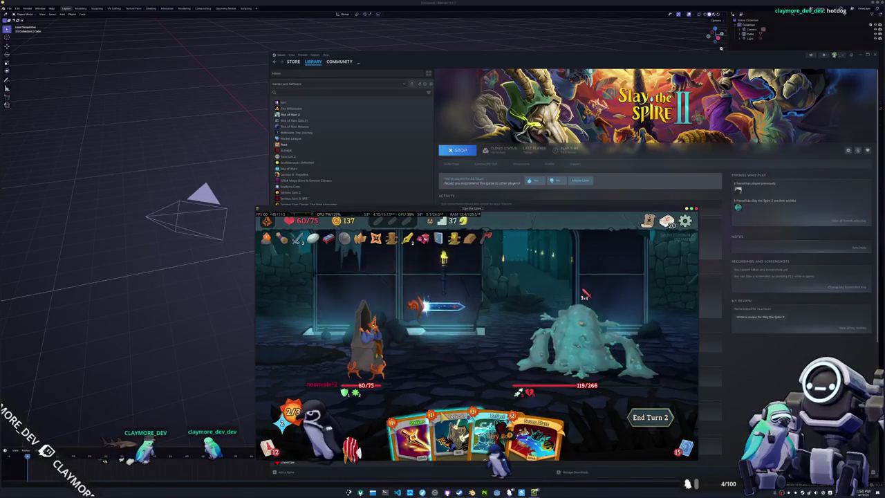
pyautogui.press('1')
pyautogui.press('Return')
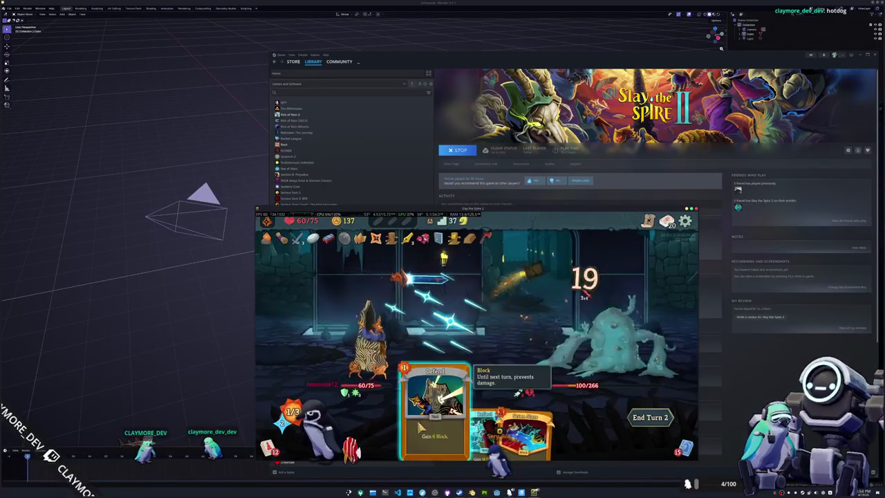
pyautogui.press('Return')
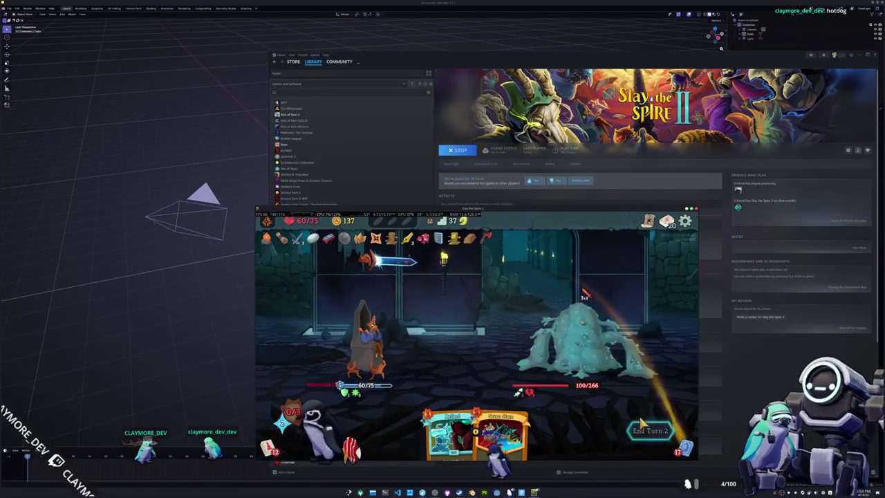
pyautogui.click(641, 424)
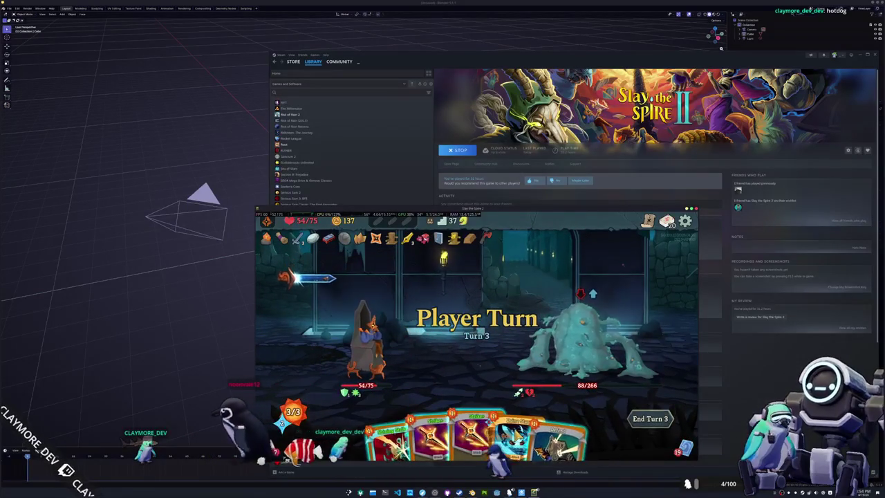
# Play Shining Strike and two Strikes, end turn, then Defend and finish the Slimed Berserker
pyautogui.moveTo(401, 414); pyautogui.dragTo(560, 366)
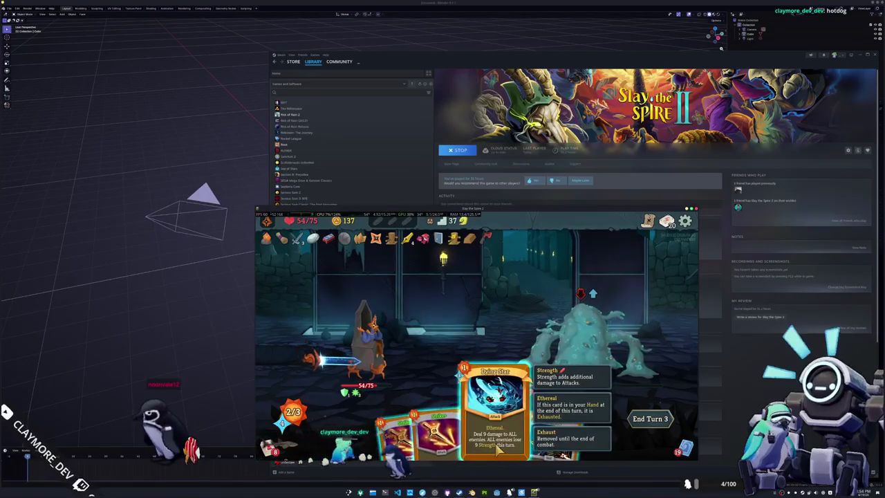
pyautogui.moveTo(435, 425); pyautogui.dragTo(583, 353)
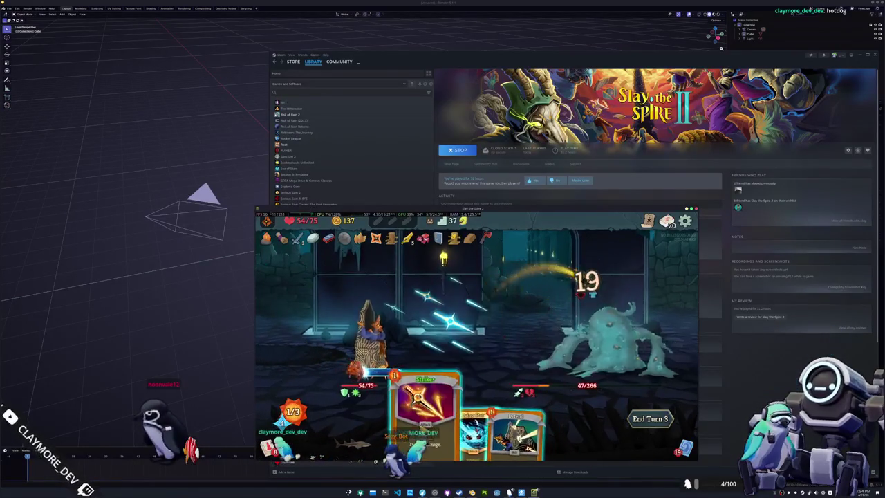
pyautogui.moveTo(421, 428); pyautogui.dragTo(584, 363)
pyautogui.click(648, 418)
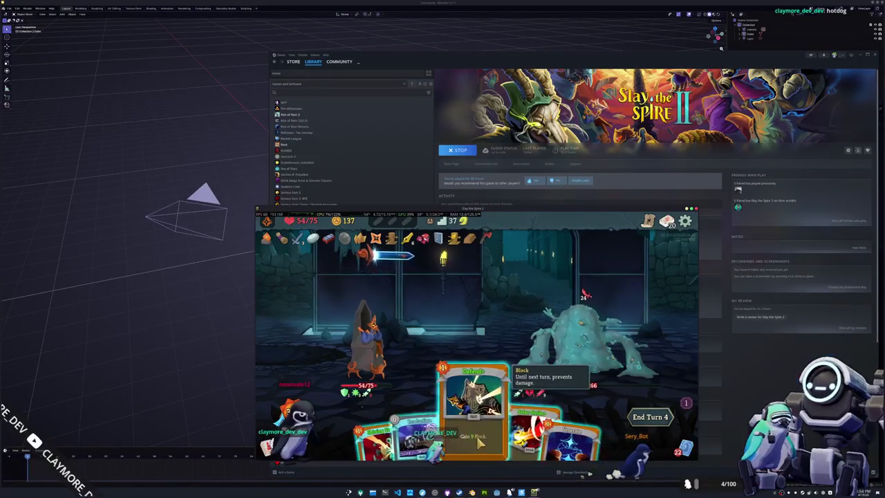
pyautogui.moveTo(478, 438); pyautogui.dragTo(484, 359)
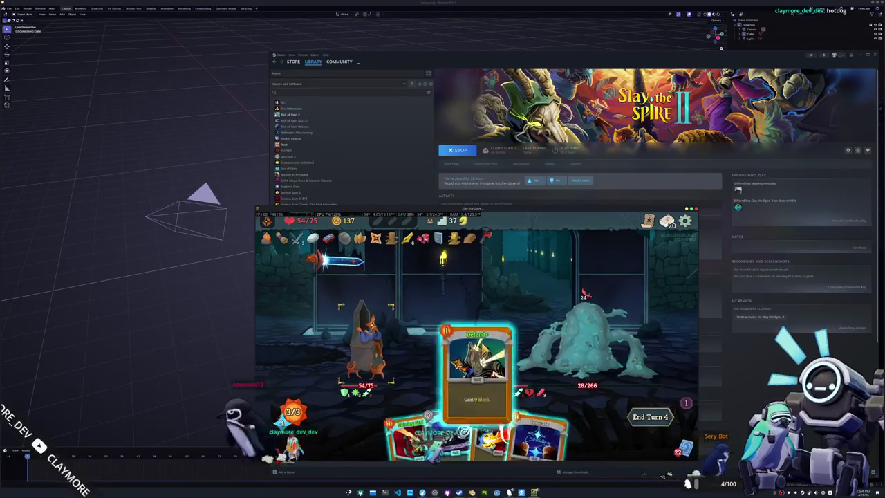
pyautogui.click(584, 333)
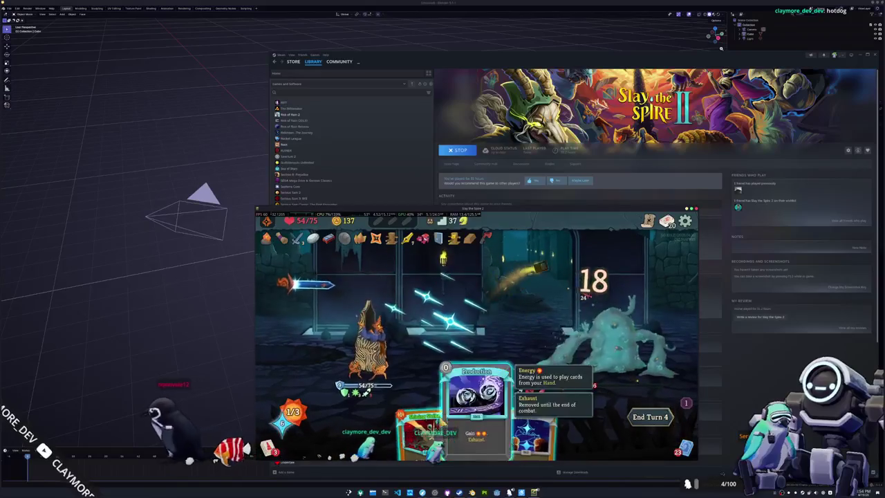
pyautogui.click(586, 339)
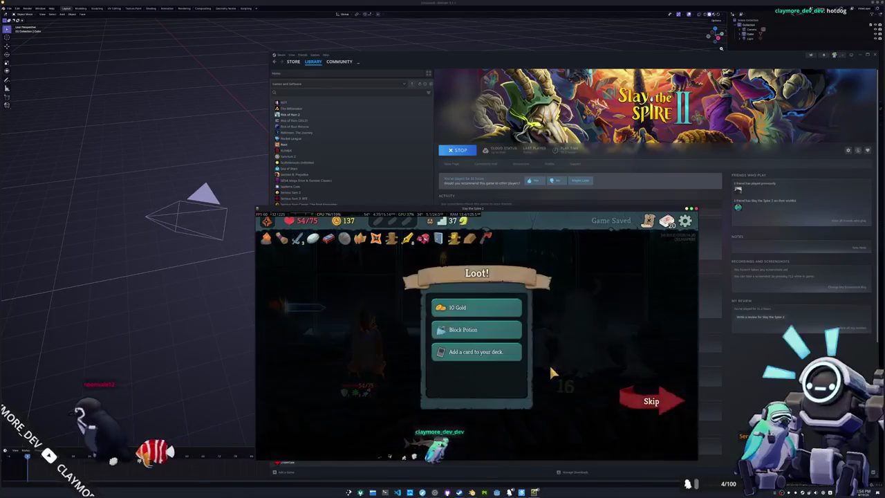
# Claim the gold and Block Potion, add the first offered card, and continue to the Axebot fight
pyautogui.click(504, 313)
pyautogui.click(504, 313)
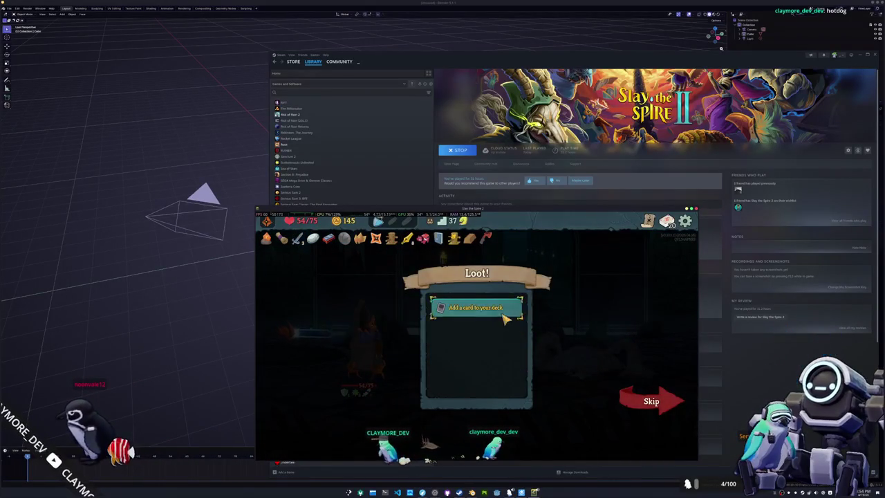
pyautogui.click(505, 310)
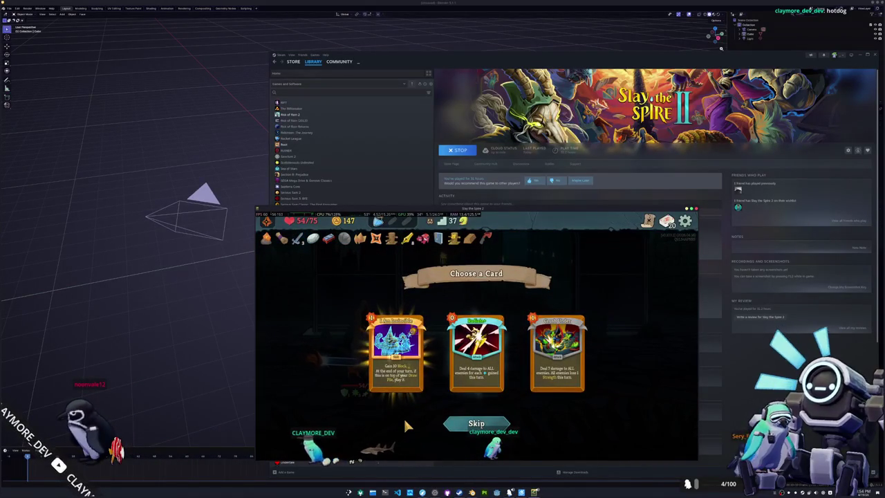
pyautogui.click(395, 352)
pyautogui.click(652, 397)
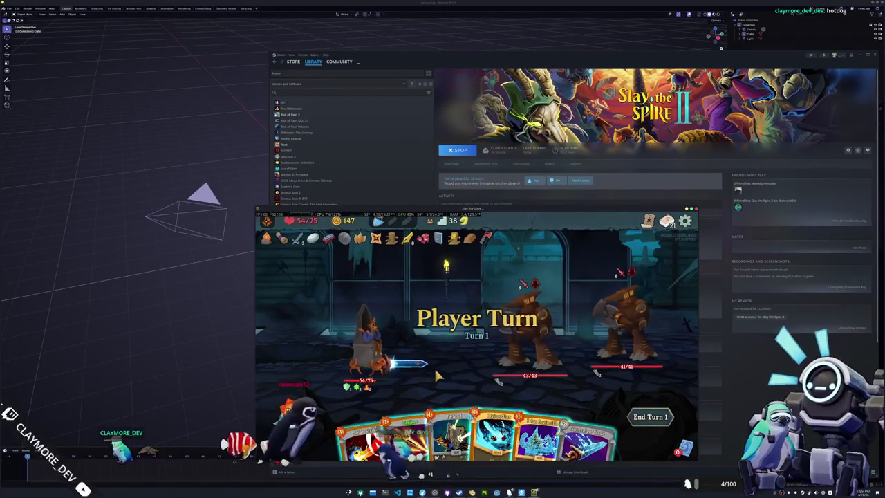
pyautogui.moveTo(499, 415)
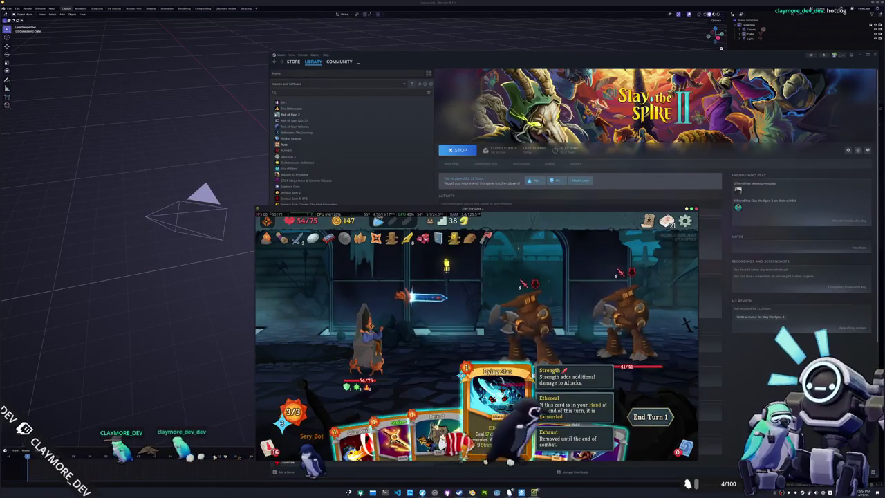
# Play Dying Star on both Axebots and Solar Strike on the left one, then end the turn
pyautogui.click(484, 456)
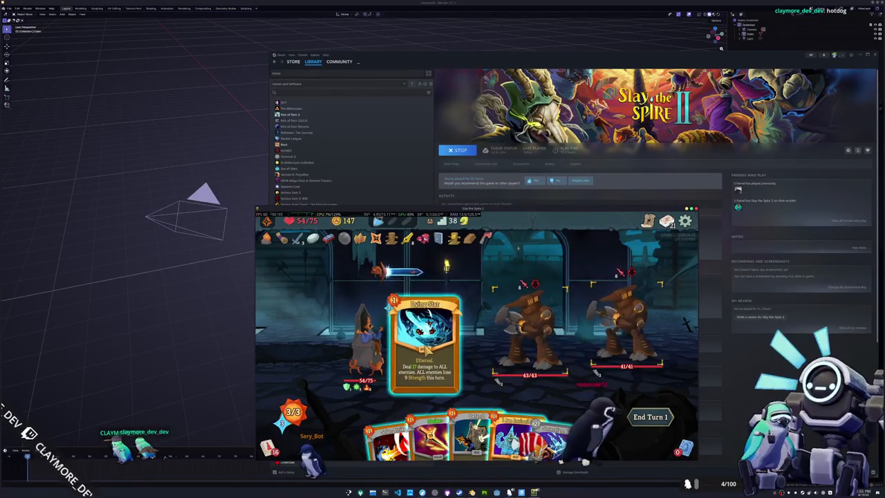
pyautogui.click(428, 343)
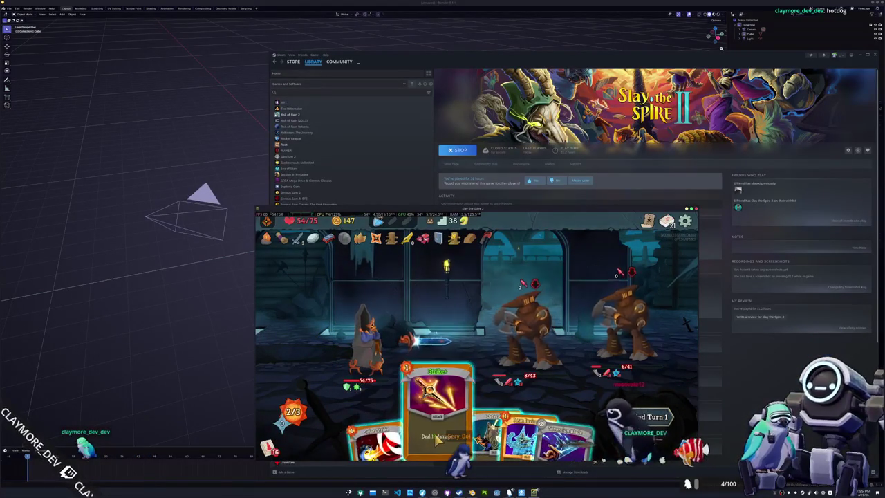
pyautogui.moveTo(398, 440); pyautogui.dragTo(529, 325)
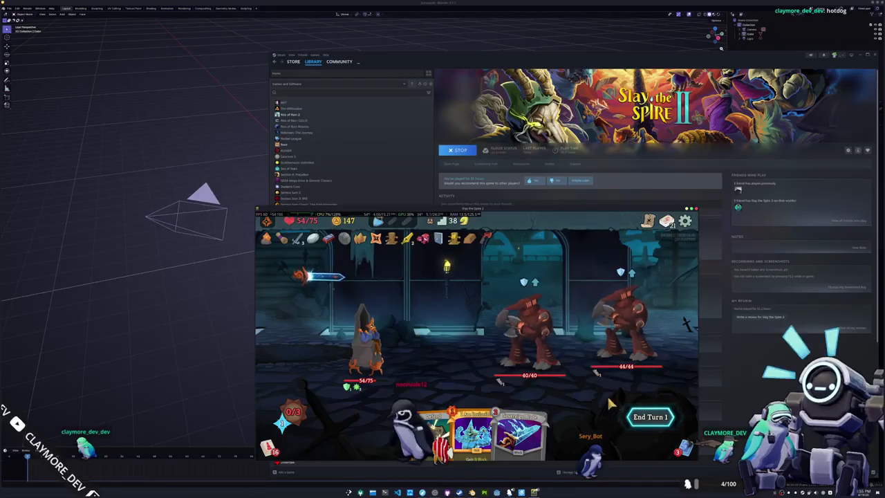
pyautogui.click(611, 404)
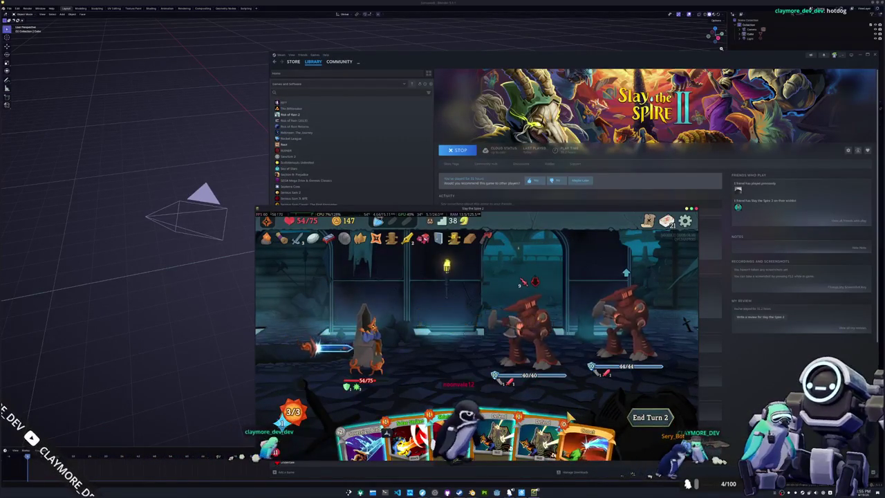
# Attack the Axebot with two cards and Comet on the left one, then end the turn
pyautogui.click(454, 408)
pyautogui.click(510, 323)
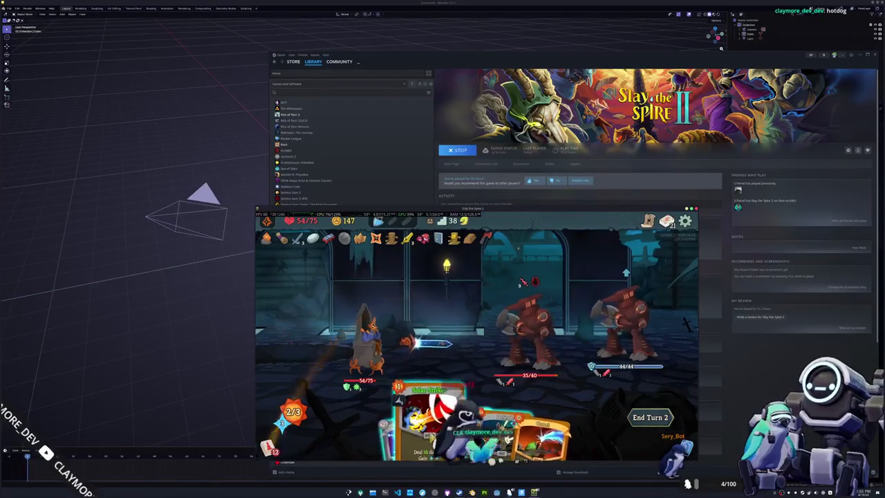
pyautogui.click(469, 415)
pyautogui.click(515, 319)
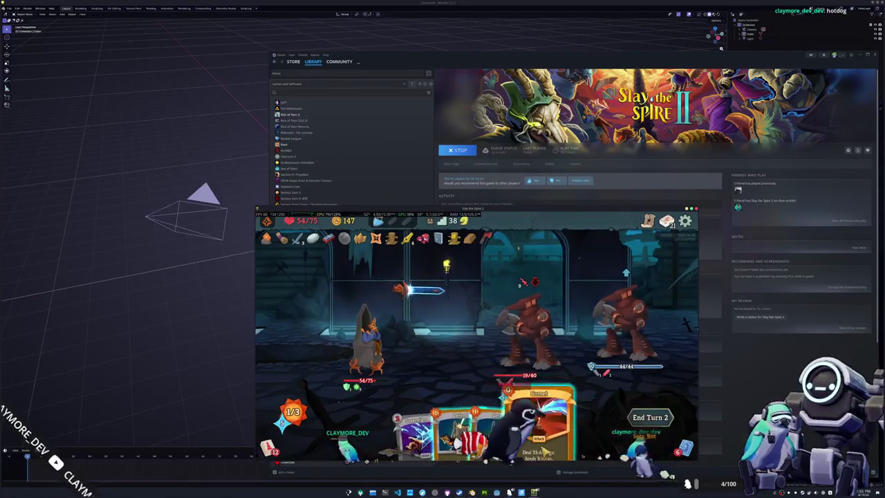
pyautogui.click(539, 415)
pyautogui.click(529, 321)
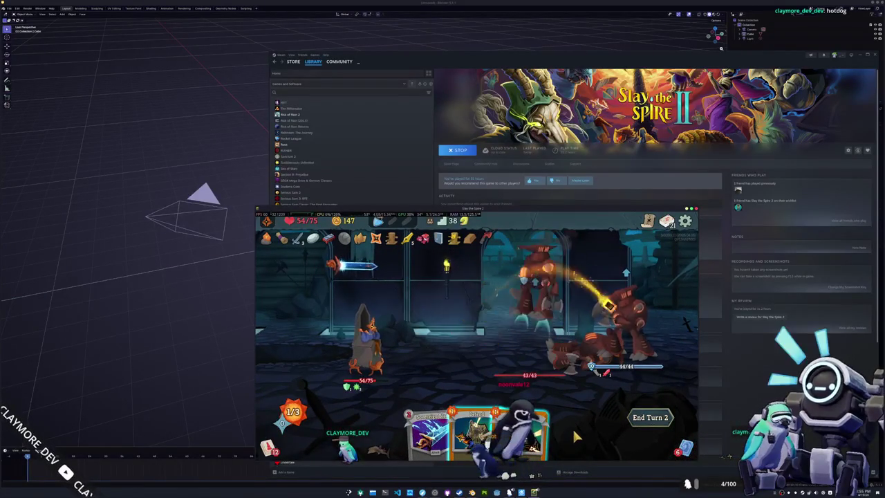
pyautogui.click(632, 417)
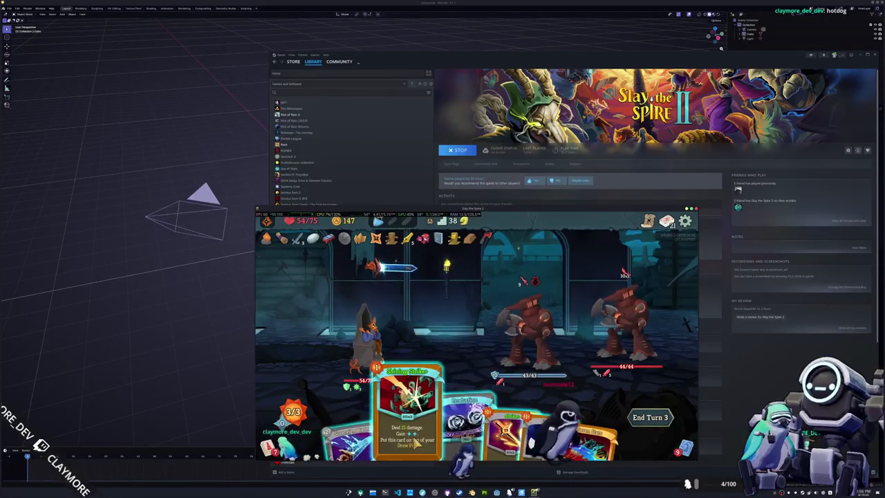
# Hit the right Axebot with several attacks including two Strikers, play Production, and end the turn
pyautogui.click(473, 425)
pyautogui.click(612, 333)
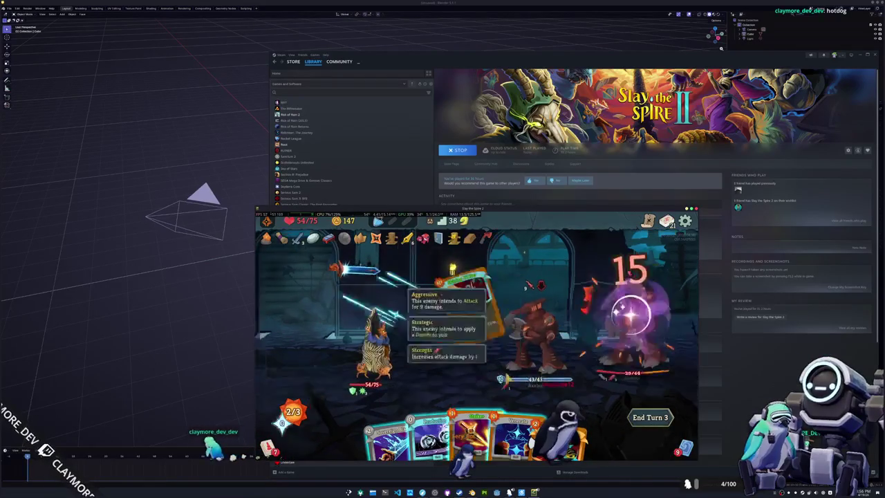
pyautogui.click(495, 435)
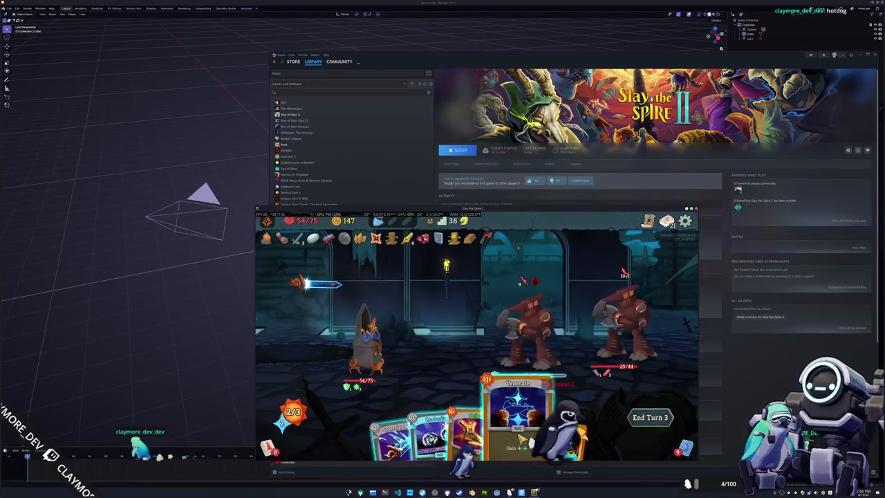
pyautogui.click(612, 334)
pyautogui.click(490, 429)
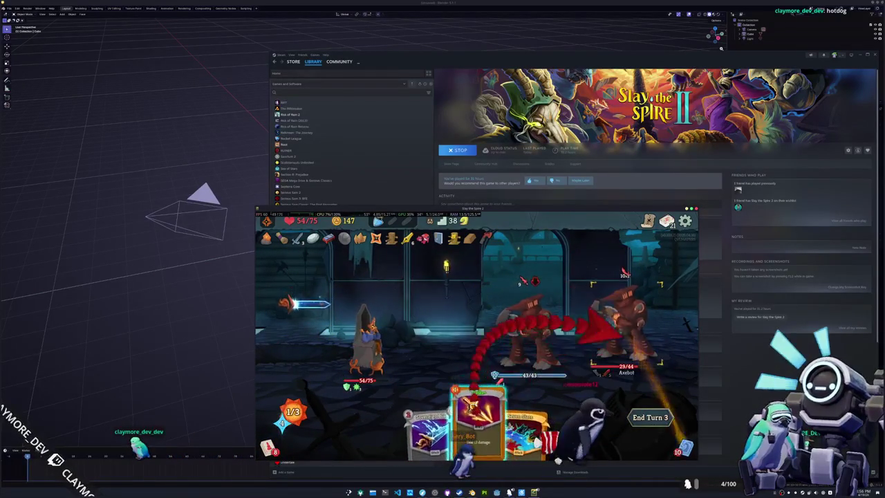
pyautogui.click(611, 321)
pyautogui.click(476, 424)
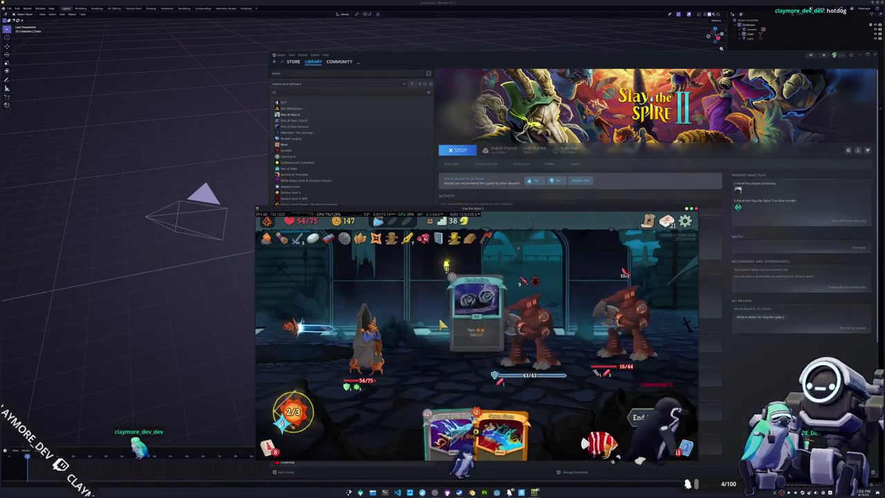
pyautogui.click(443, 421)
pyautogui.click(615, 326)
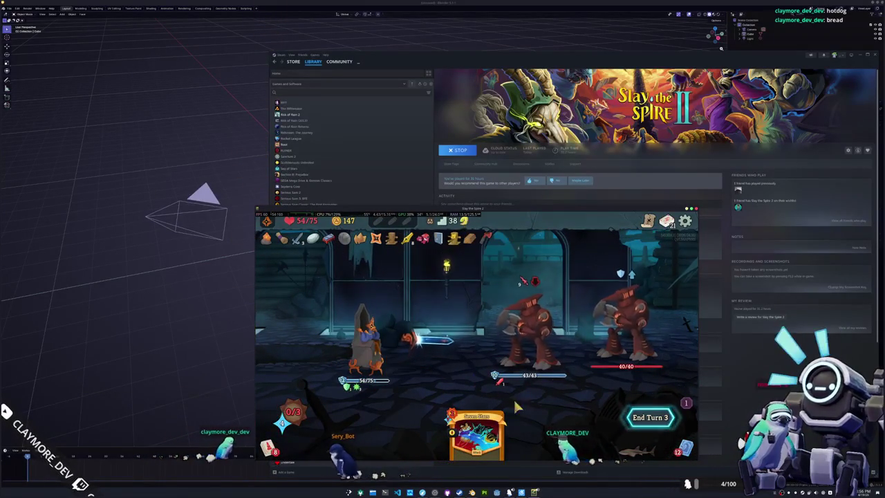
pyautogui.click(650, 416)
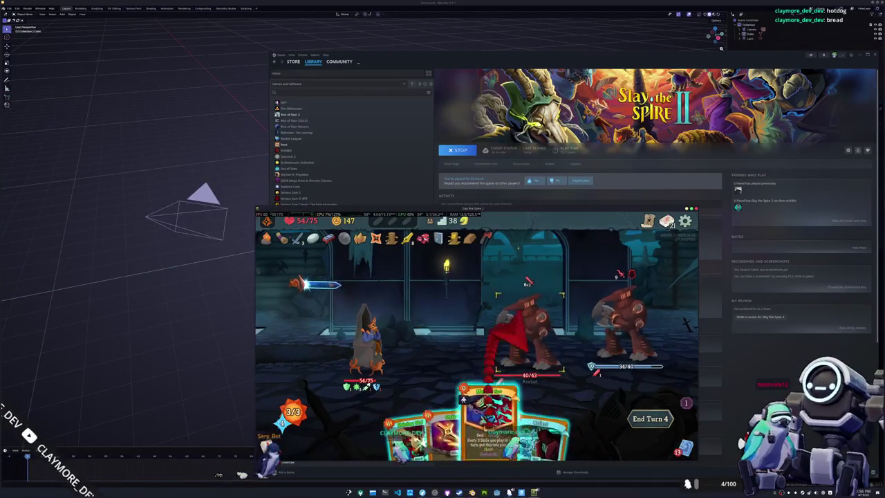
# Play Make It So, Shining Strike and Reflect, end turn, then kill the last Axebot with Falling Star
pyautogui.moveTo(491, 381); pyautogui.dragTo(484, 304)
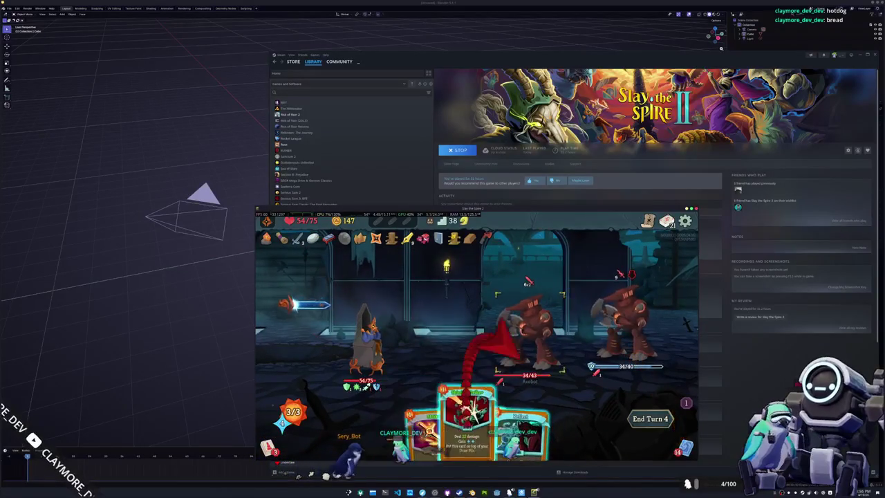
pyautogui.moveTo(421, 408); pyautogui.dragTo(525, 325)
pyautogui.moveTo(474, 415)
pyautogui.mouseDown()
pyautogui.moveTo(473, 332)
pyautogui.moveTo(522, 318)
pyautogui.mouseUp()
pyautogui.moveTo(484, 422); pyautogui.dragTo(474, 321)
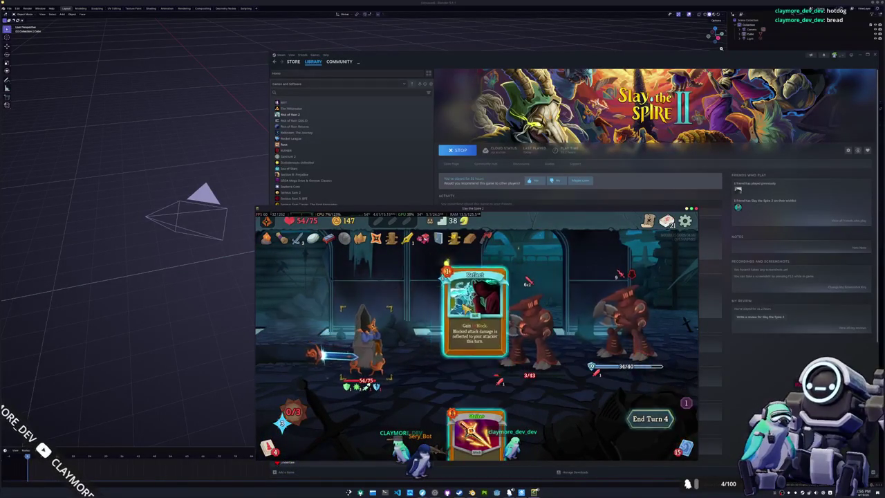
pyautogui.click(470, 330)
pyautogui.click(647, 421)
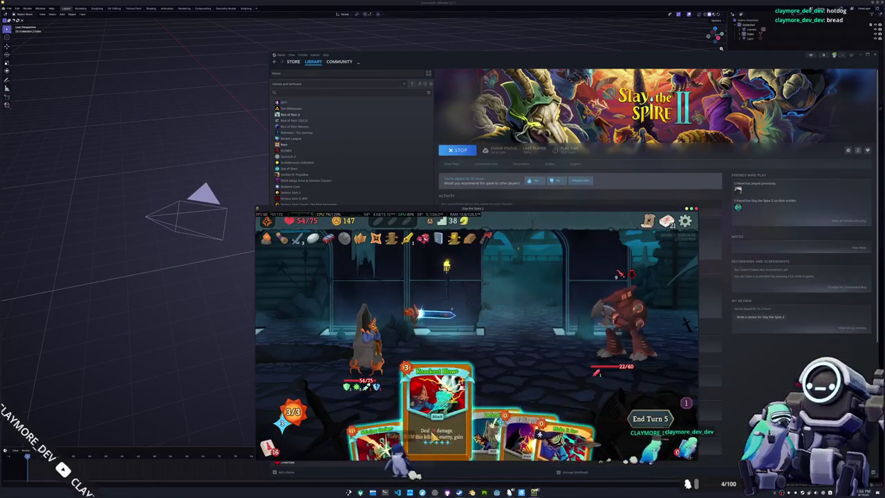
pyautogui.moveTo(508, 408); pyautogui.dragTo(608, 318)
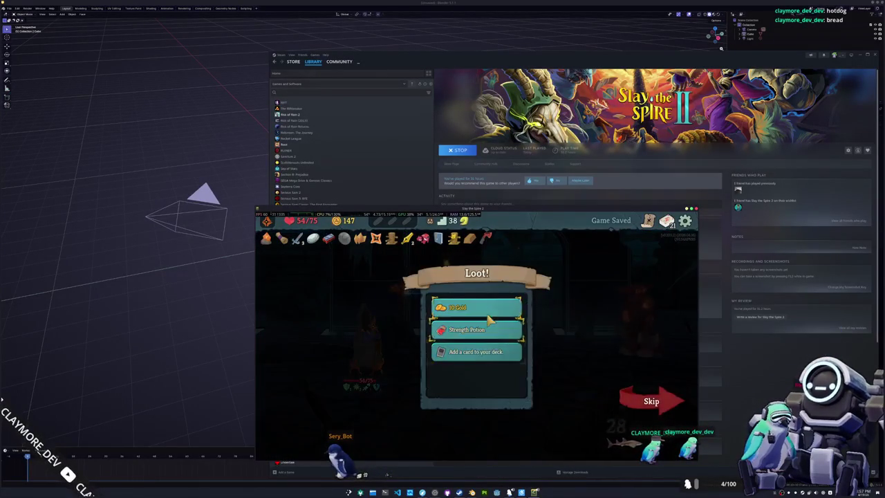
# Collect the gold and relic rewards, skip the card, and travel to the unknown room
pyautogui.click(483, 306)
pyautogui.click(483, 306)
pyautogui.click(485, 307)
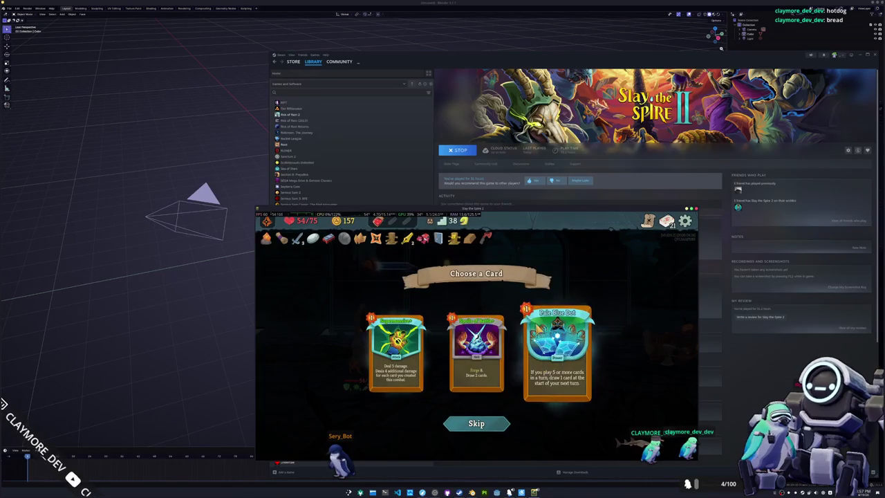
pyautogui.click(495, 423)
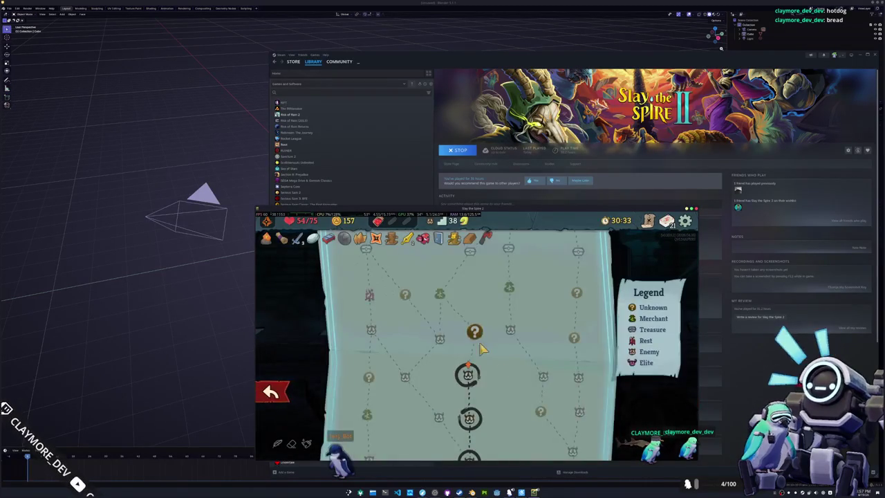
pyautogui.click(476, 333)
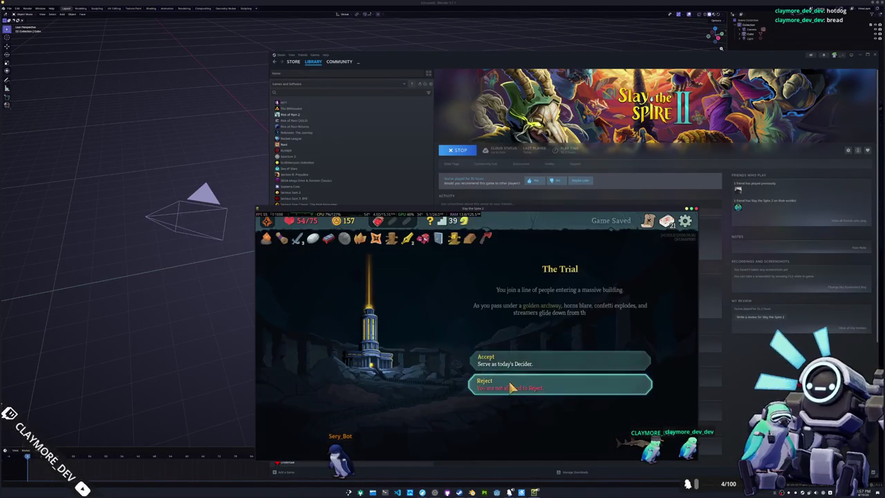
# Accept The Trial, judge the noble Guilty to heal 10 HP, and head to the merchant
pyautogui.click(542, 365)
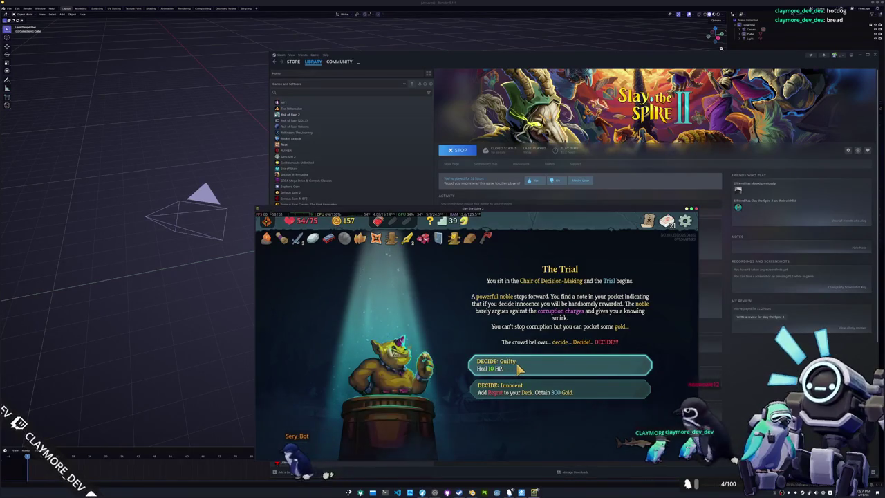
pyautogui.click(518, 363)
pyautogui.click(577, 359)
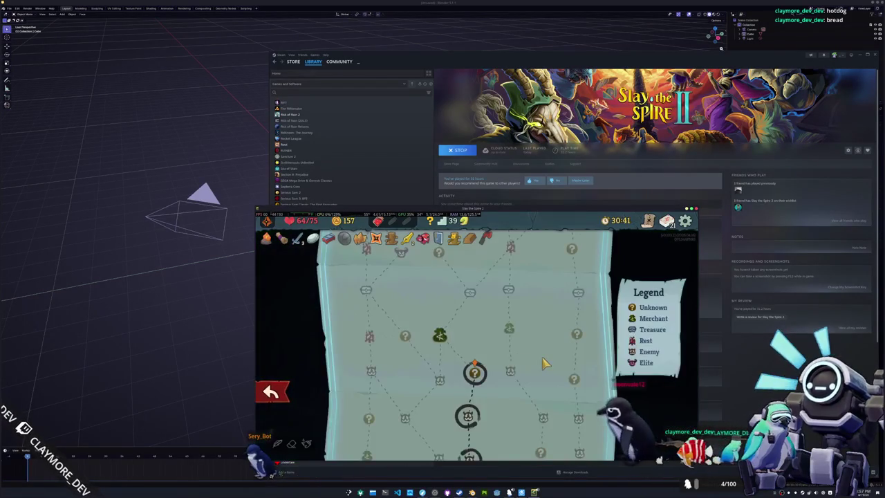
pyautogui.click(441, 336)
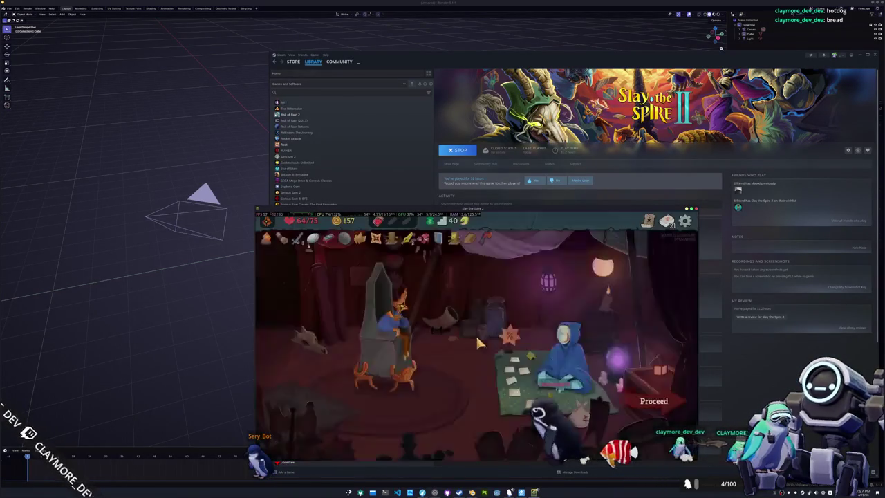
# Buy the second card and the 51-gold potion at the merchant, then leave the shop
pyautogui.click(563, 359)
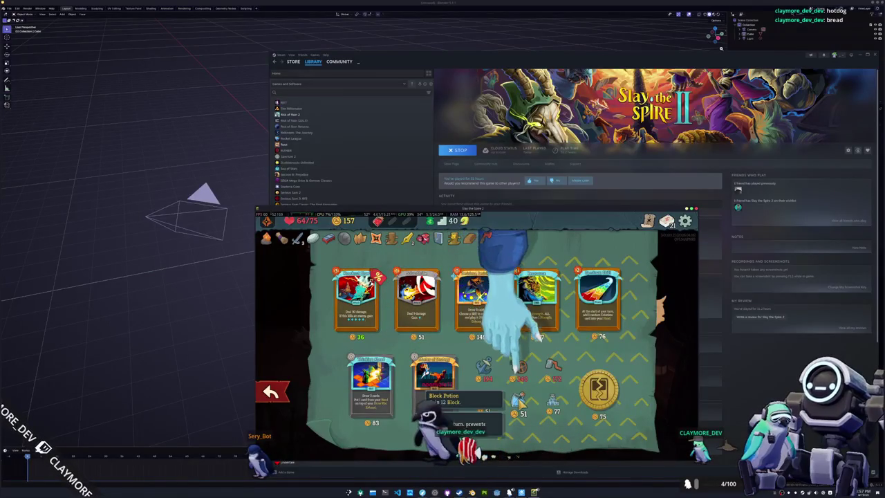
pyautogui.click(434, 312)
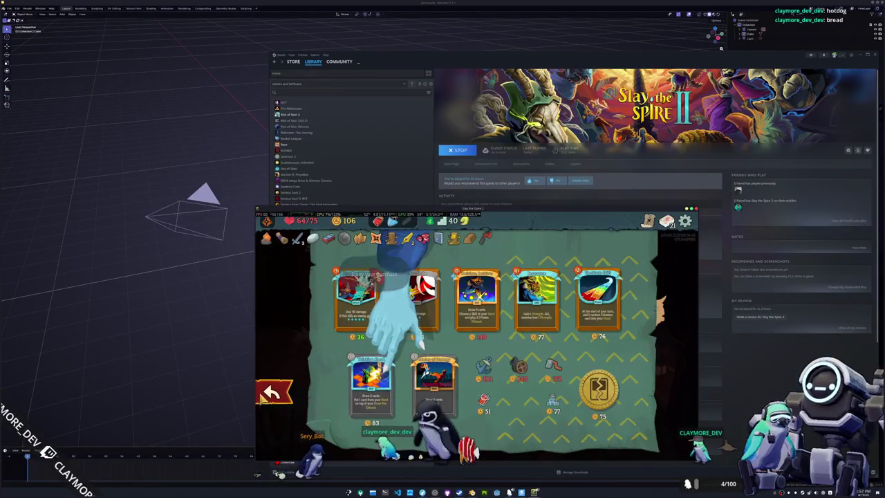
pyautogui.click(484, 399)
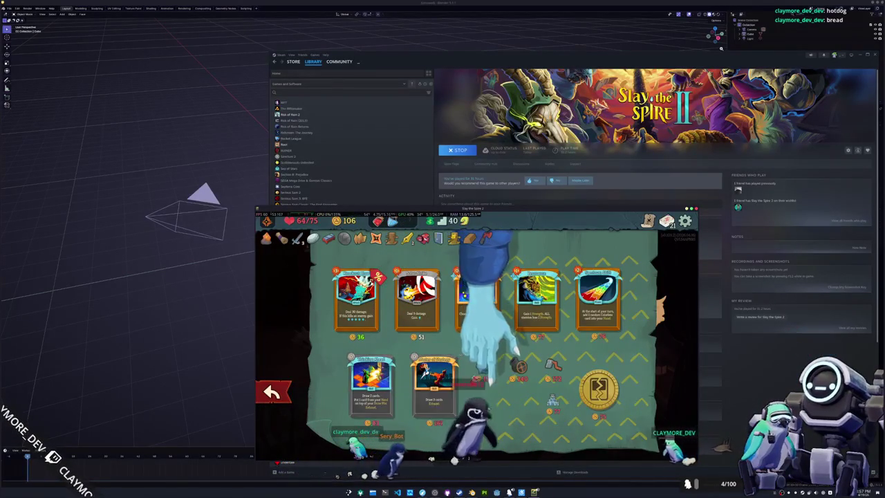
pyautogui.click(271, 393)
pyautogui.click(649, 366)
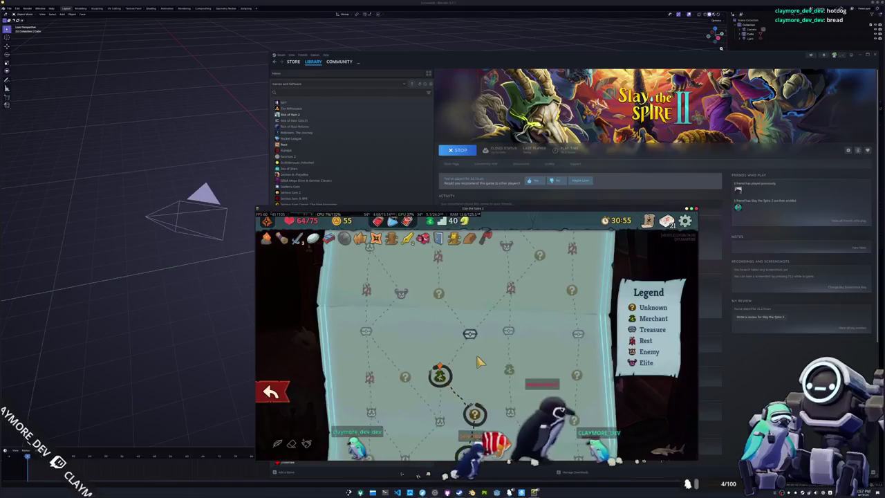
# Open the treasure chest, take the Kusarigama relic, and travel to the rest site
pyautogui.click(470, 334)
pyautogui.click(468, 385)
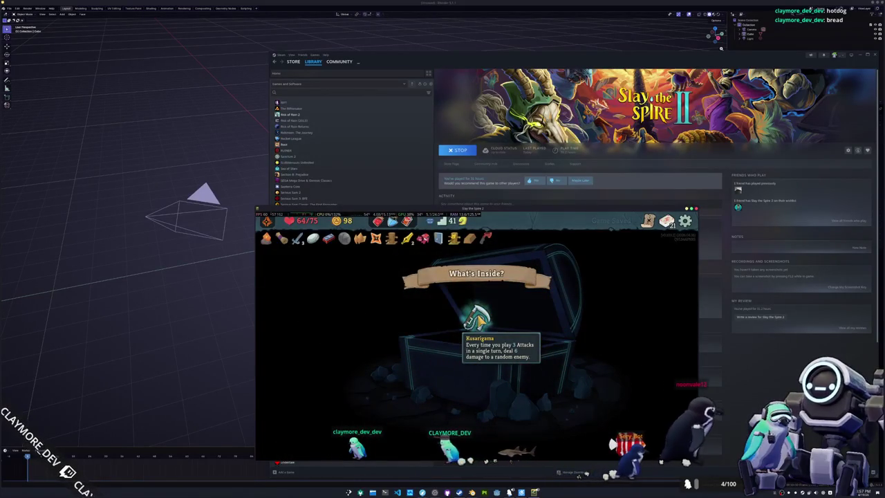
pyautogui.click(478, 322)
pyautogui.click(639, 399)
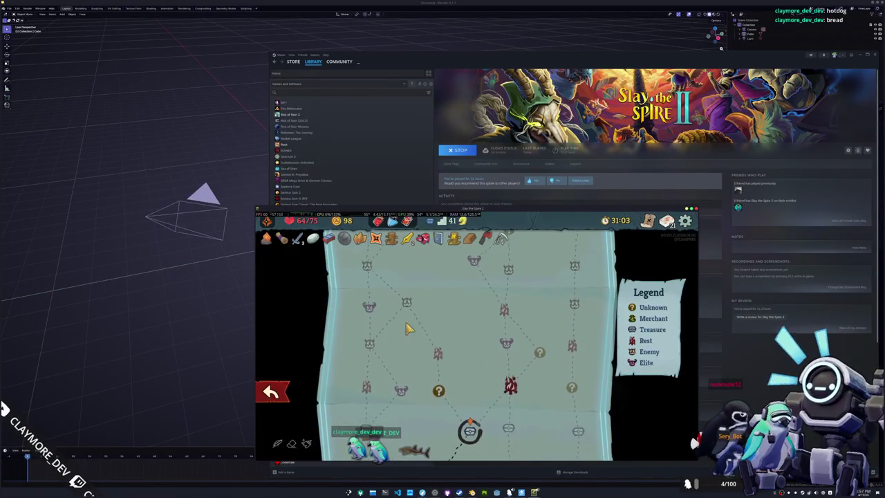
pyautogui.click(510, 386)
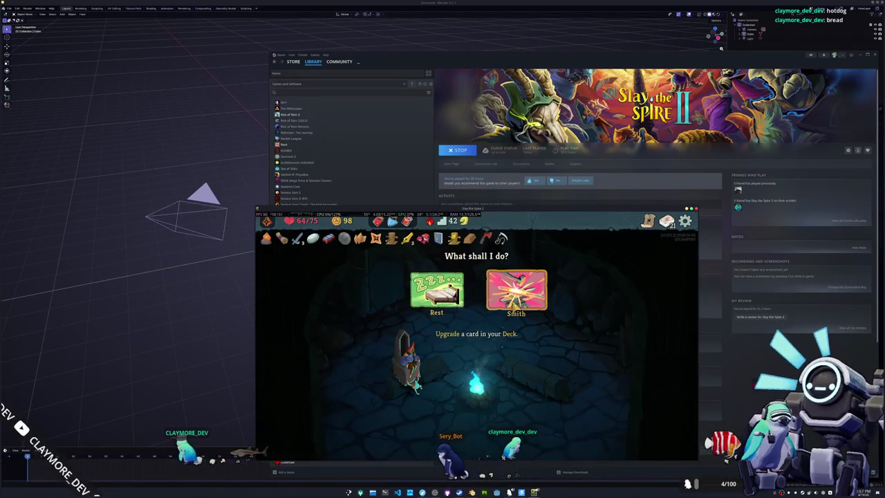
# Choose Smith and compare the upgrade previews for I Am Invincible and Production
pyautogui.click(516, 289)
pyautogui.scroll(-3, 491, 372)
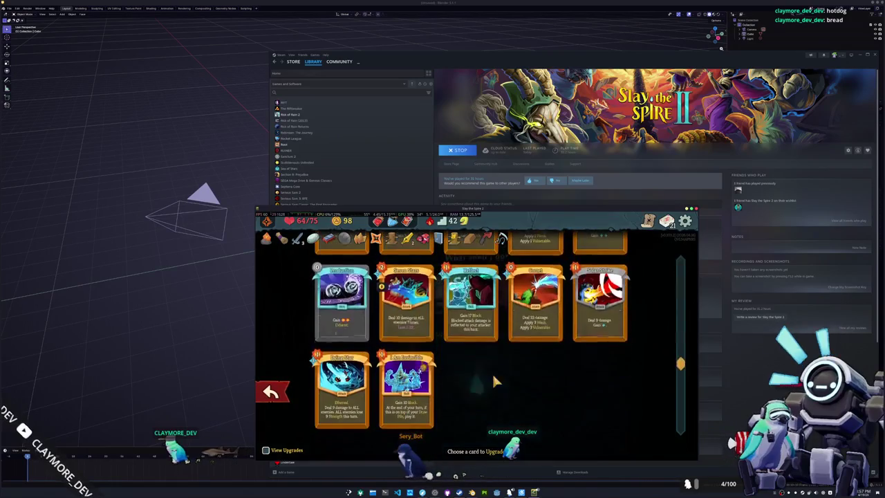
pyautogui.click(410, 389)
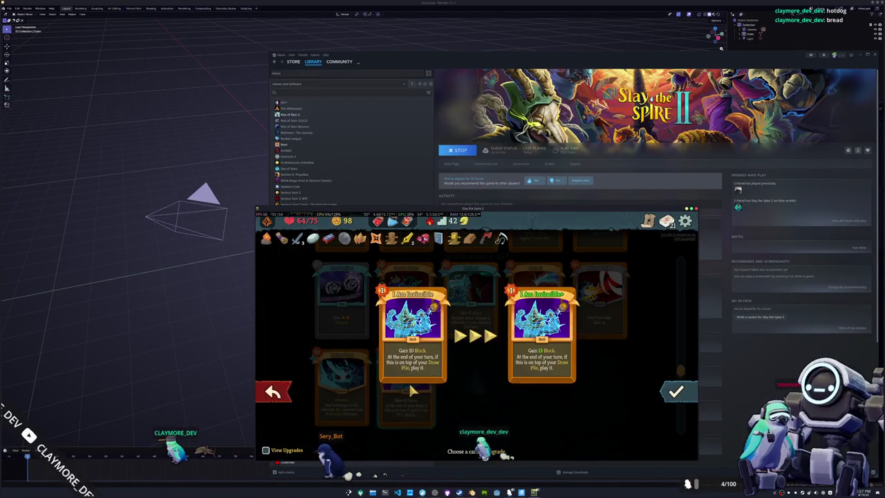
pyautogui.click(271, 392)
pyautogui.click(338, 320)
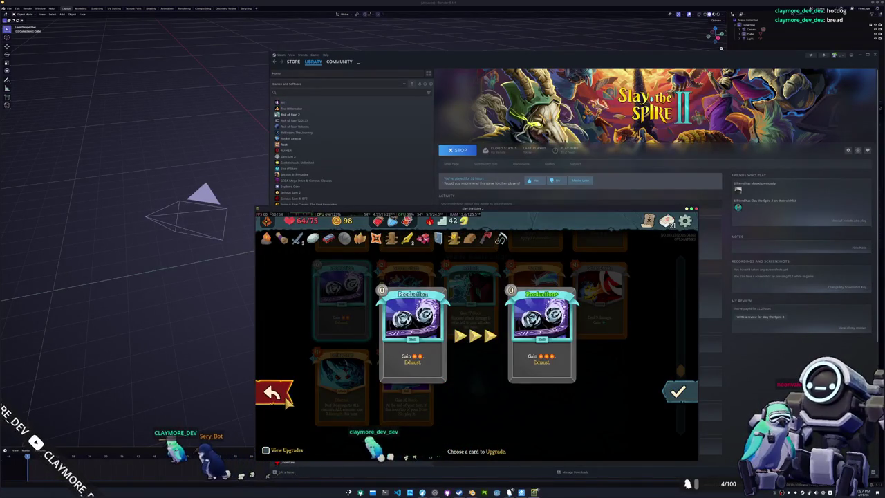
pyautogui.click(280, 395)
# Check Reflect's upgrade, then upgrade I Am Invincible to 13 Block and enter the elite fight
pyautogui.scroll(2, 417, 399)
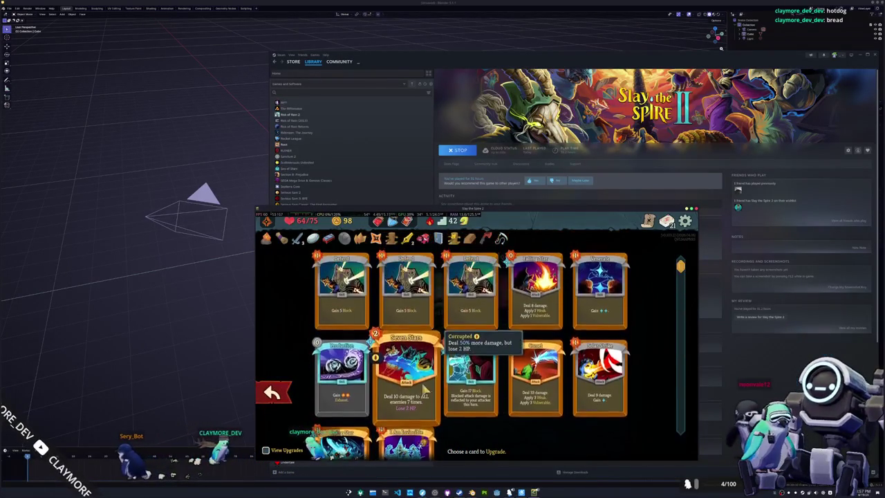
pyautogui.click(477, 373)
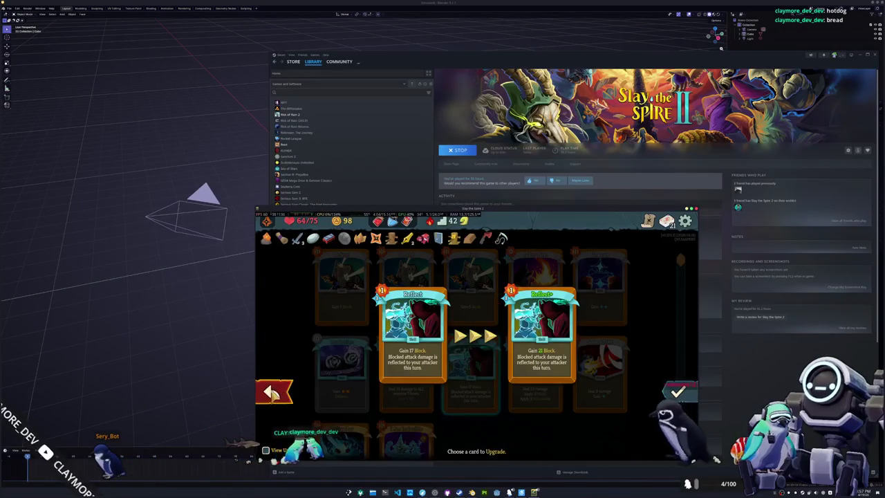
pyautogui.click(273, 391)
pyautogui.click(406, 401)
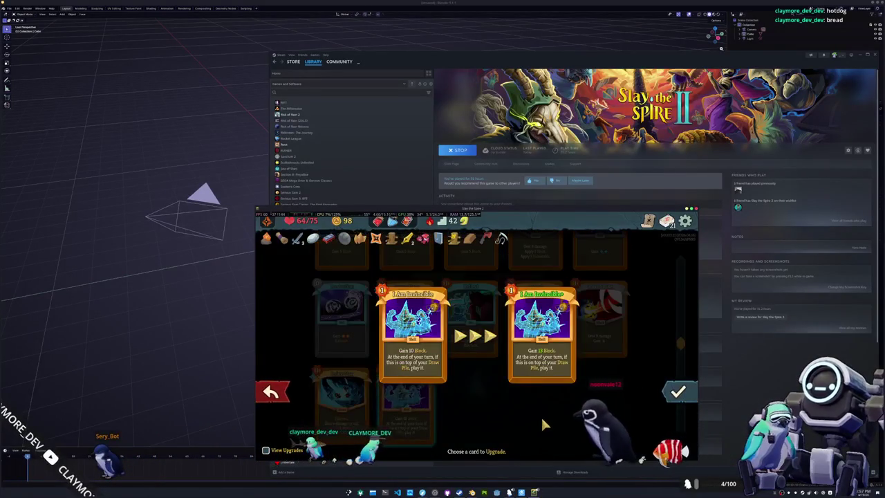
pyautogui.click(679, 397)
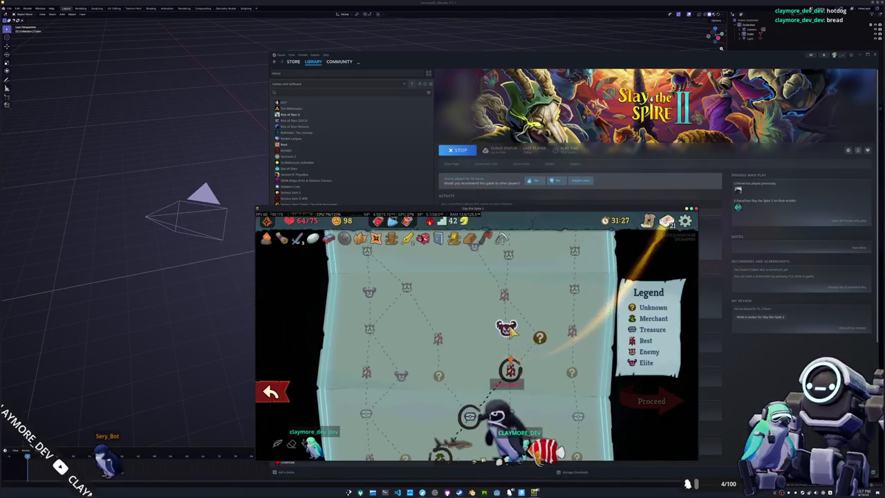
pyautogui.click(508, 329)
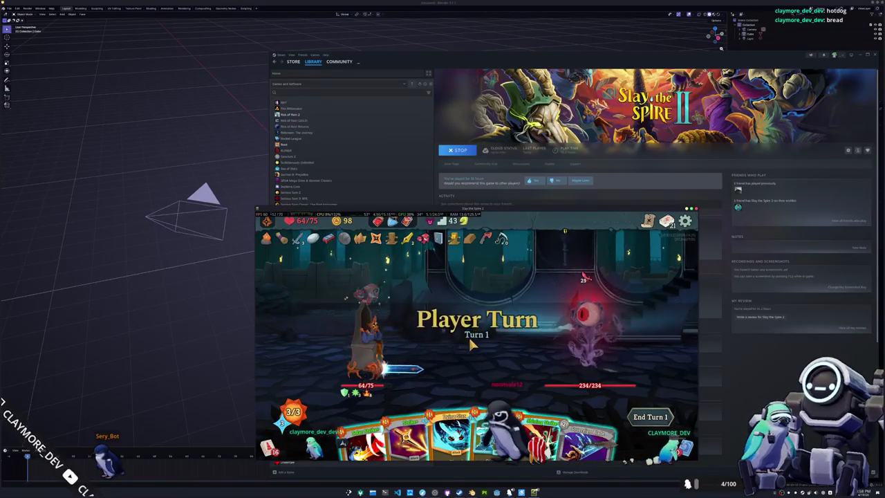
# Use a potion to add Hegemony to the hand and play it on the Soul Nexus
pyautogui.click(407, 239)
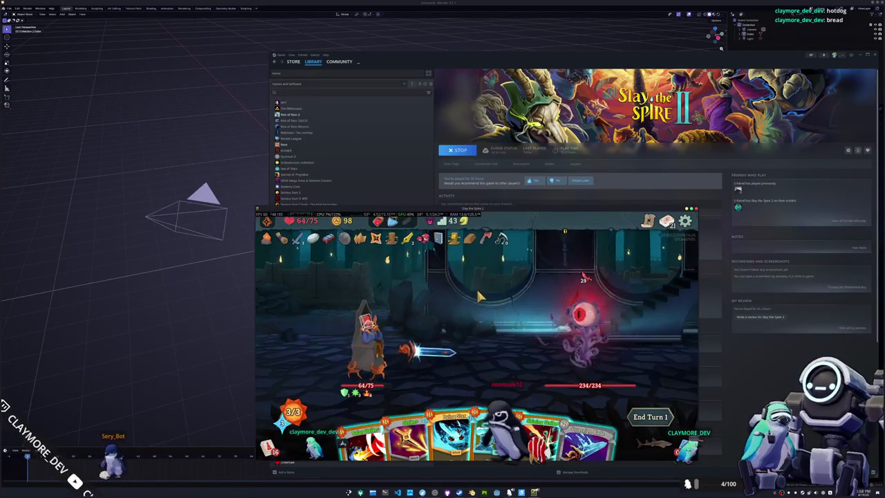
pyautogui.moveTo(398, 349)
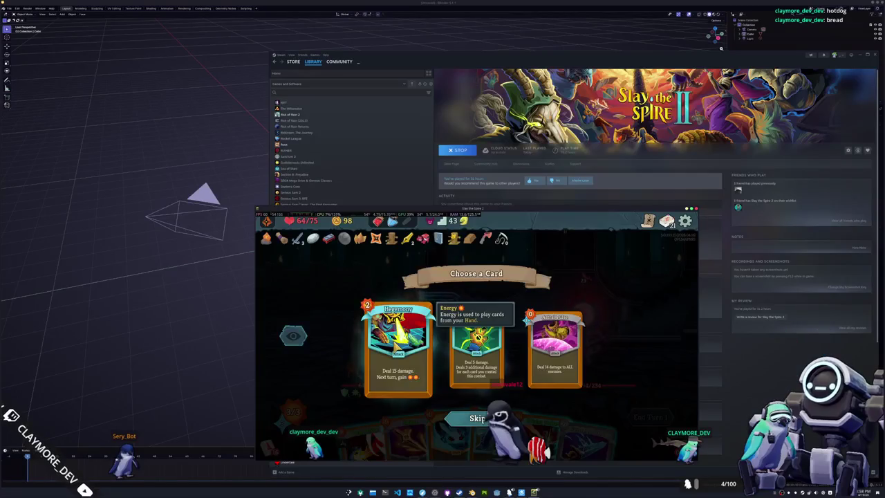
pyautogui.click(397, 345)
pyautogui.click(595, 414)
pyautogui.click(584, 317)
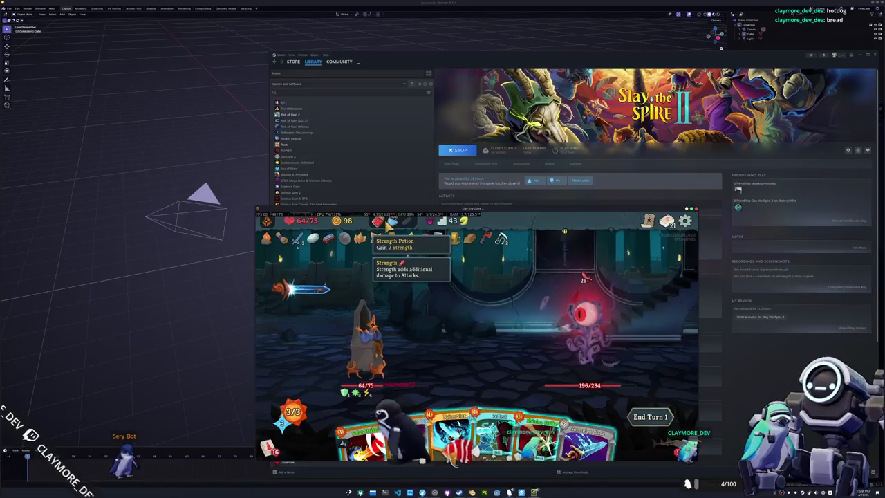
pyautogui.moveTo(496, 415)
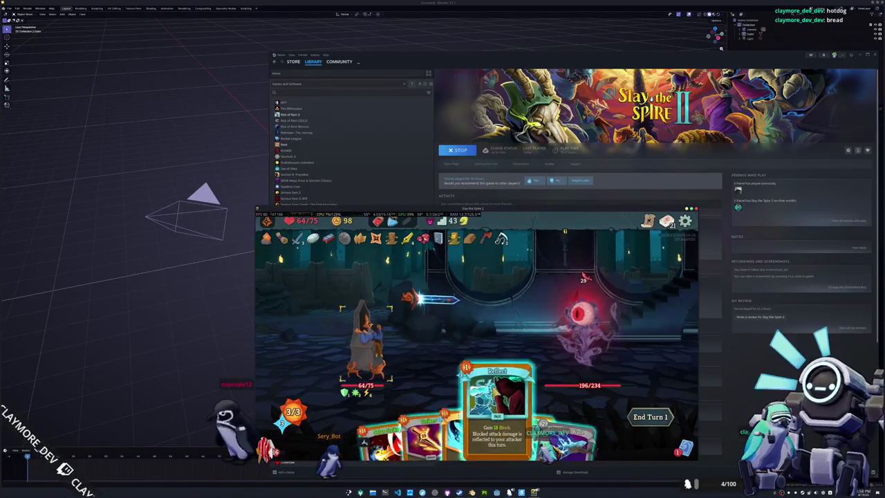
# Gain 18 Block with Reflect, hit the Soul Nexus with Solar Strike and Shining Strike, and end turn
pyautogui.moveTo(497, 408); pyautogui.dragTo(473, 316)
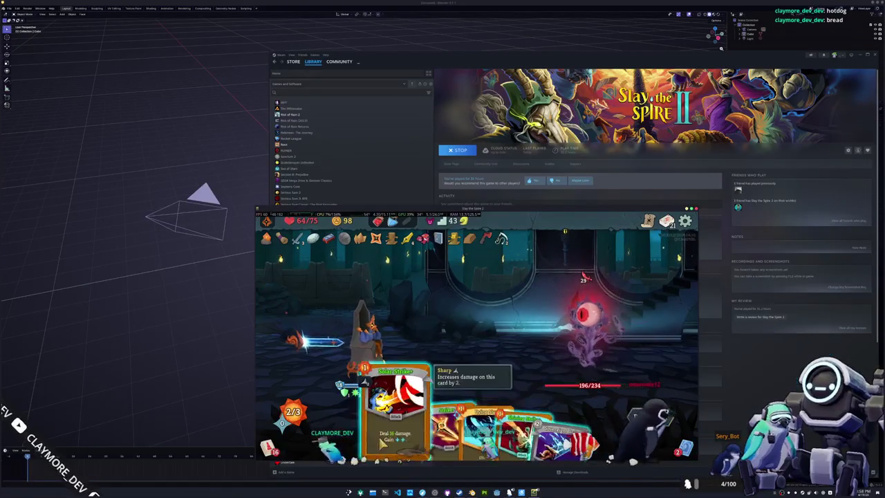
pyautogui.moveTo(397, 428); pyautogui.dragTo(561, 362)
pyautogui.moveTo(495, 429); pyautogui.dragTo(574, 325)
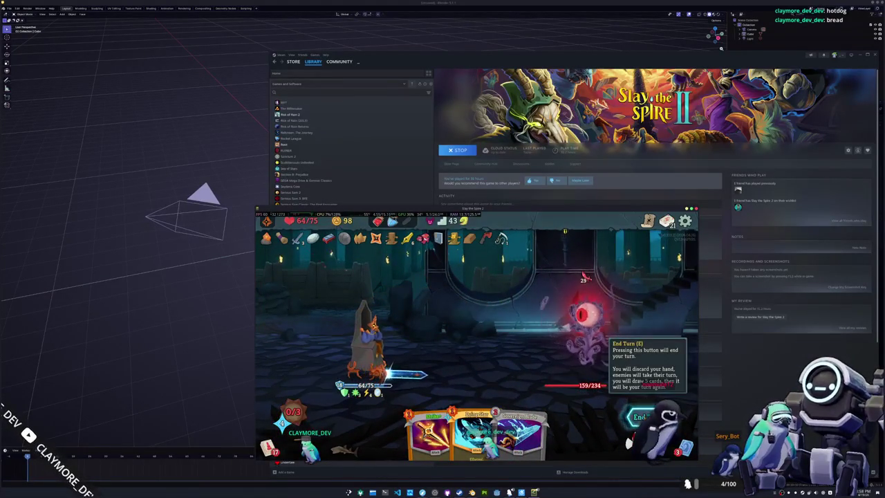
pyautogui.click(639, 416)
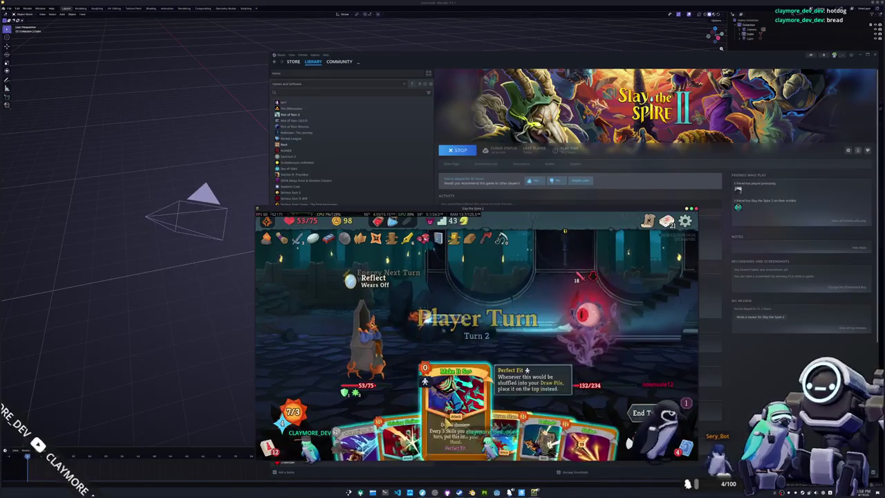
# Play Make It So, a 13-damage attack and Sovereign Blade on the Soul Nexus, then end turn
pyautogui.moveTo(449, 428); pyautogui.dragTo(586, 331)
pyautogui.moveTo(476, 429); pyautogui.dragTo(577, 334)
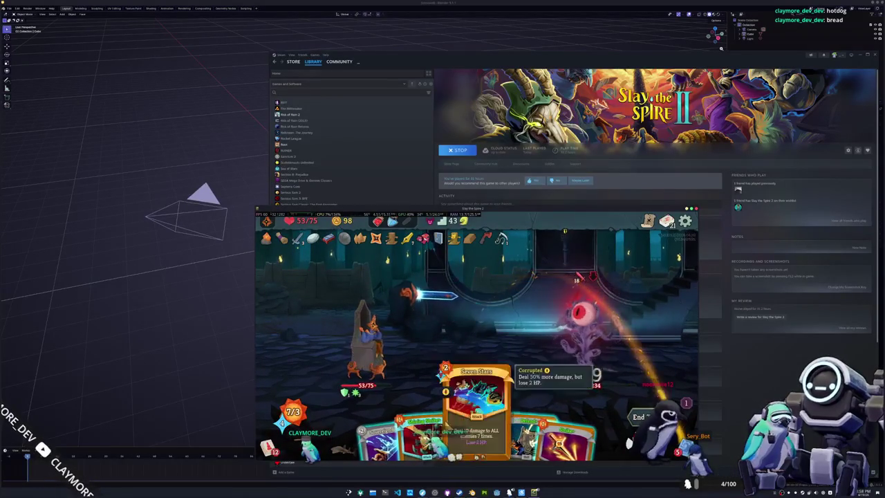
pyautogui.click(580, 330)
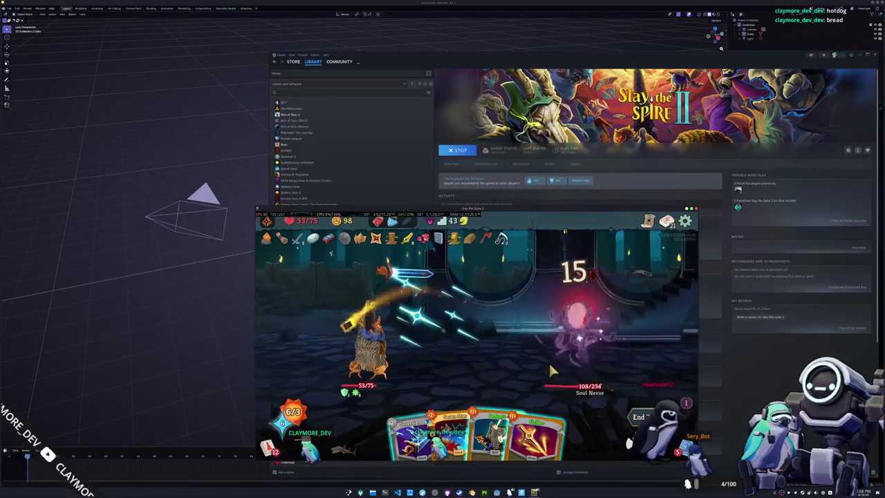
pyautogui.moveTo(417, 439); pyautogui.dragTo(563, 352)
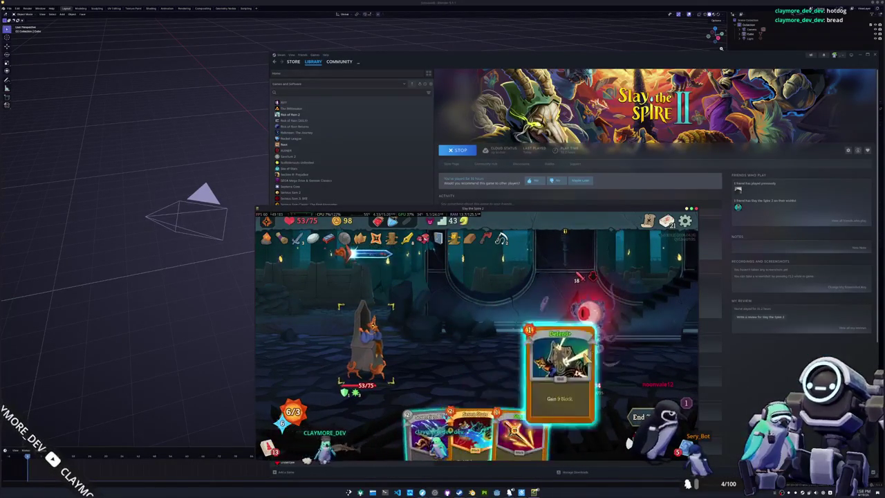
pyautogui.moveTo(512, 415); pyautogui.dragTo(584, 318)
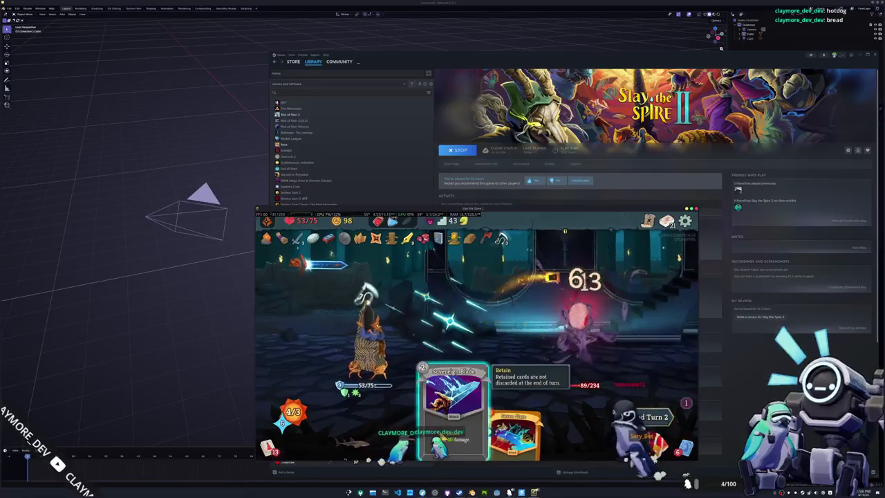
pyautogui.moveTo(454, 408); pyautogui.dragTo(584, 311)
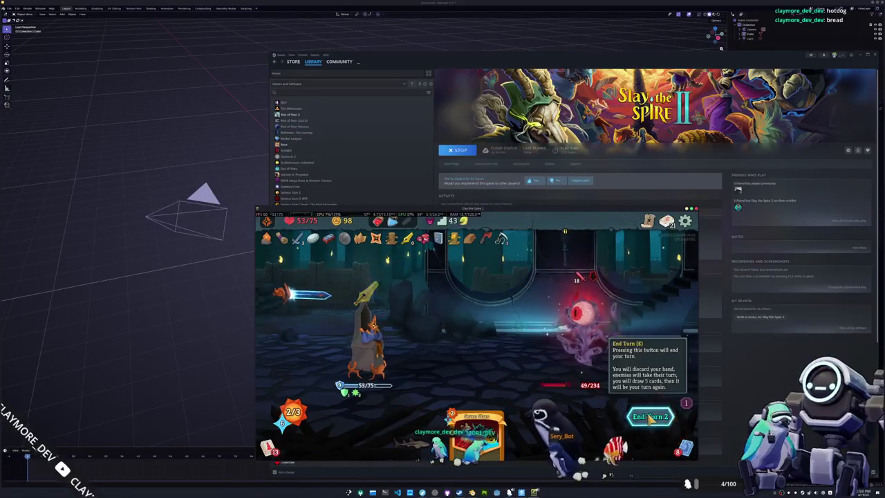
pyautogui.press('e')
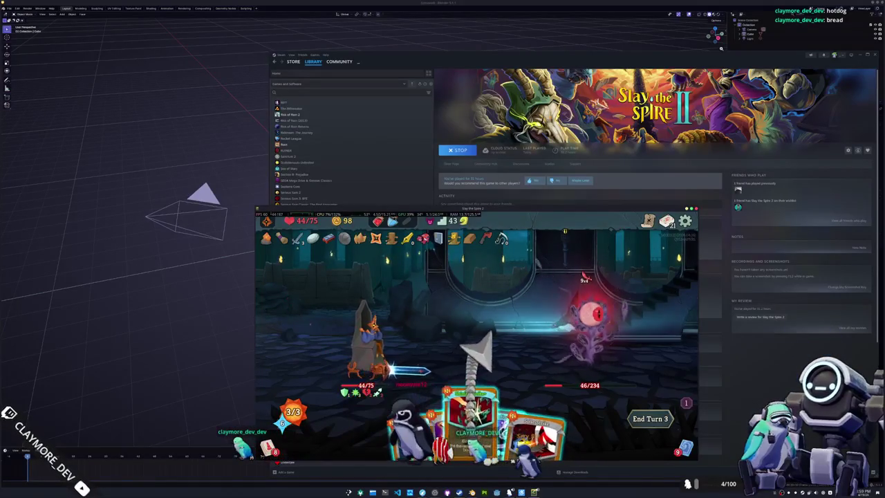
# Finish the Soul Nexus with two Strikes and Strike+, play Production and Defend, and end turn
pyautogui.moveTo(460, 423); pyautogui.dragTo(583, 316)
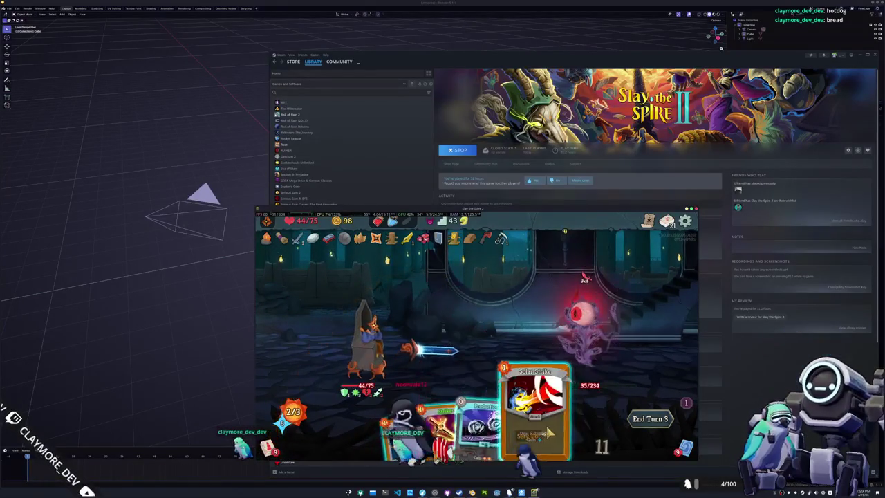
pyautogui.moveTo(546, 429); pyautogui.dragTo(582, 309)
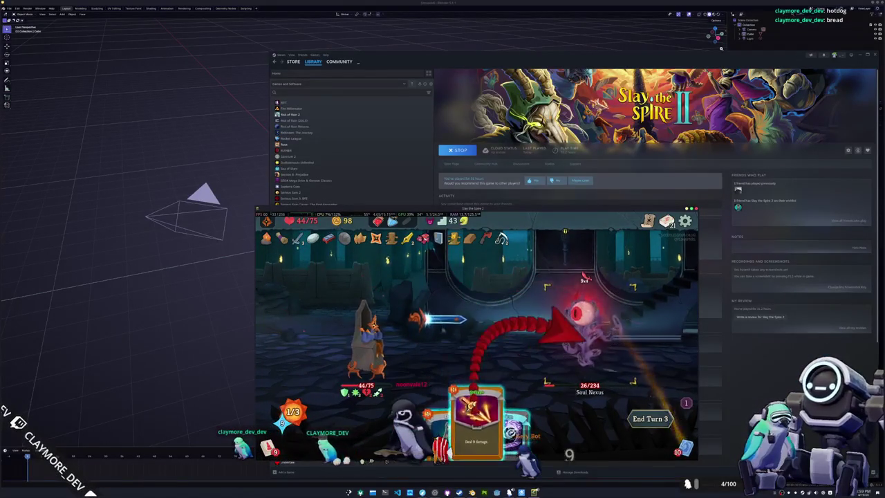
pyautogui.moveTo(468, 427); pyautogui.dragTo(577, 314)
pyautogui.moveTo(504, 422); pyautogui.dragTo(506, 343)
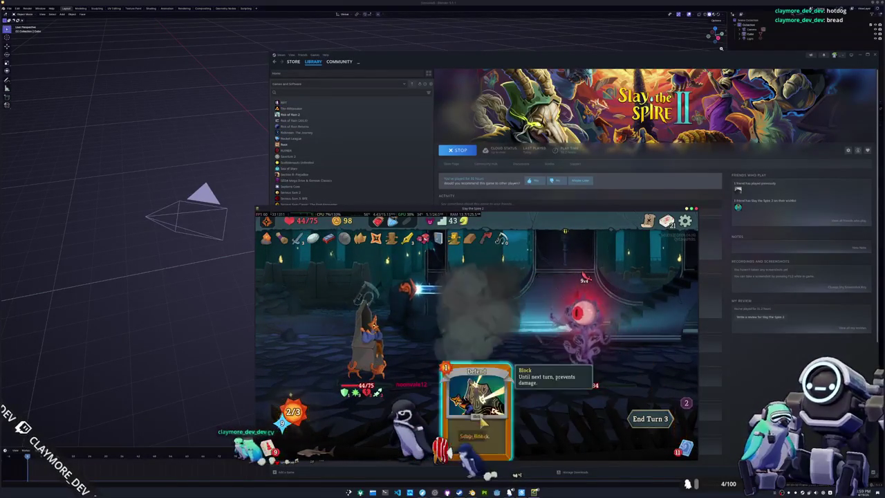
pyautogui.moveTo(474, 428); pyautogui.dragTo(484, 342)
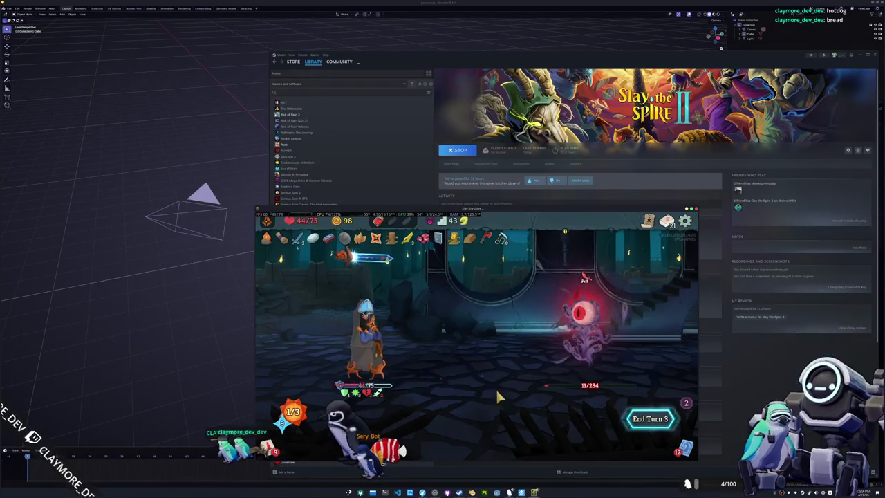
pyautogui.press('e')
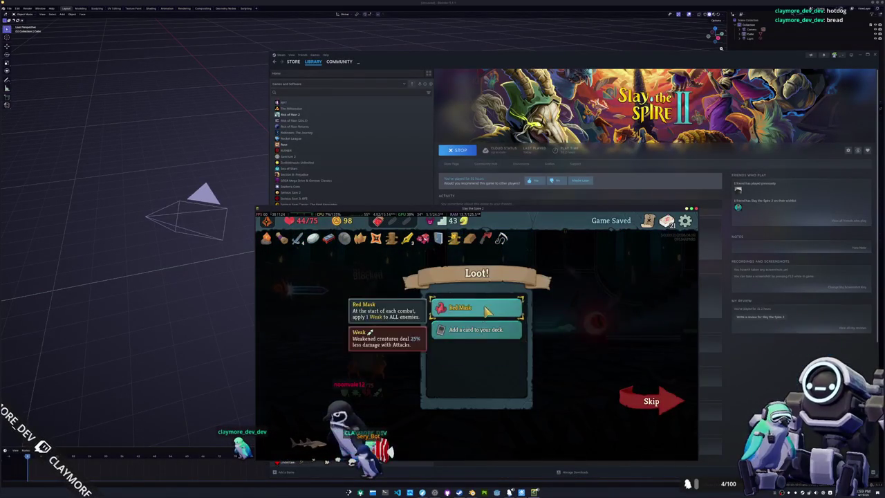
# Skip the card reward and leave the loot screen for the map
pyautogui.click(485, 311)
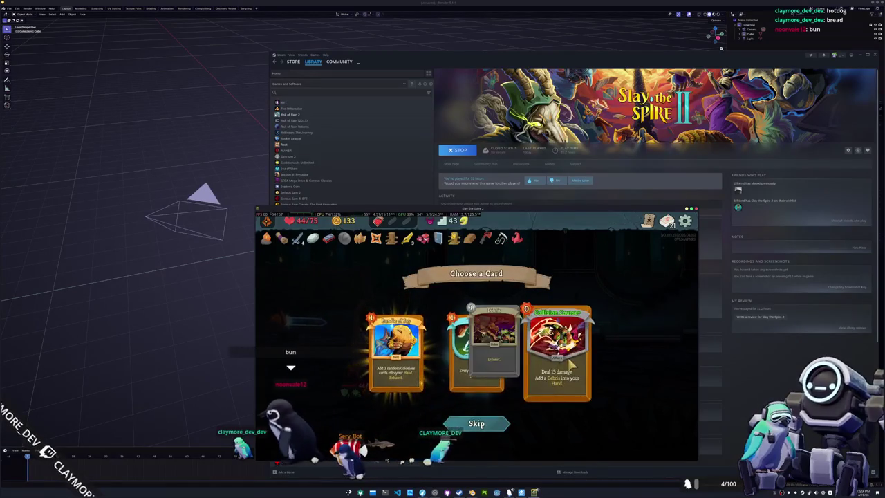
pyautogui.click(477, 423)
pyautogui.click(652, 395)
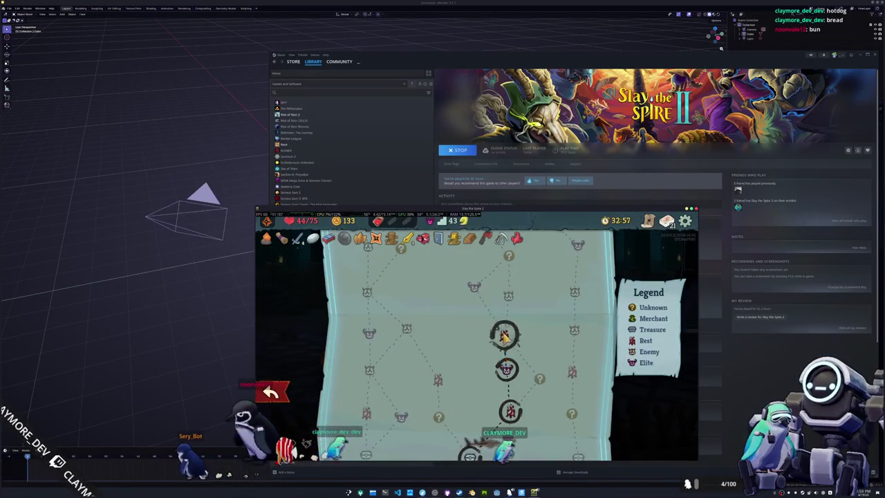
# Rest at the rest site to heal to 66/75, then enter the three-knight combat
pyautogui.click(503, 335)
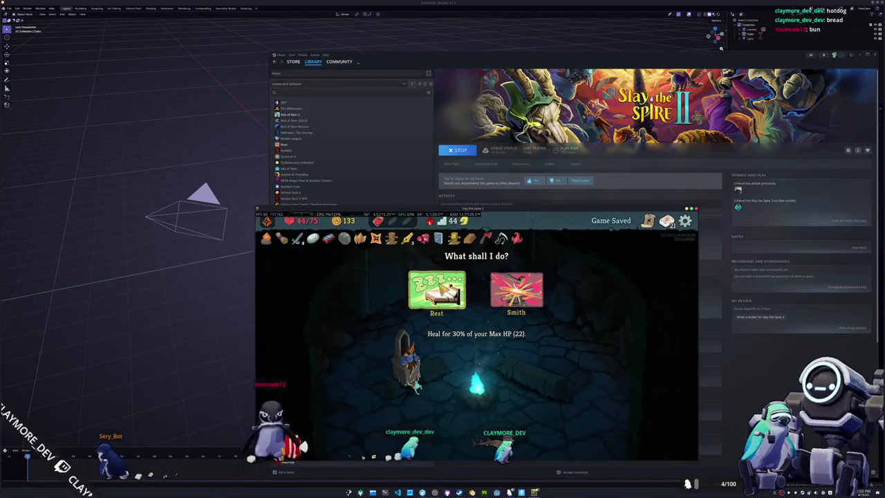
pyautogui.click(436, 289)
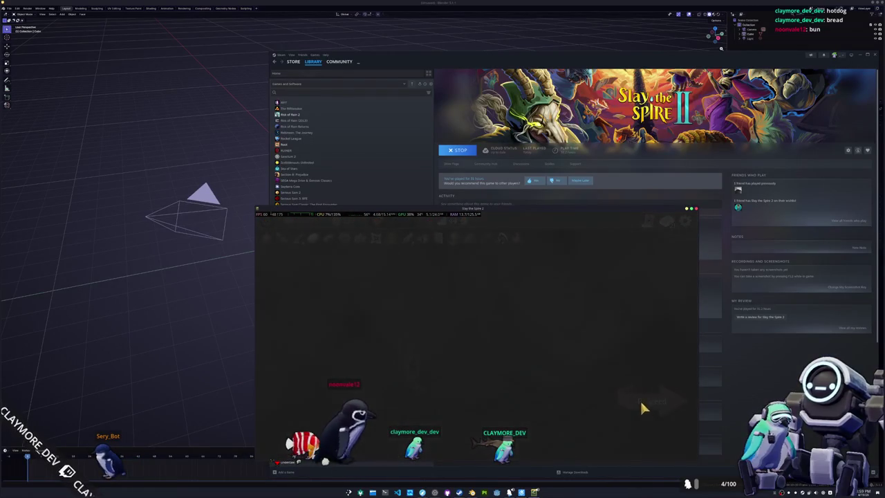
pyautogui.click(641, 405)
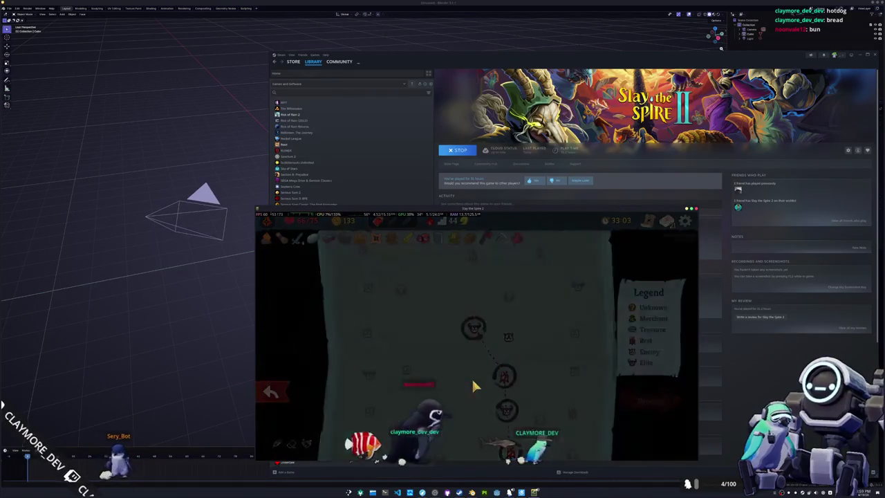
pyautogui.click(473, 382)
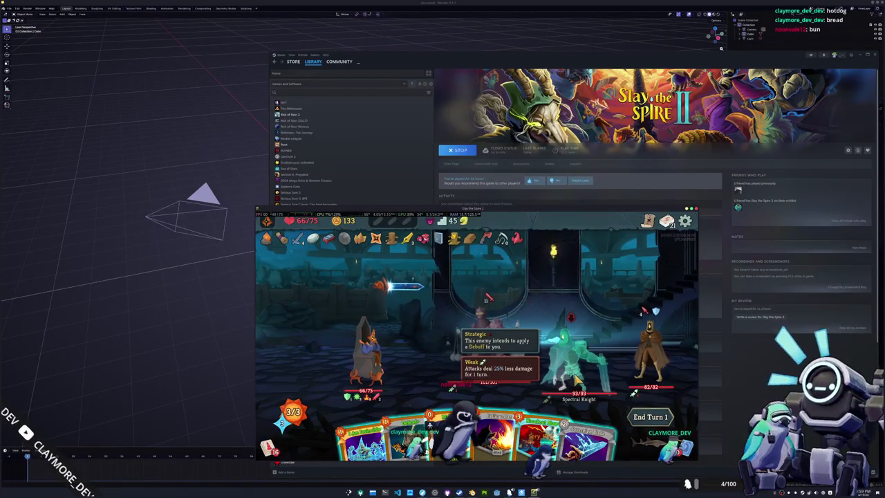
# Kill the Spectral Knight with Knockout Blow and a fire card, hit the rightmost enemy, end turn
pyautogui.moveTo(649, 348)
pyautogui.click(545, 422)
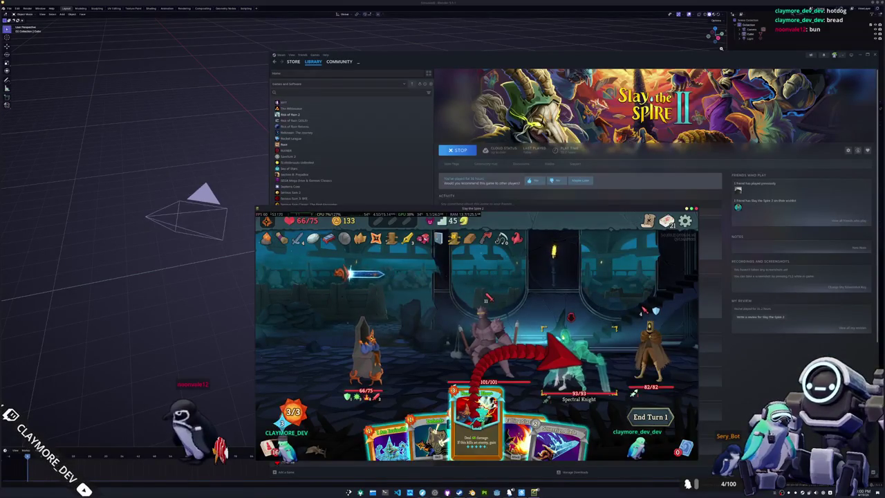
pyautogui.click(577, 356)
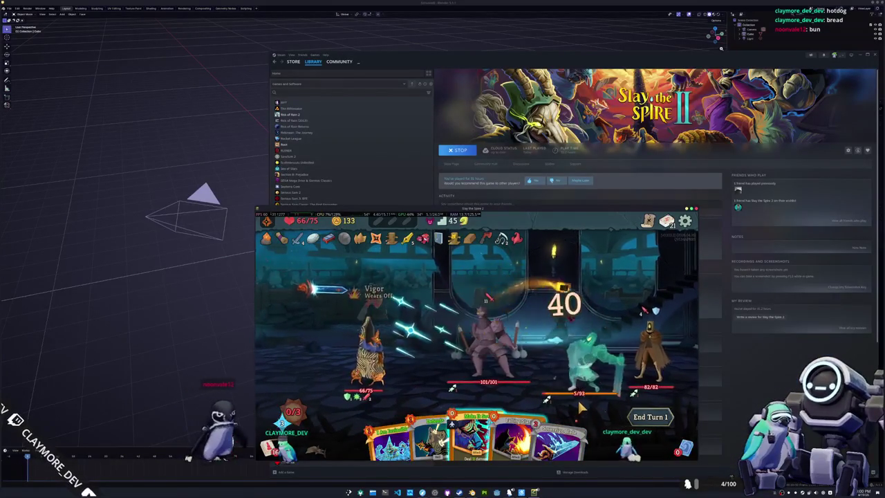
pyautogui.click(515, 434)
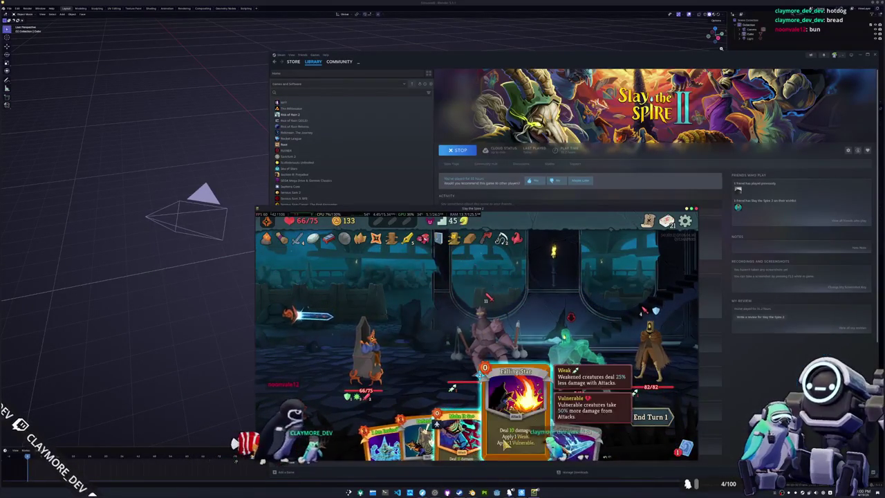
pyautogui.click(574, 356)
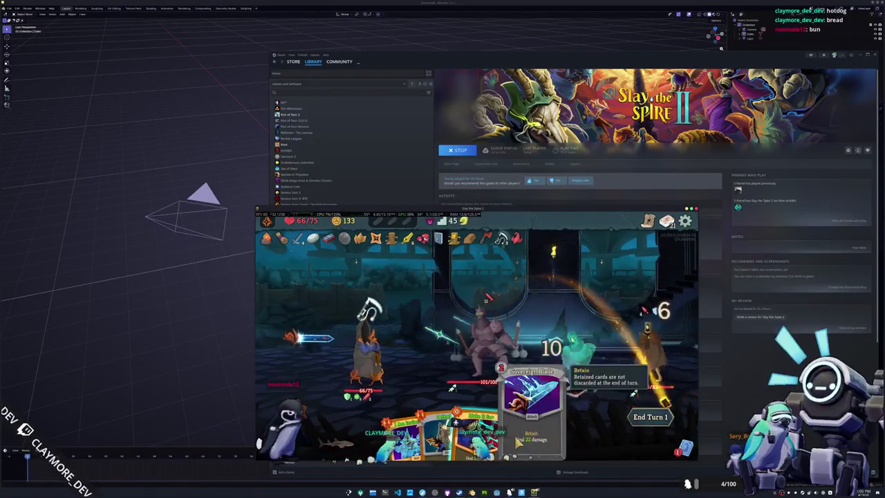
pyautogui.click(484, 434)
pyautogui.click(652, 354)
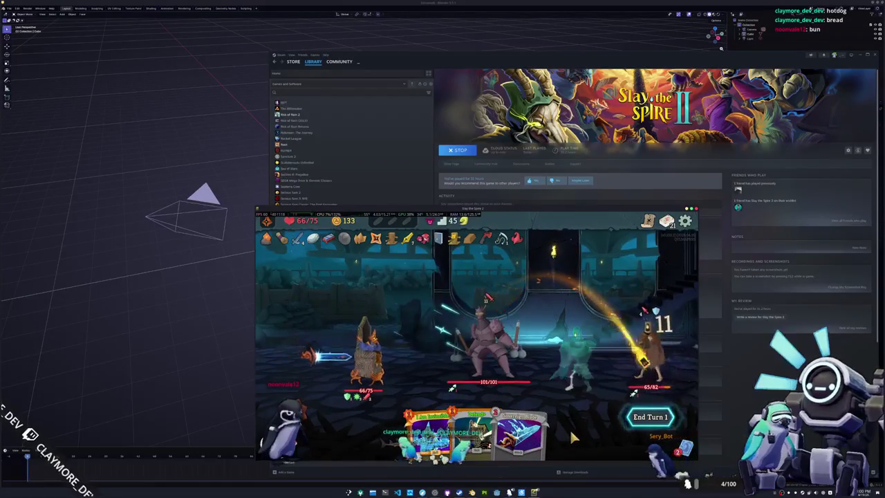
pyautogui.click(639, 416)
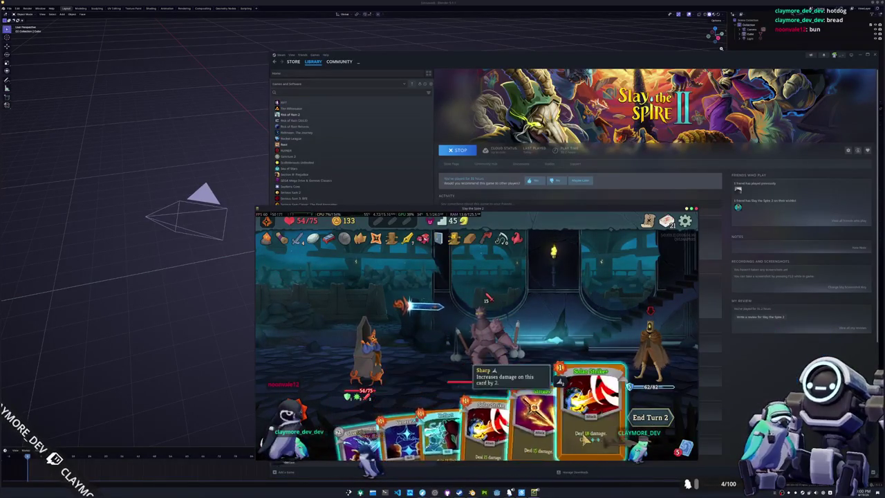
# Strike the Flail Knight twice, play Reflect for block, and end the turn
pyautogui.click(526, 422)
pyautogui.click(511, 339)
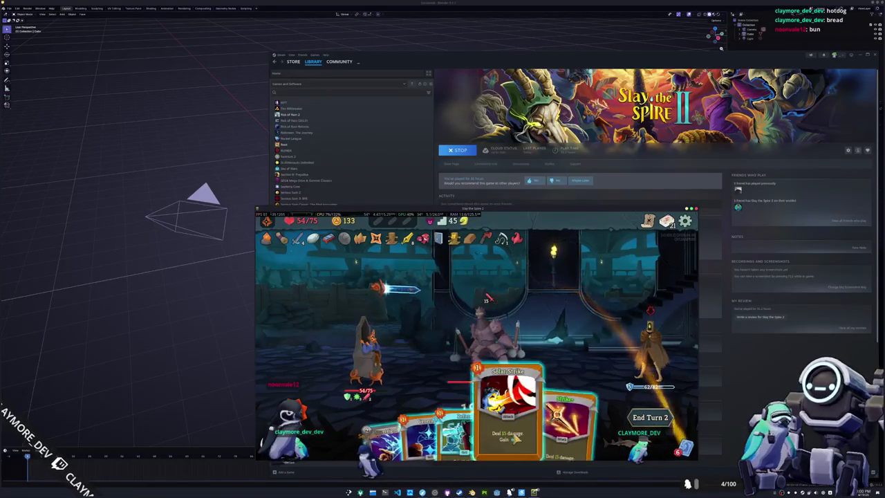
pyautogui.click(501, 415)
pyautogui.click(487, 295)
pyautogui.click(477, 425)
pyautogui.click(484, 318)
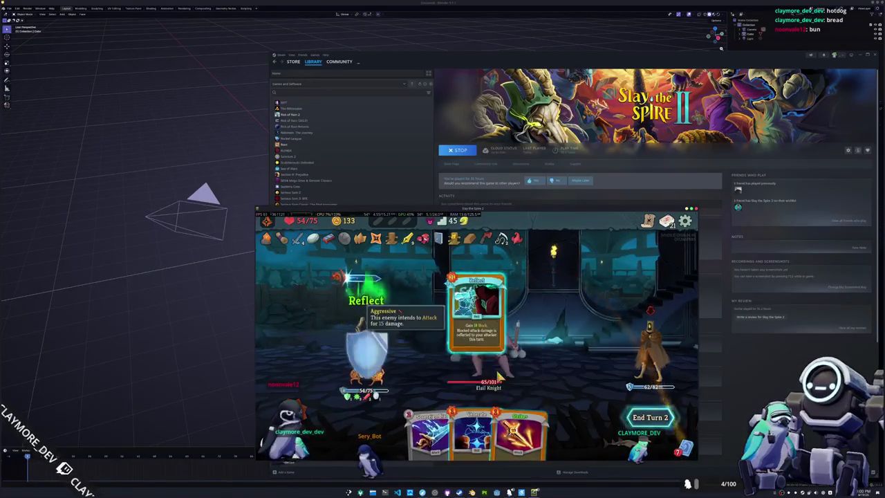
pyautogui.click(634, 418)
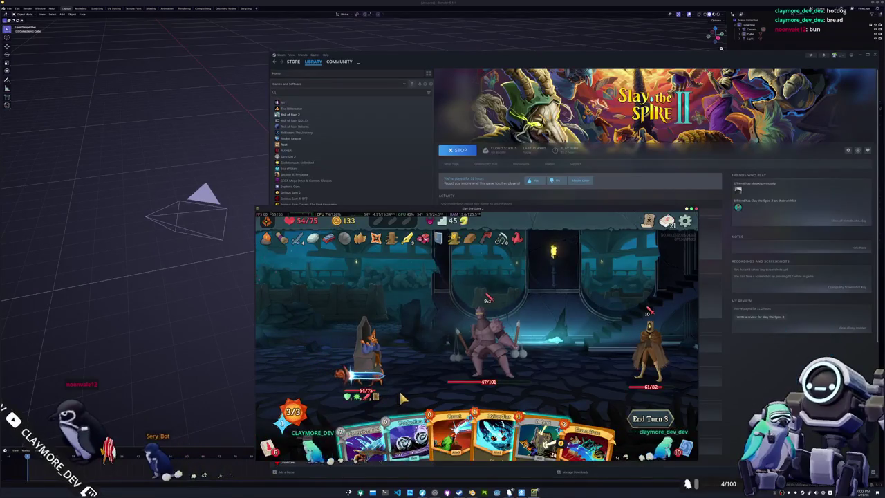
# Play Production and attacks to hit the Magi Knight for 44, gain a shield, and end turn
pyautogui.moveTo(403, 397); pyautogui.dragTo(434, 283)
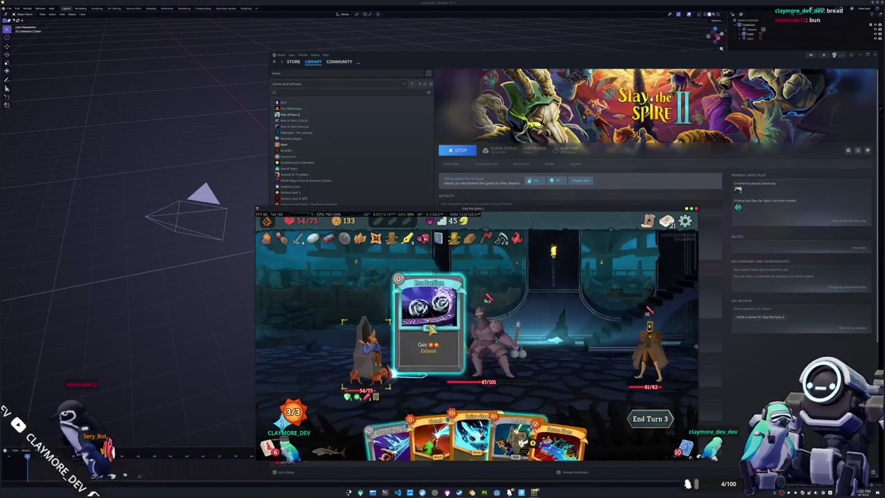
pyautogui.moveTo(423, 422); pyautogui.dragTo(422, 304)
pyautogui.moveTo(383, 422); pyautogui.dragTo(484, 298)
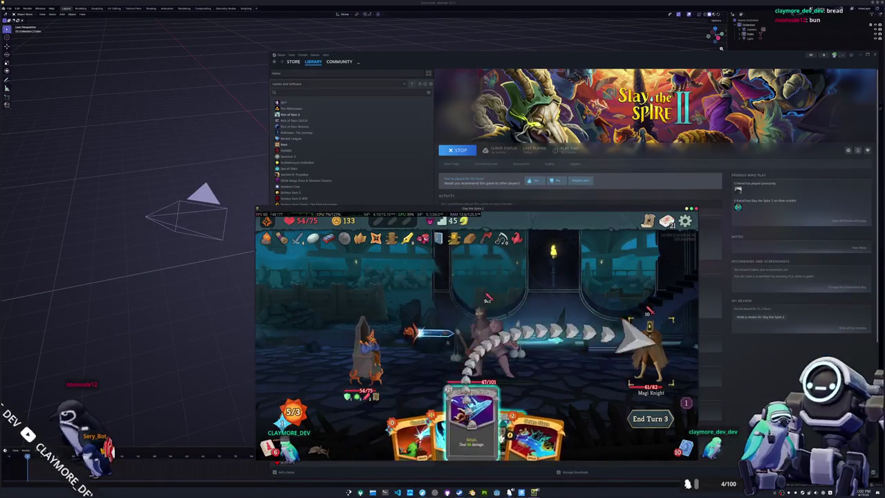
pyautogui.moveTo(500, 406)
pyautogui.mouseDown()
pyautogui.moveTo(474, 359)
pyautogui.moveTo(432, 336)
pyautogui.mouseUp()
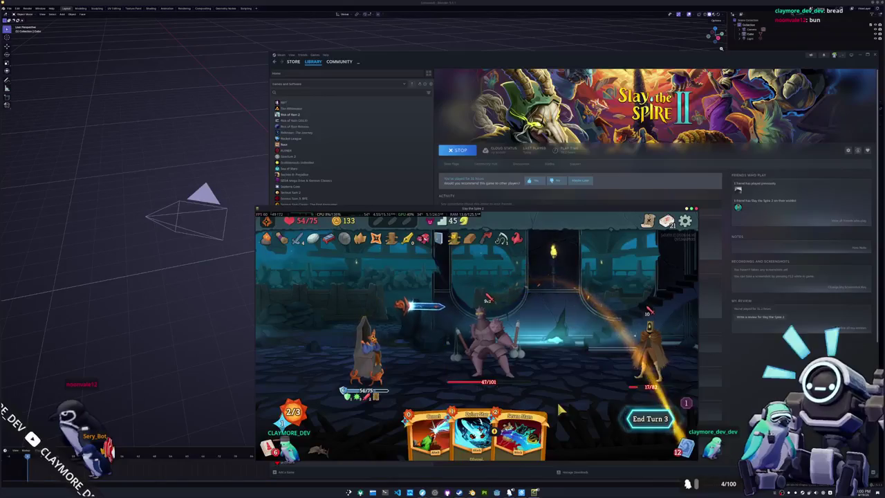
pyautogui.click(642, 417)
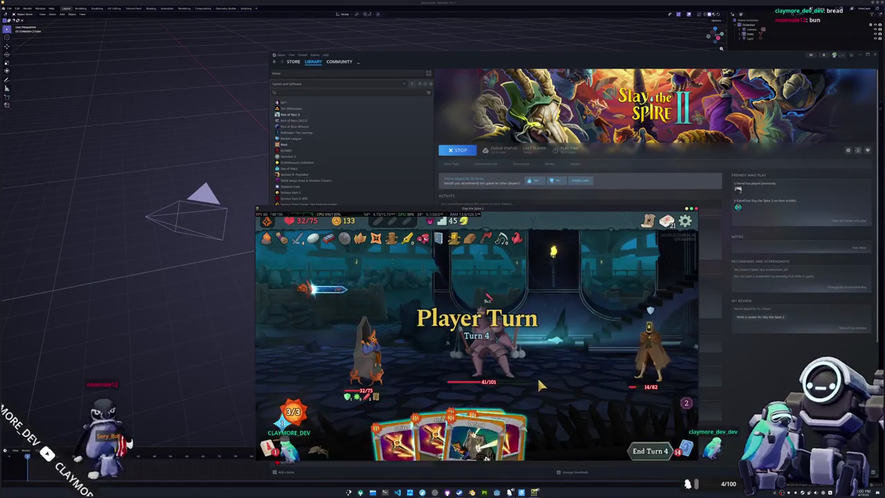
# Kill the Magi Knight, Defend, drop the Flail Knight to 26 HP, then finish it next turn
pyautogui.moveTo(476, 430); pyautogui.dragTo(574, 370)
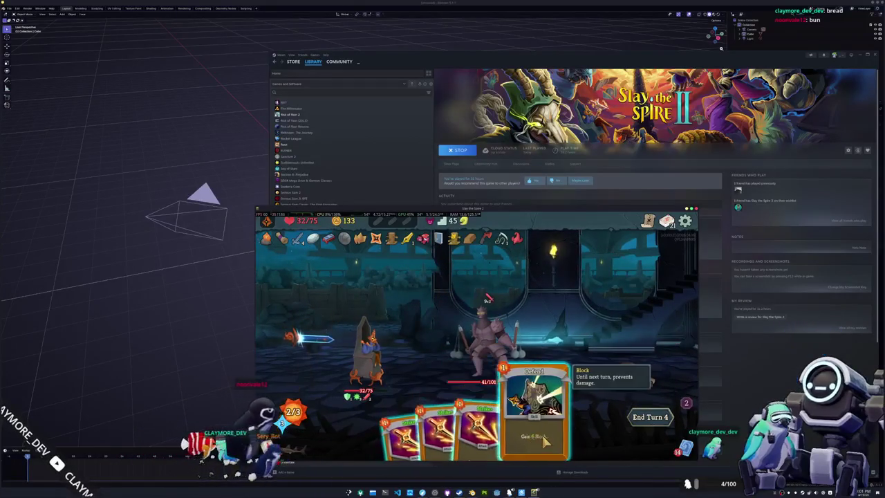
pyautogui.moveTo(559, 387); pyautogui.dragTo(553, 290)
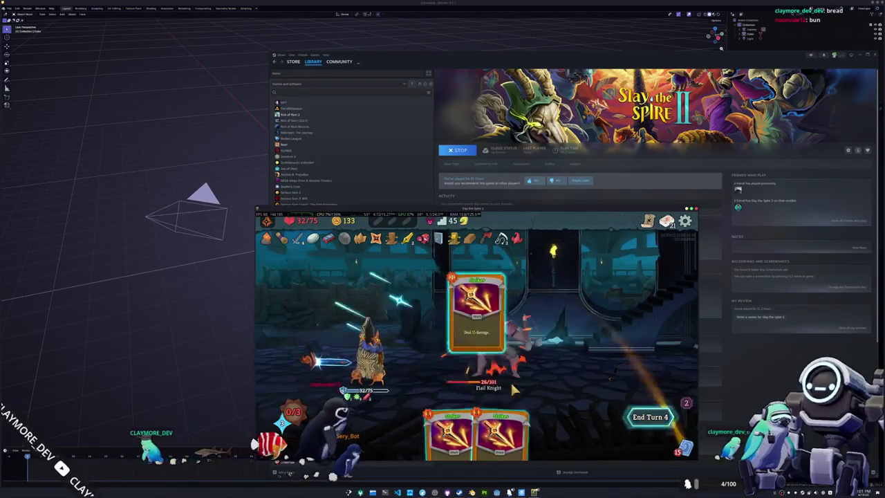
pyautogui.moveTo(425, 425); pyautogui.dragTo(494, 331)
pyautogui.click(650, 417)
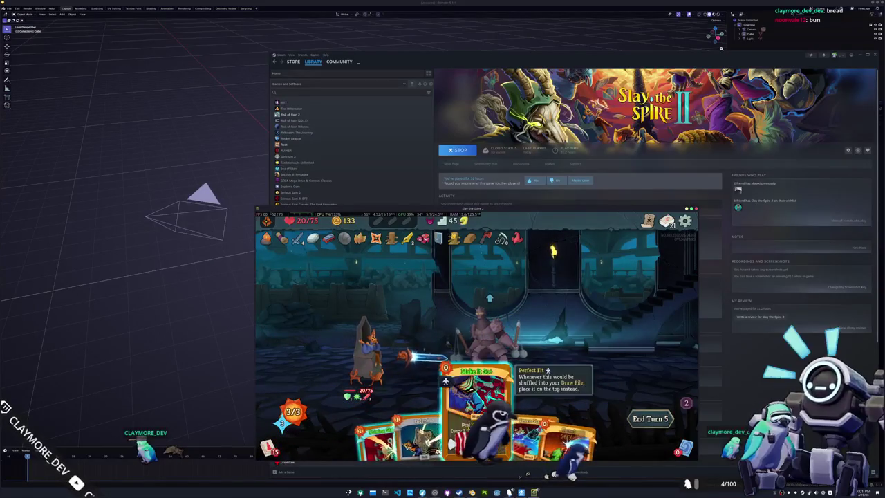
pyautogui.moveTo(477, 400); pyautogui.dragTo(484, 308)
pyautogui.moveTo(477, 414); pyautogui.dragTo(549, 364)
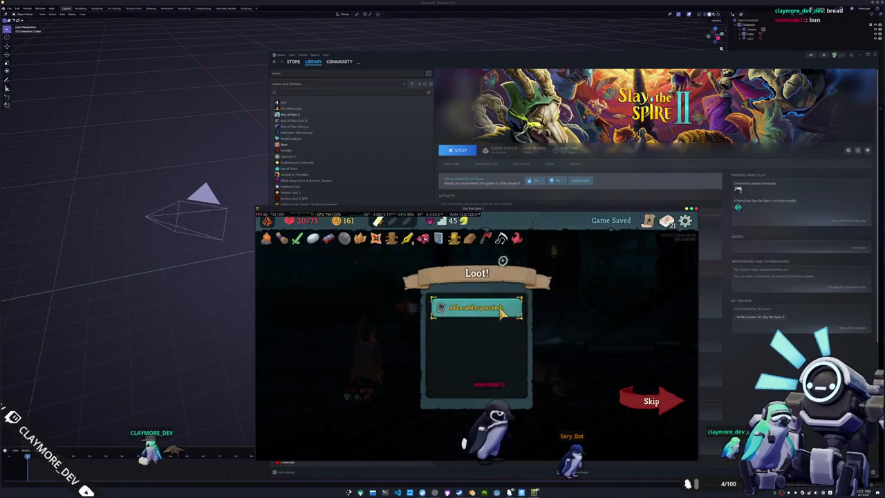
# Skip the card reward and leave the loot screen for the map
pyautogui.click(501, 311)
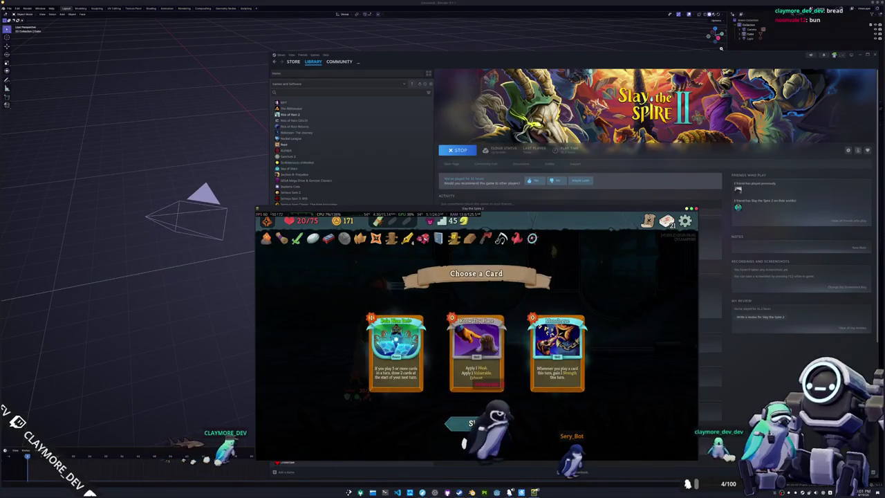
pyautogui.click(470, 423)
pyautogui.click(646, 399)
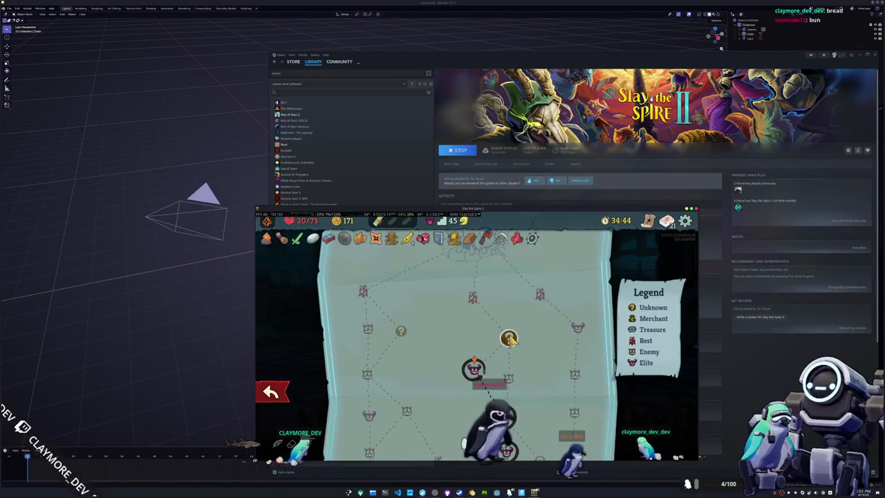
# Visit the merchant, buy a card (gold 171 down to 19), and leave for the map
pyautogui.click(508, 338)
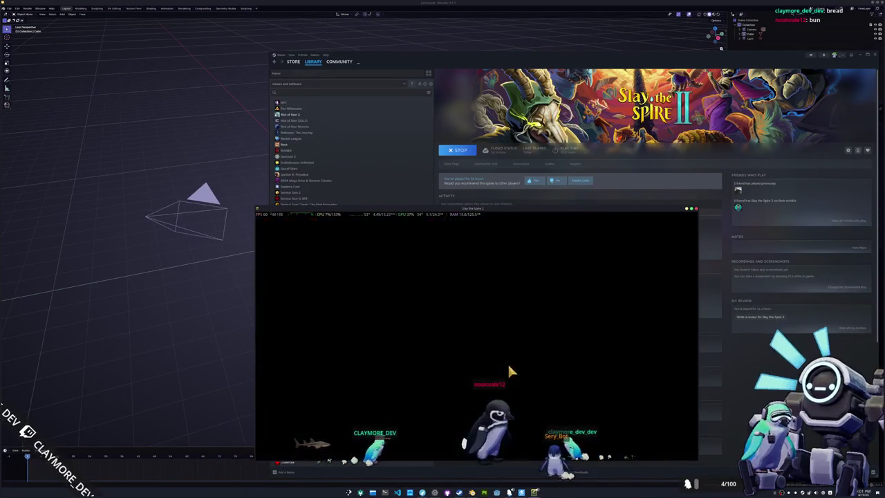
pyautogui.click(549, 361)
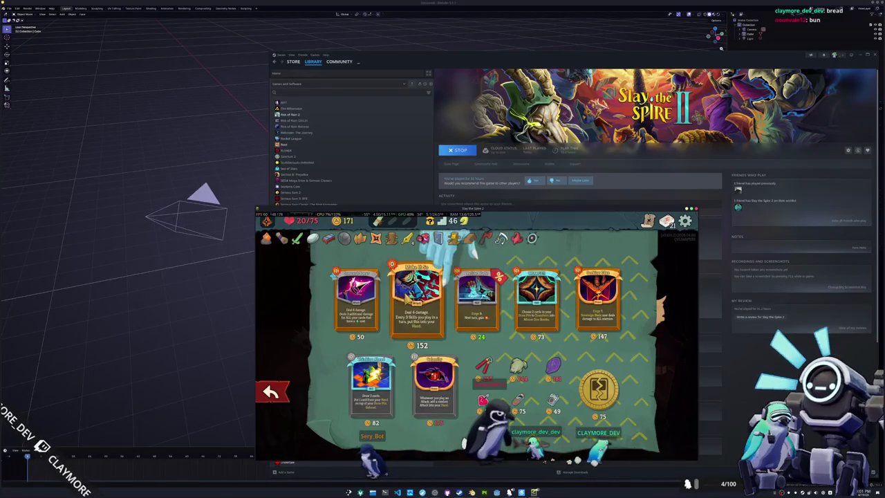
pyautogui.click(419, 298)
pyautogui.click(285, 392)
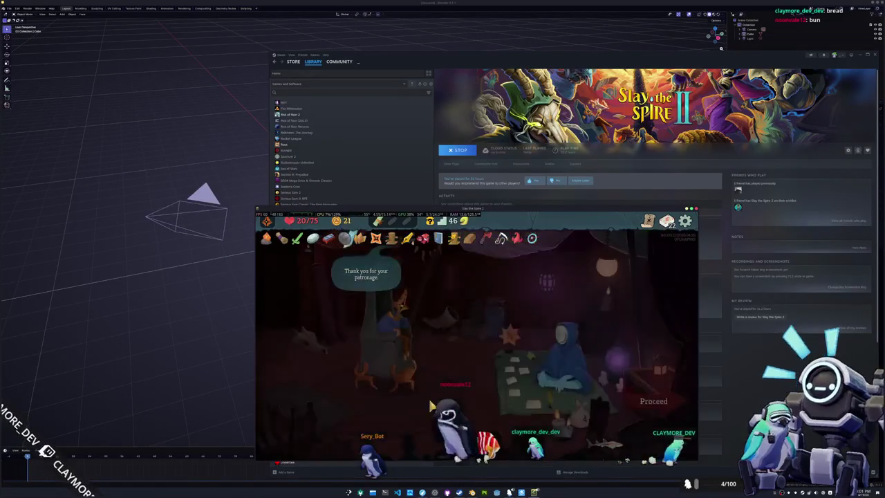
pyautogui.click(645, 397)
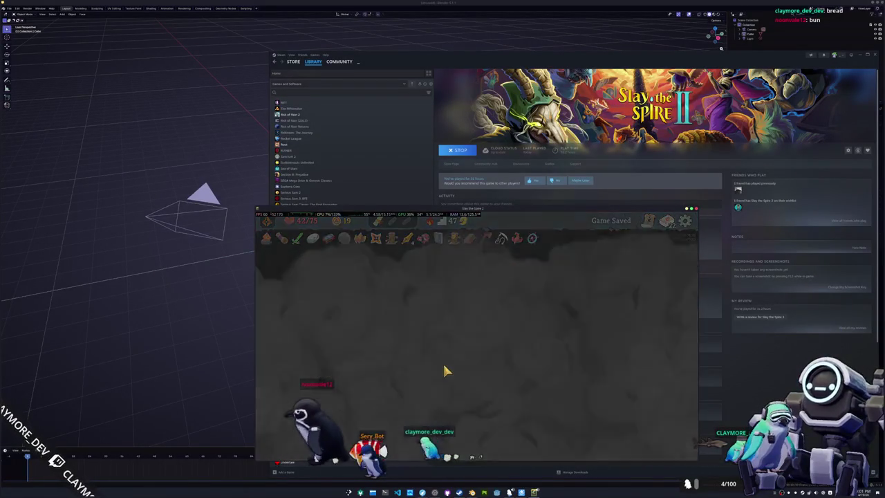
# Enter the next room, Defend for 6 block, and hit the lizard with Dying Star and Shining Strike
pyautogui.click(654, 405)
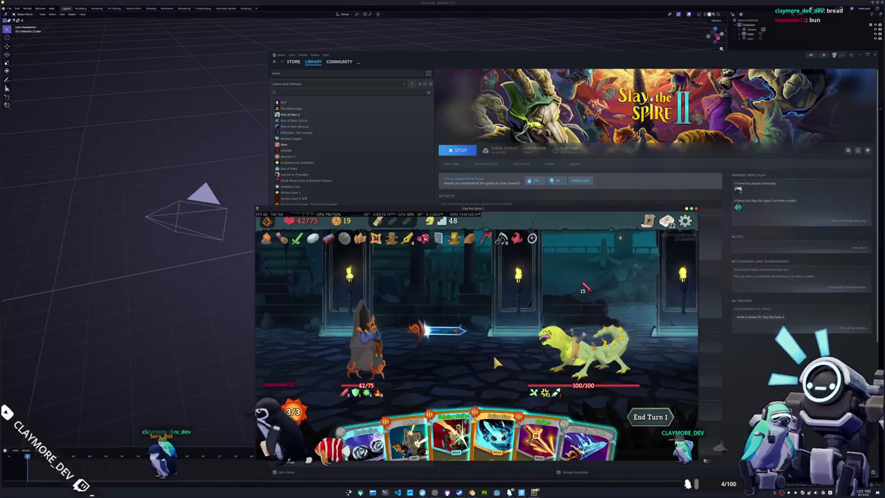
pyautogui.moveTo(413, 415)
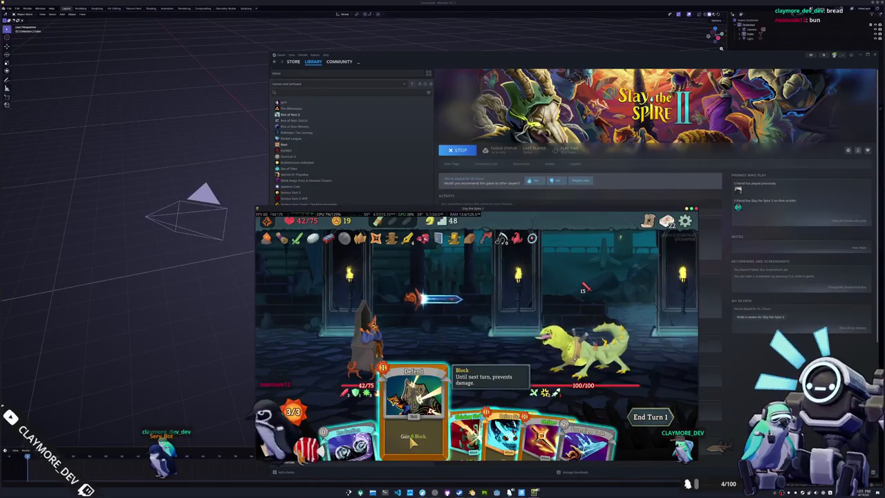
pyautogui.moveTo(413, 442); pyautogui.dragTo(475, 311)
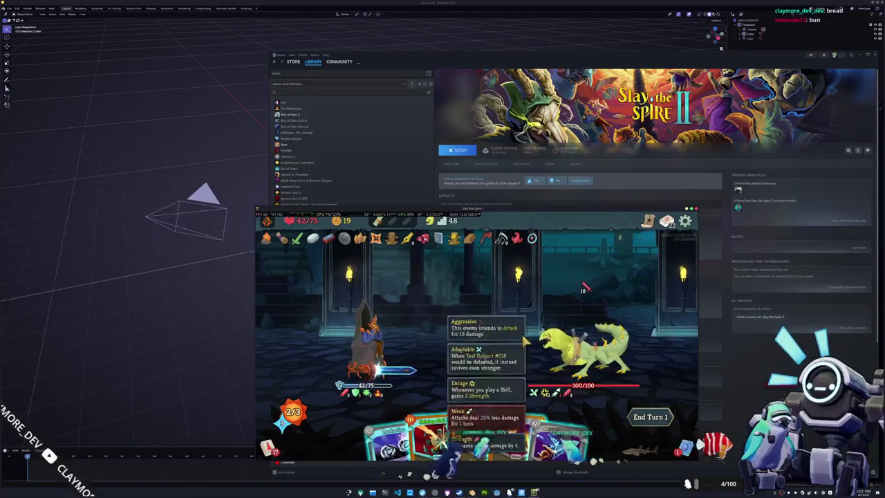
pyautogui.click(470, 414)
pyautogui.click(470, 311)
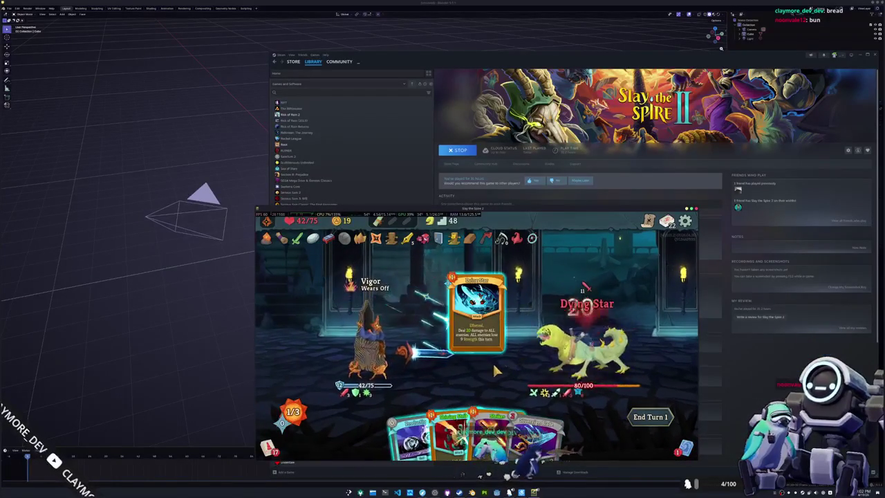
pyautogui.moveTo(445, 411); pyautogui.dragTo(581, 342)
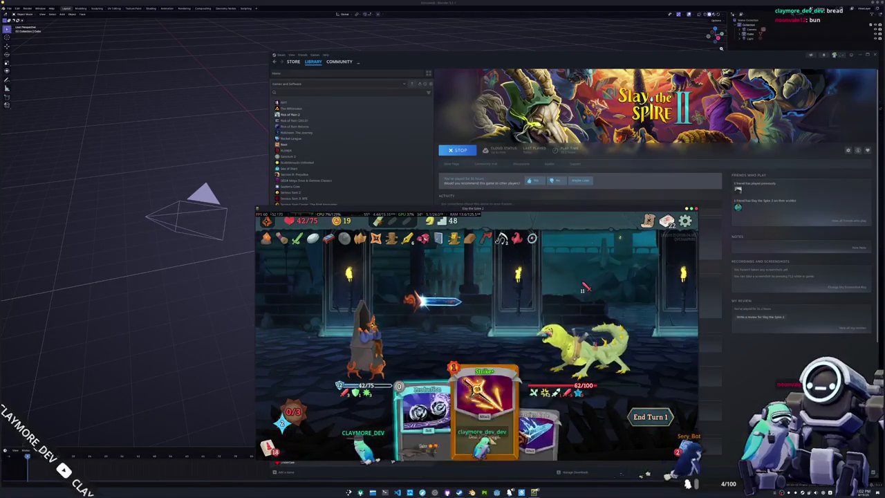
# Play Production, more attacks and Sovereign Blade to drop the lizard to 3/100, then end turn
pyautogui.click(429, 425)
pyautogui.moveTo(477, 415); pyautogui.dragTo(574, 342)
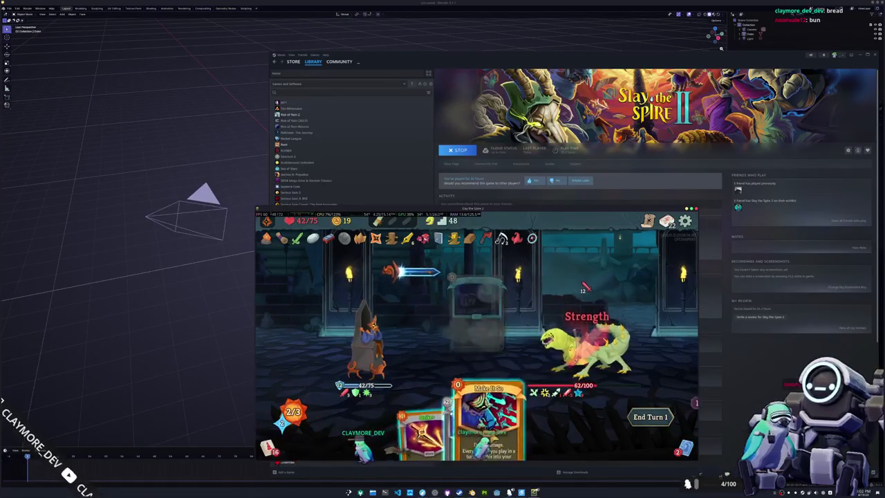
pyautogui.click(584, 342)
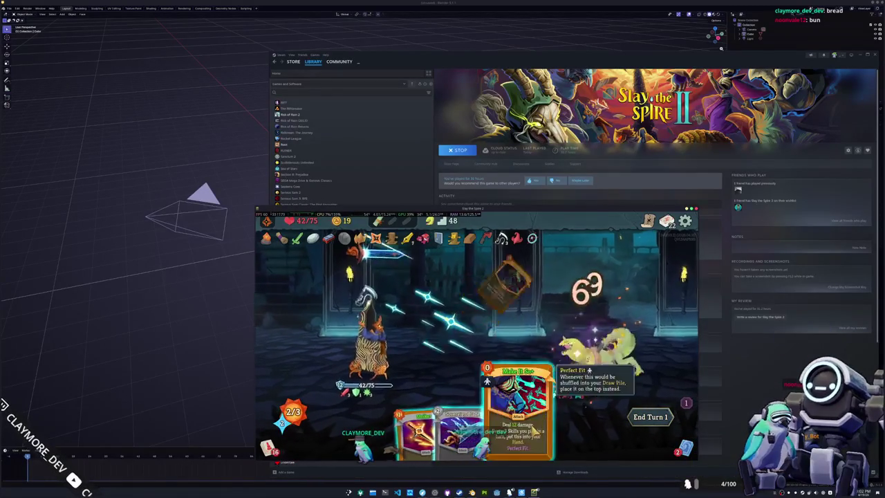
pyautogui.click(484, 415)
pyautogui.click(581, 342)
pyautogui.click(494, 415)
pyautogui.click(553, 356)
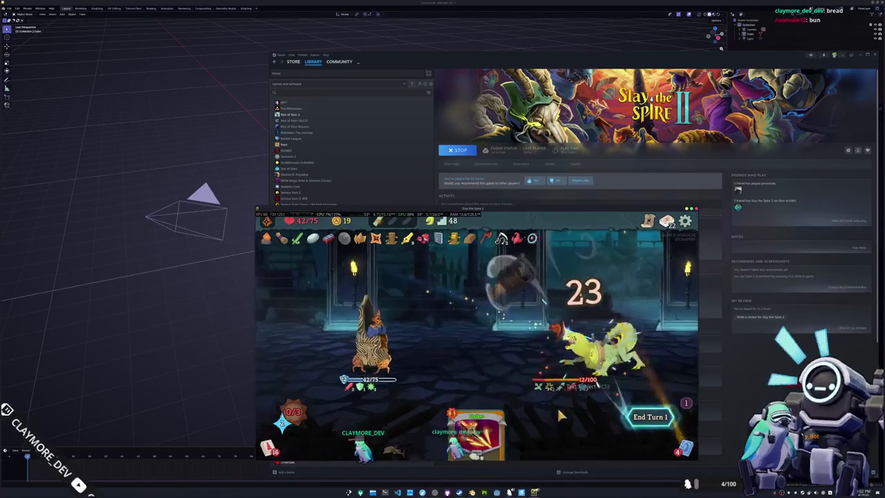
pyautogui.press('e')
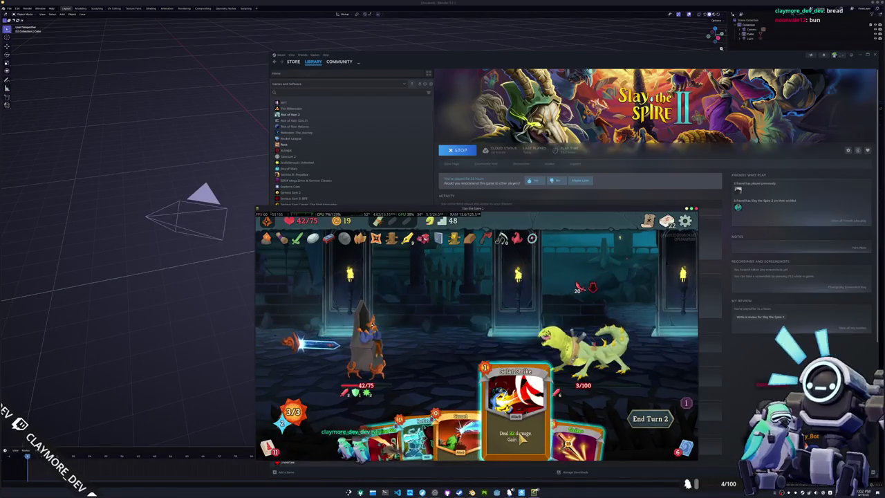
# Hit the lizard with an attack card and end turn 2
pyautogui.click(517, 414)
pyautogui.click(556, 340)
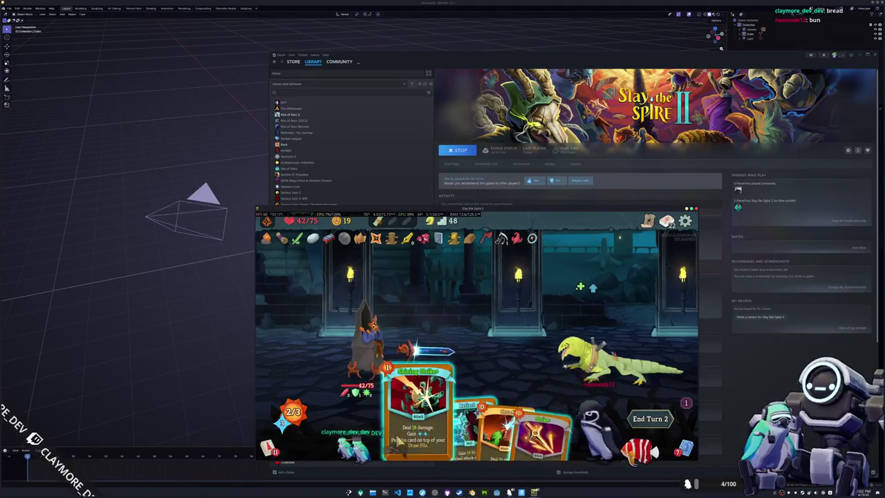
pyautogui.click(649, 432)
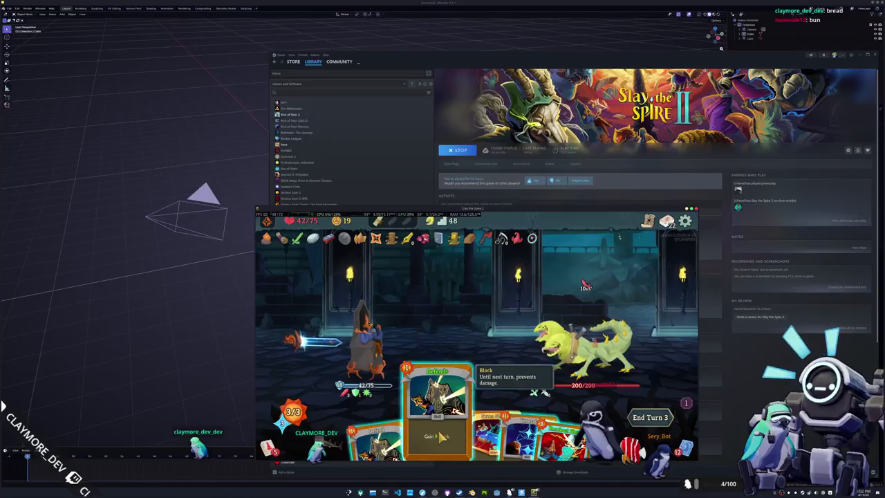
# Gain block with Defend+ and Defend, play Venerate, and play Make It So on the lizard
pyautogui.moveTo(439, 435); pyautogui.dragTo(474, 306)
pyautogui.moveTo(494, 424); pyautogui.dragTo(457, 398)
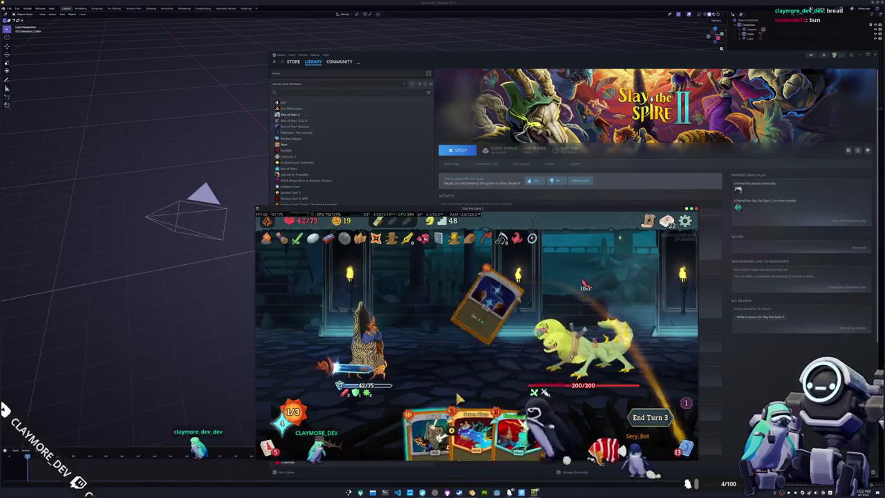
pyautogui.moveTo(429, 425); pyautogui.dragTo(465, 325)
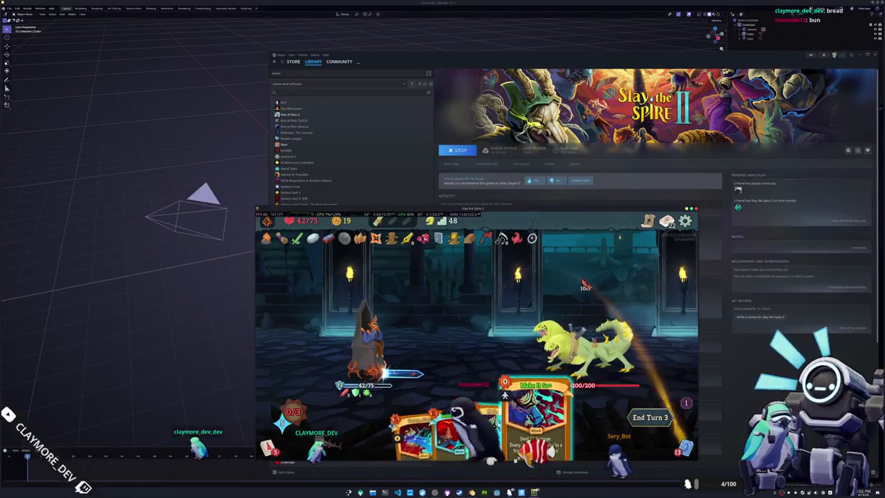
pyautogui.moveTo(505, 396); pyautogui.dragTo(580, 332)
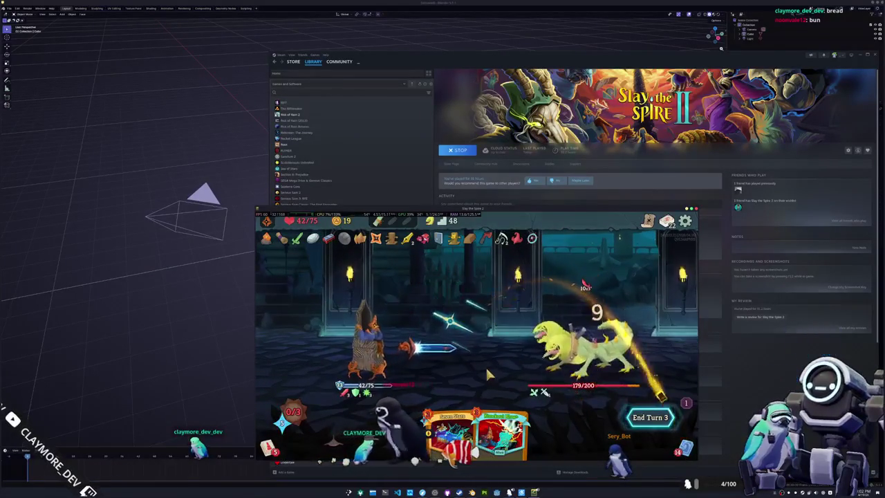
# Drink Stable Serum, end turn 3, and play Solar Strike on the lizard
pyautogui.click(380, 226)
pyautogui.click(379, 255)
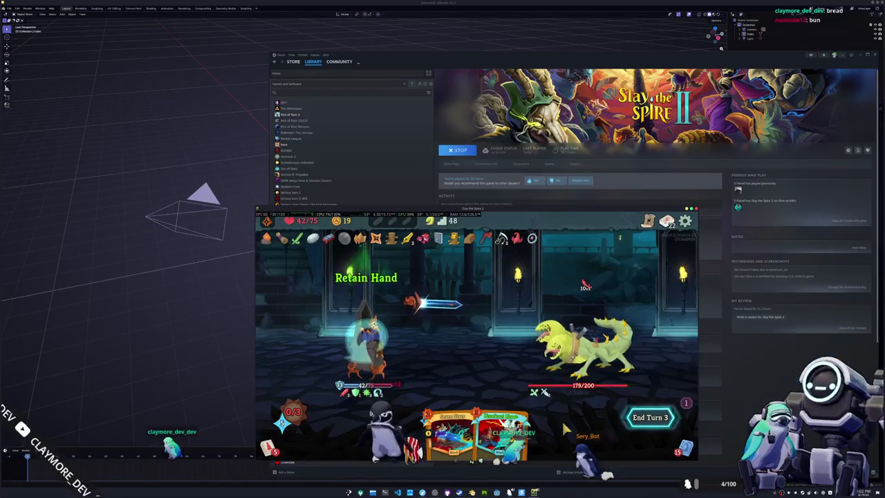
pyautogui.click(646, 416)
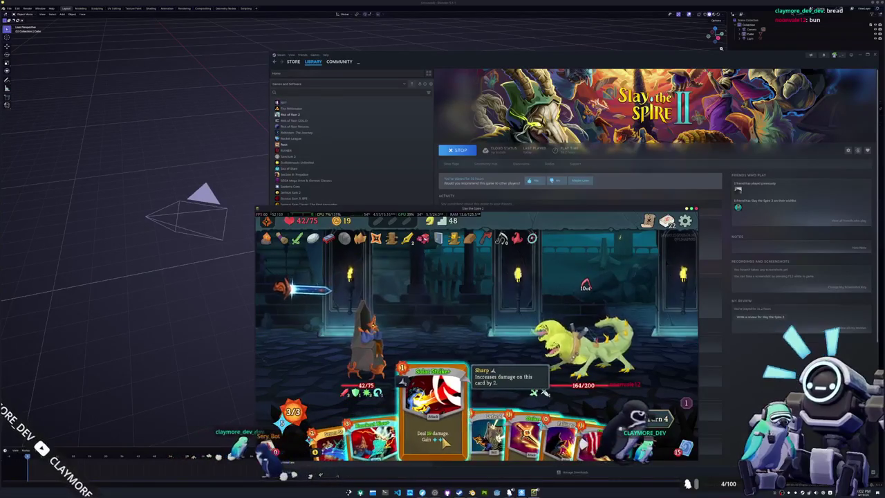
pyautogui.moveTo(442, 437); pyautogui.dragTo(584, 346)
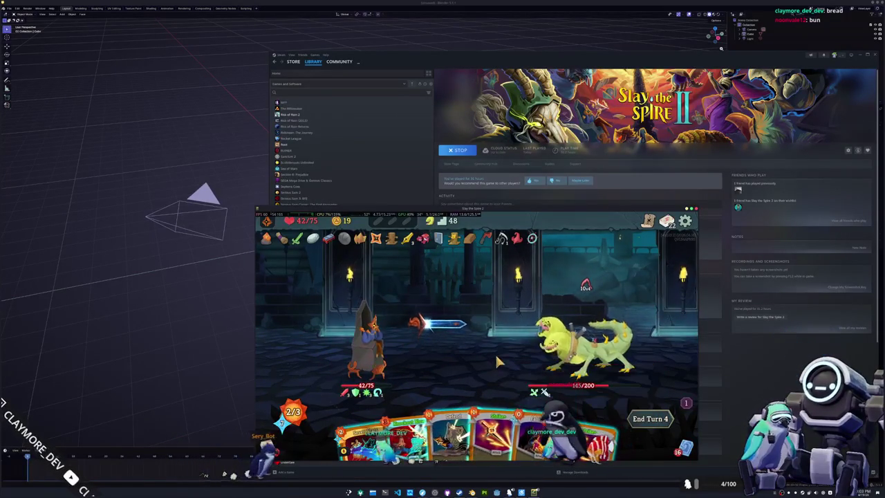
# Launch KCalc by searching 'kcalc' in the launcher, then switch back to the game
pyautogui.press('super')
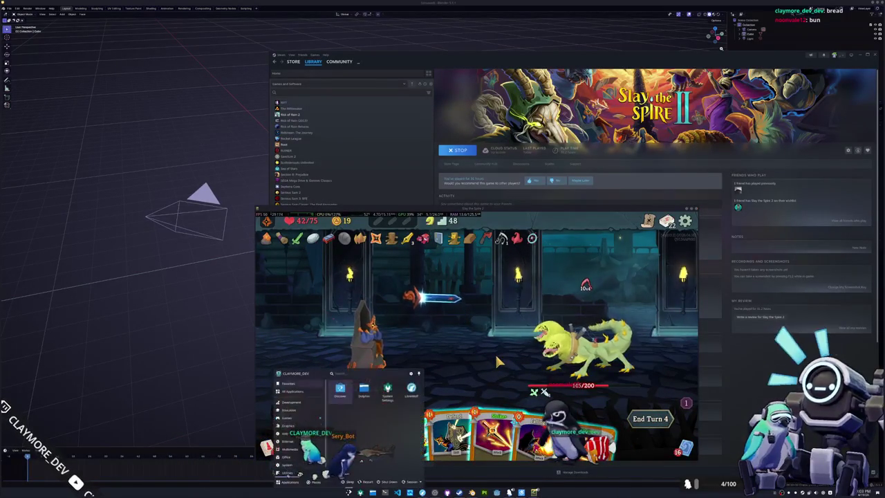
pyautogui.write('kcalc')
pyautogui.press('Return')
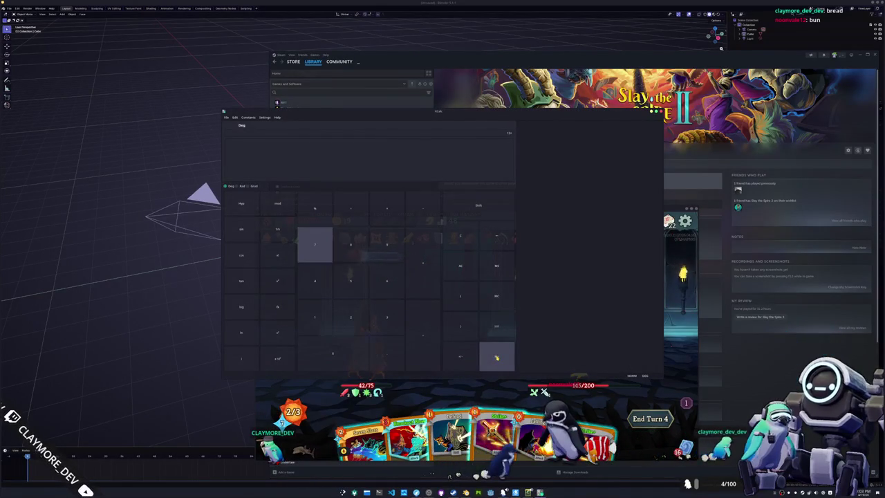
pyautogui.hotkey('alt', 'Tab')
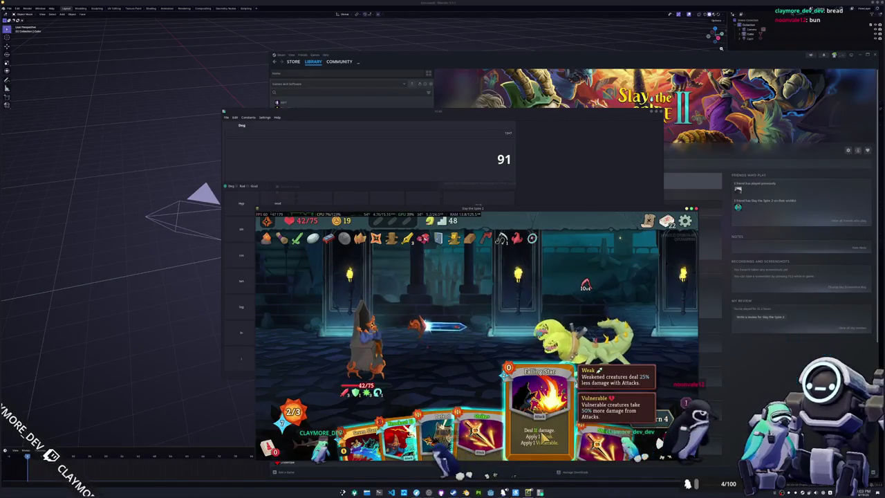
# Play Falling Star for Vulnerable, Defend for 6 block and Strike+, leaving Knockout Blow unplayed
pyautogui.moveTo(544, 437); pyautogui.dragTo(581, 338)
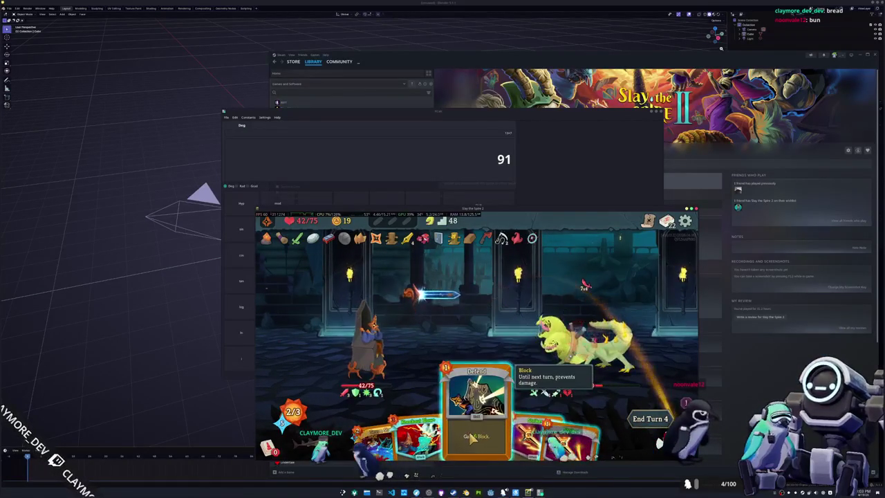
pyautogui.moveTo(472, 436); pyautogui.dragTo(474, 331)
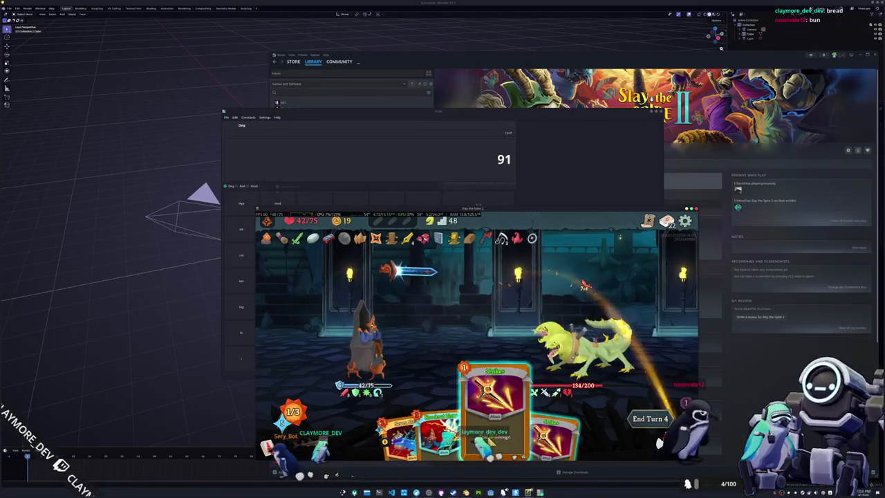
pyautogui.moveTo(492, 422); pyautogui.dragTo(577, 339)
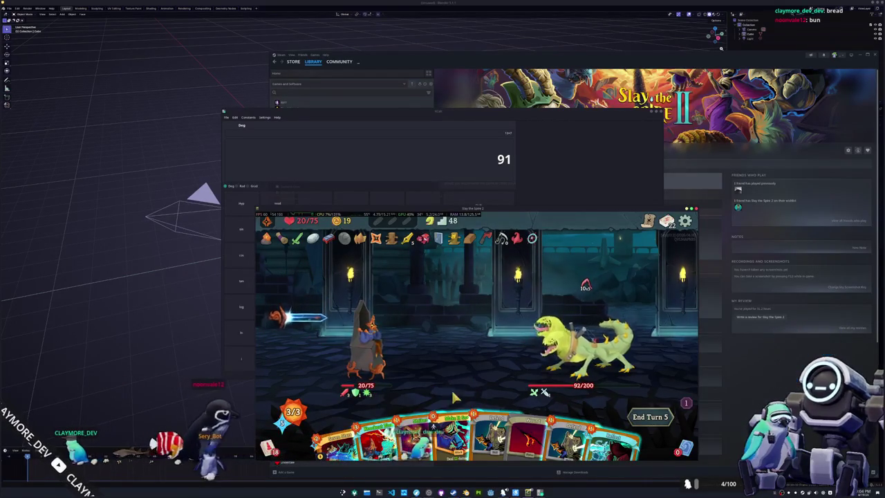
pyautogui.press('2')
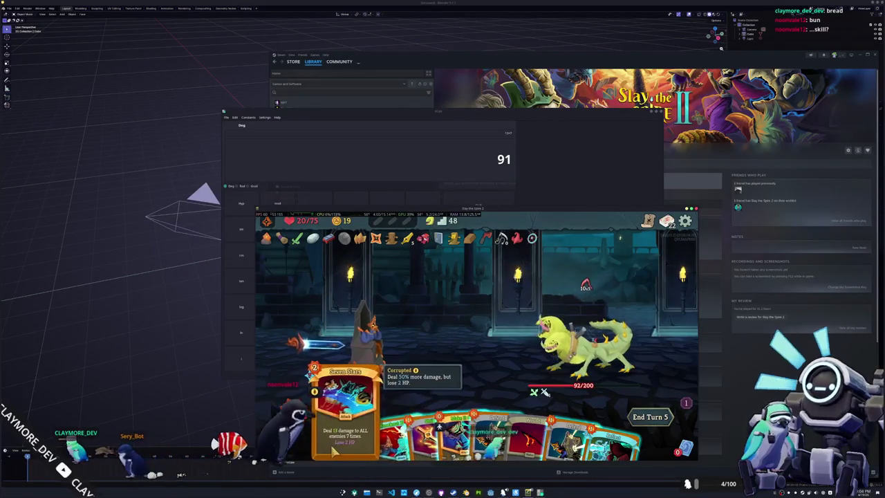
pyautogui.rightClick(482, 371)
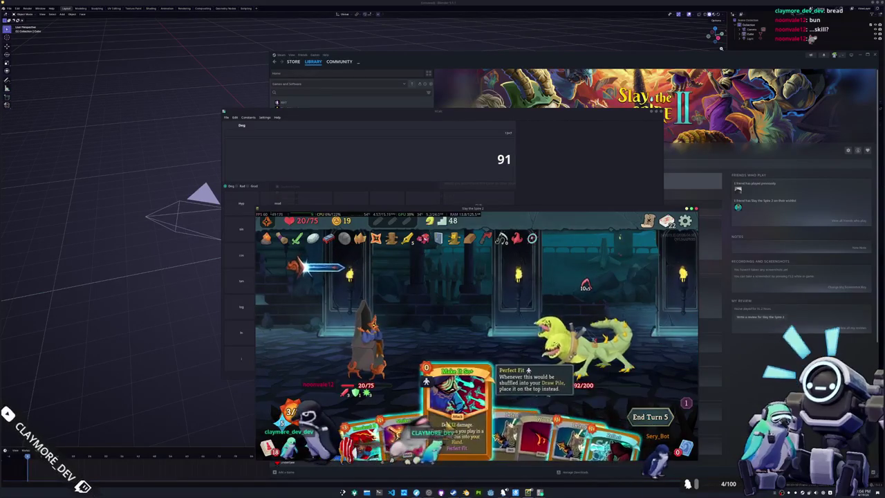
# Hit the lizard with a 12-damage 0-cost attack, Defend, Reflect, Make It So+, then end turn 5
pyautogui.click(458, 418)
pyautogui.click(552, 342)
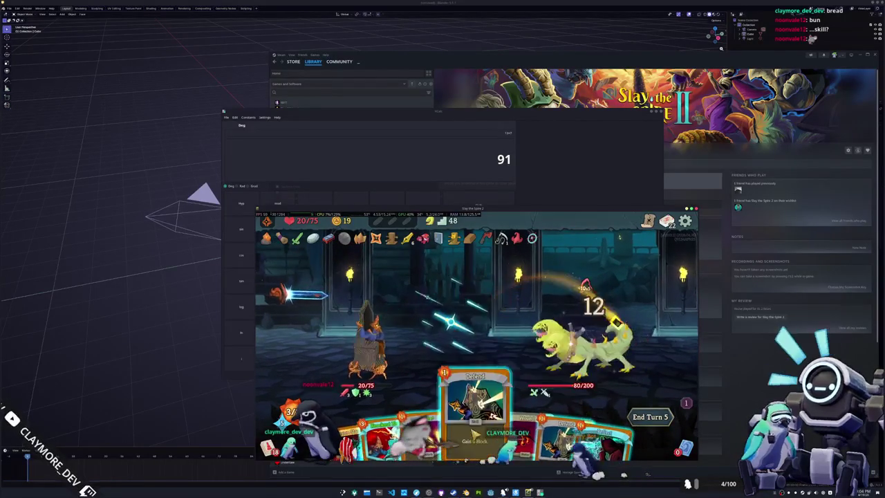
pyautogui.click(542, 415)
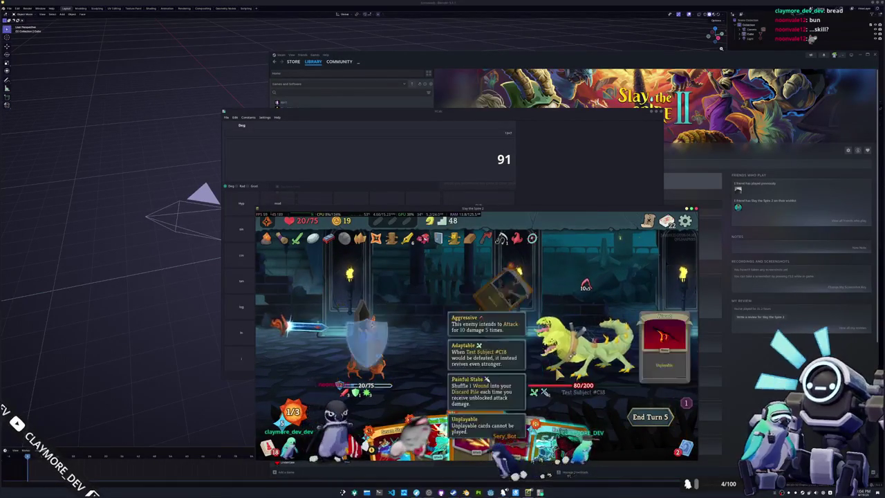
pyautogui.click(553, 414)
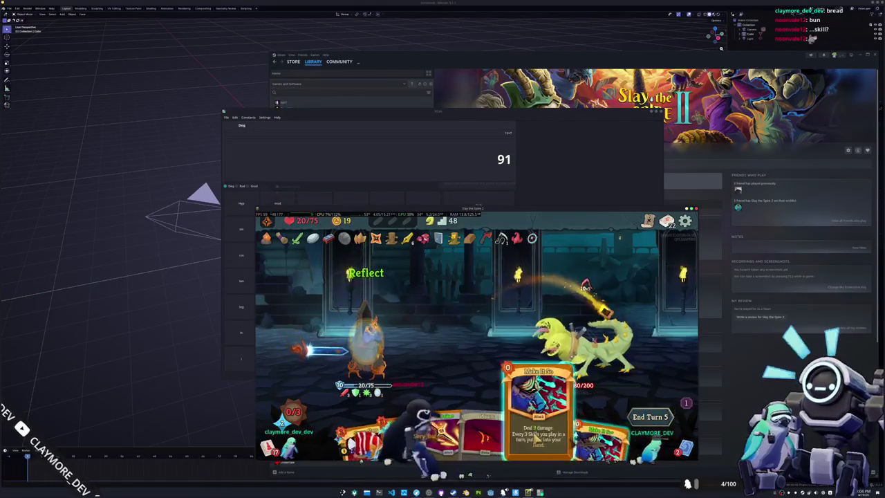
pyautogui.click(556, 421)
pyautogui.click(588, 346)
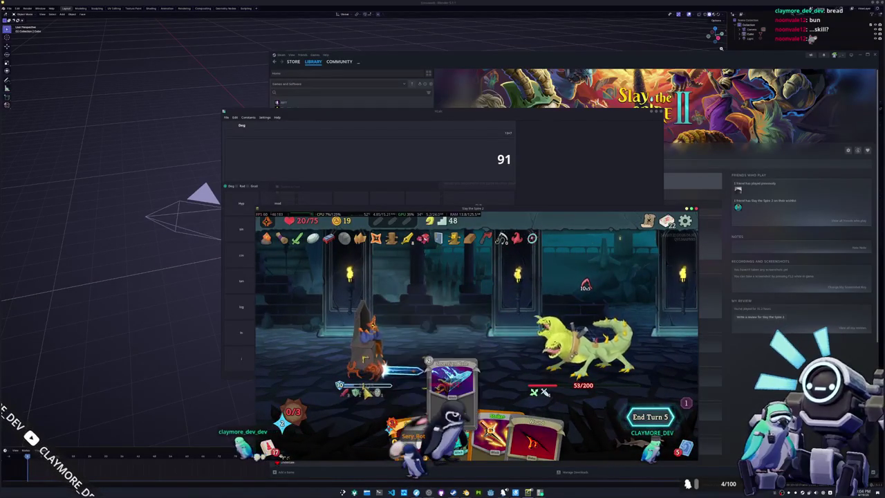
pyautogui.click(649, 418)
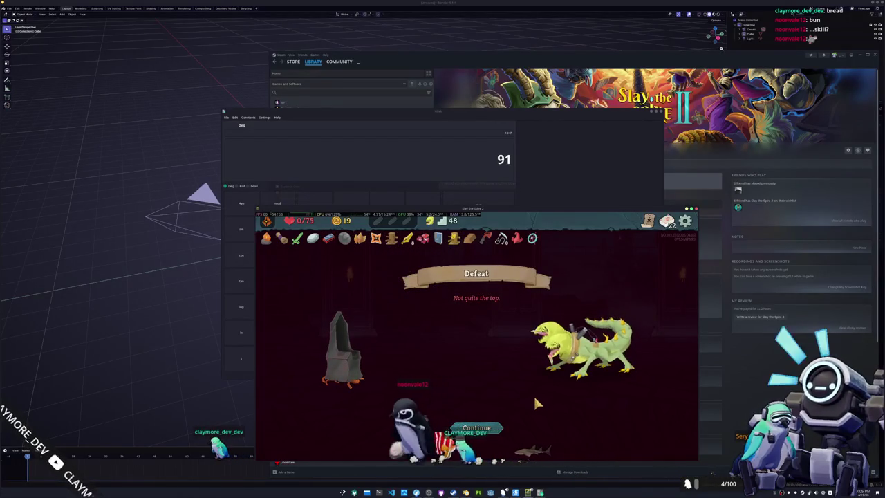
# Continue past the Defeat banner and run stats back to the main menu
pyautogui.click(490, 429)
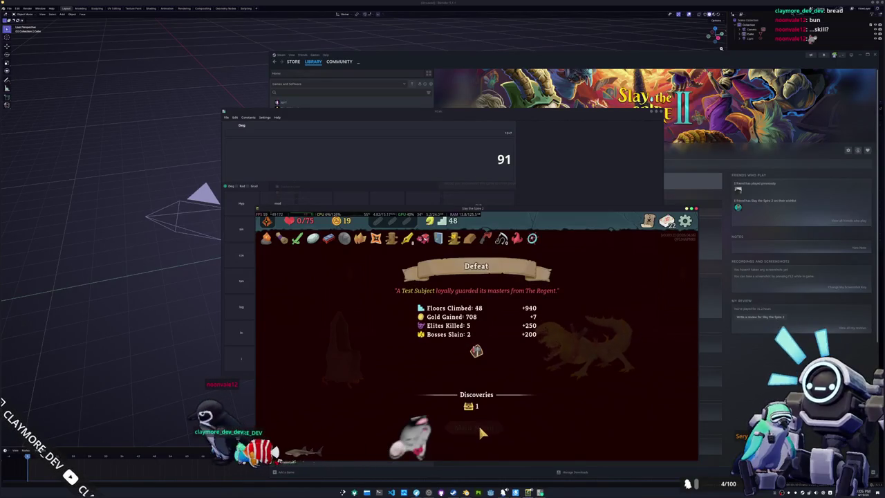
pyautogui.click(480, 423)
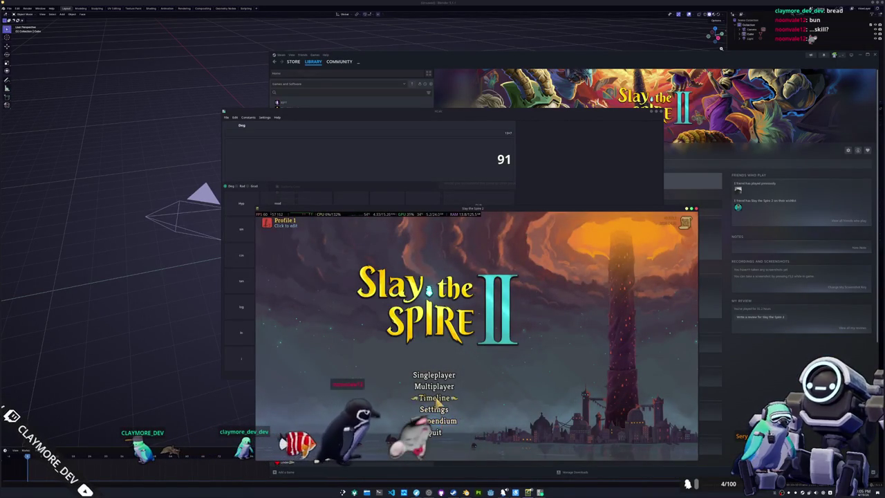
# Review the Compendium's Character Stats, scrolling down to The Regent's 0 wins and 96 losses, then go back
pyautogui.click(438, 420)
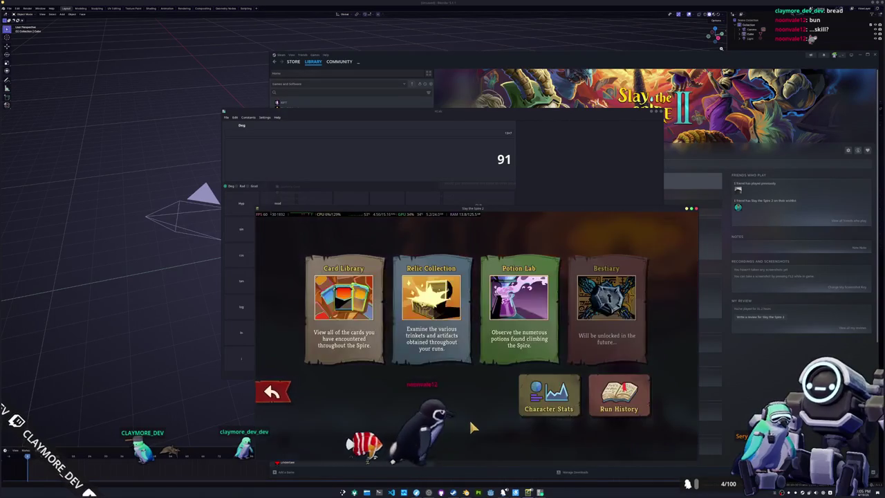
pyautogui.click(549, 397)
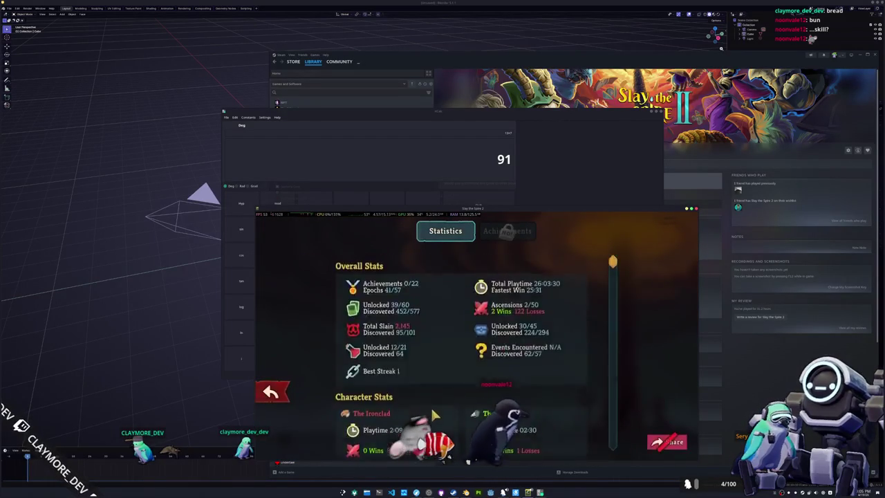
pyautogui.scroll(-5, 405, 390)
pyautogui.scroll(-3, 404, 388)
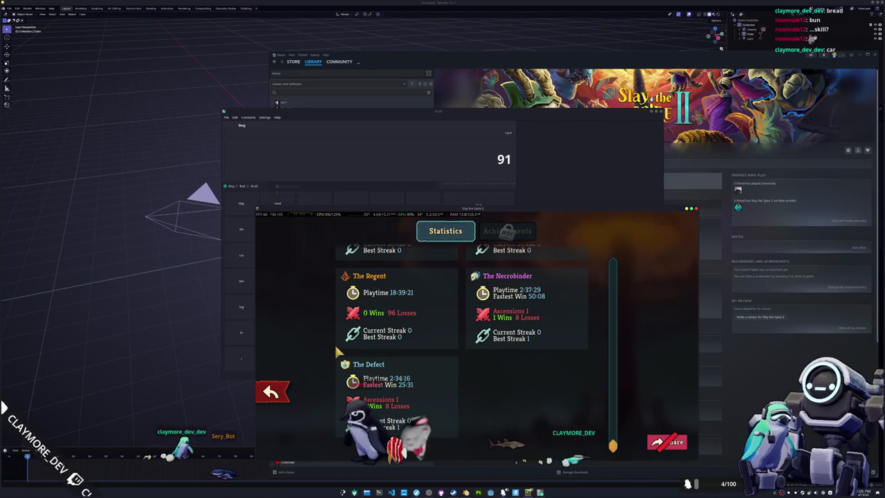
pyautogui.click(287, 396)
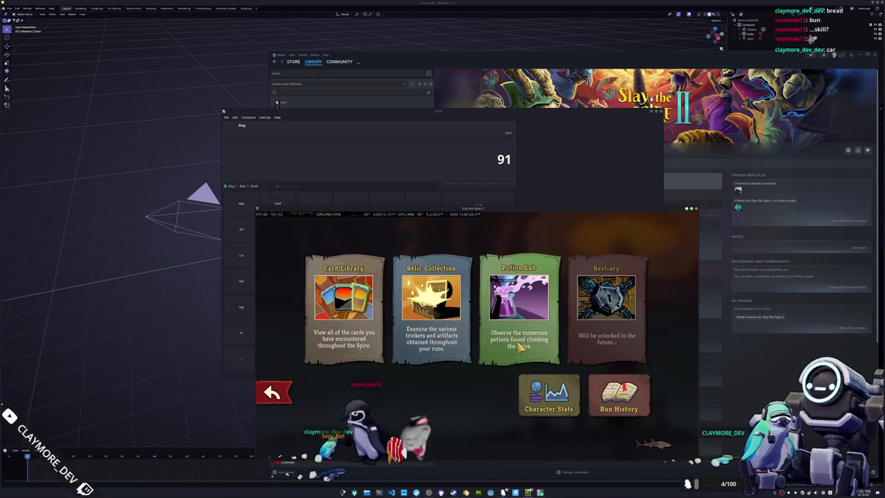
pyautogui.click(431, 311)
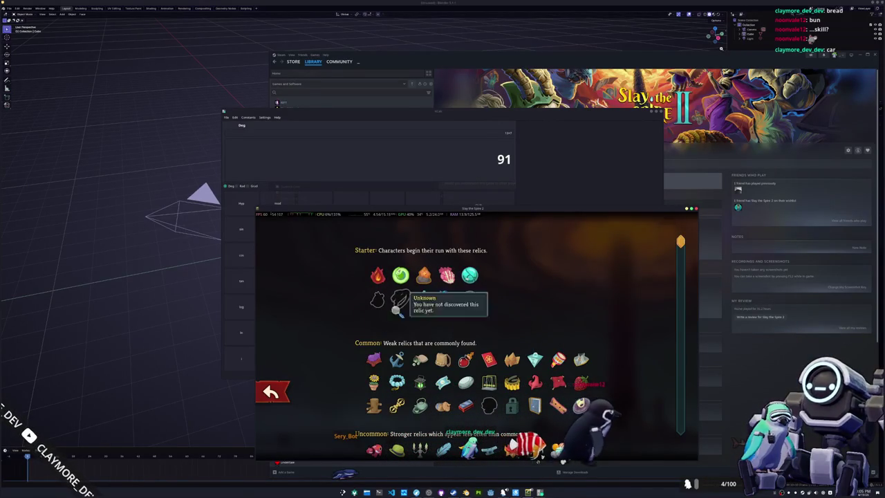
pyautogui.scroll(-1, 339, 334)
pyautogui.scroll(-1, 339, 334)
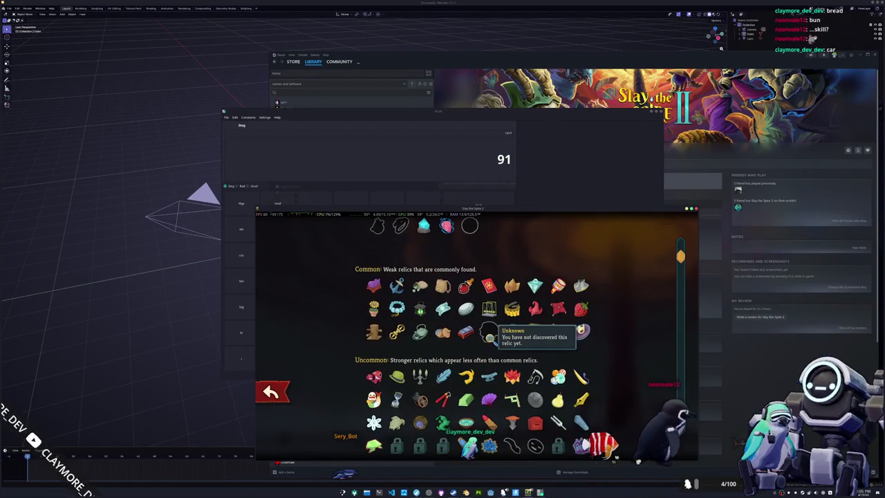
pyautogui.scroll(-1, 489, 334)
pyautogui.scroll(-1, 505, 336)
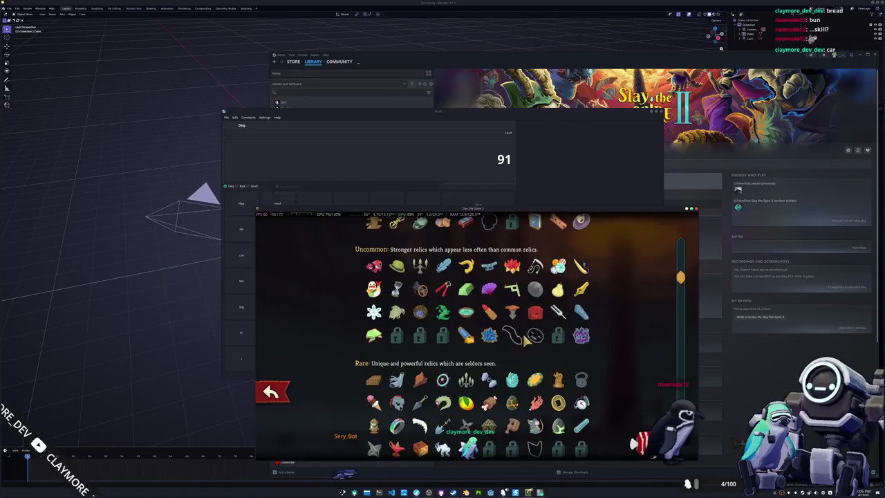
pyautogui.scroll(-1, 538, 276)
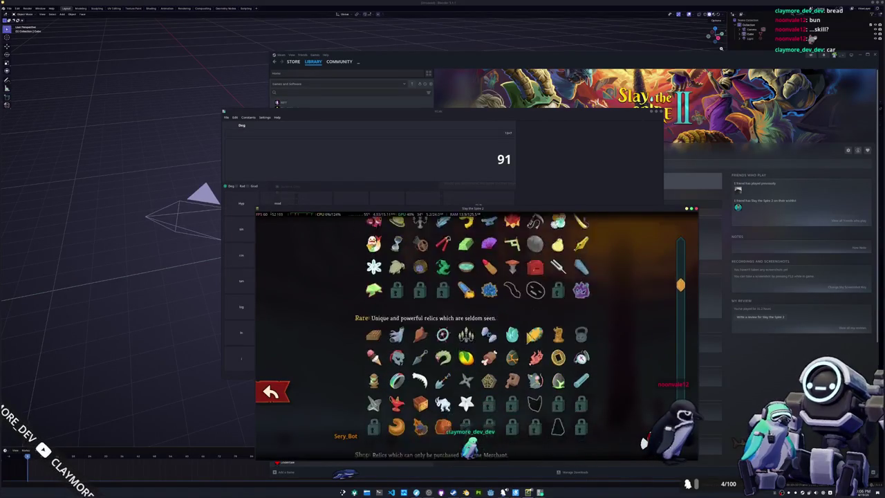
pyautogui.scroll(-1, 536, 317)
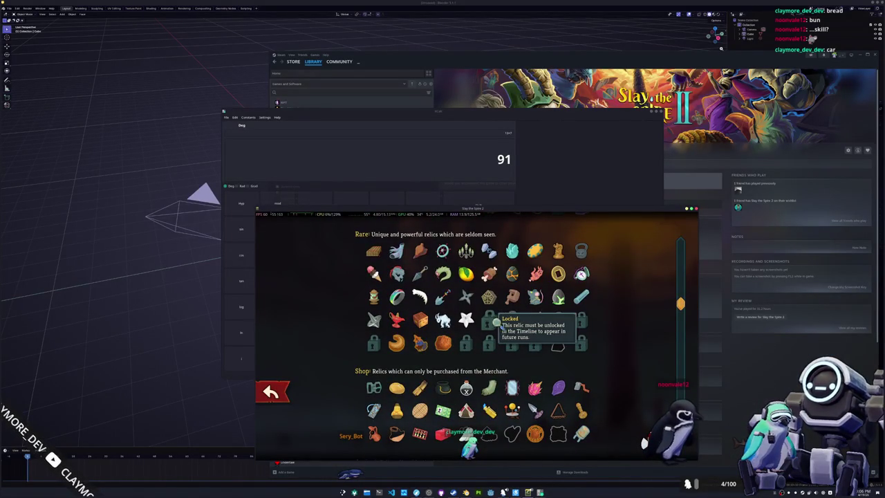
pyautogui.scroll(-2, 477, 323)
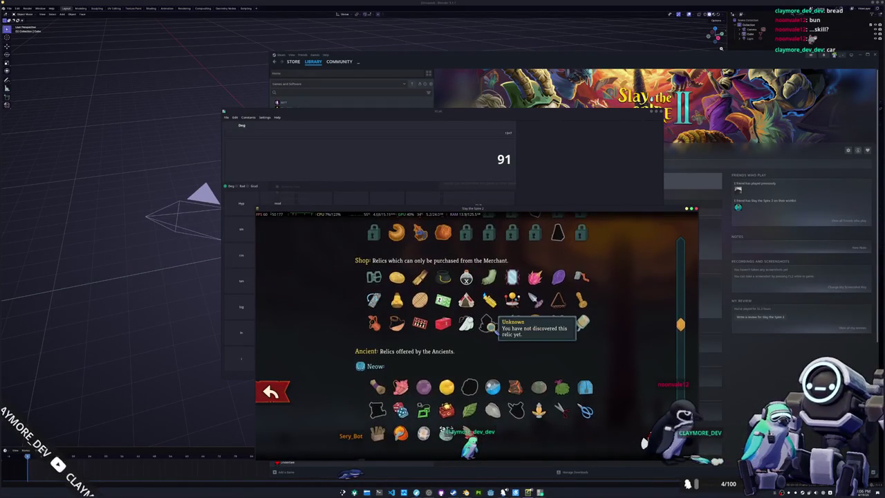
pyautogui.scroll(-1, 518, 325)
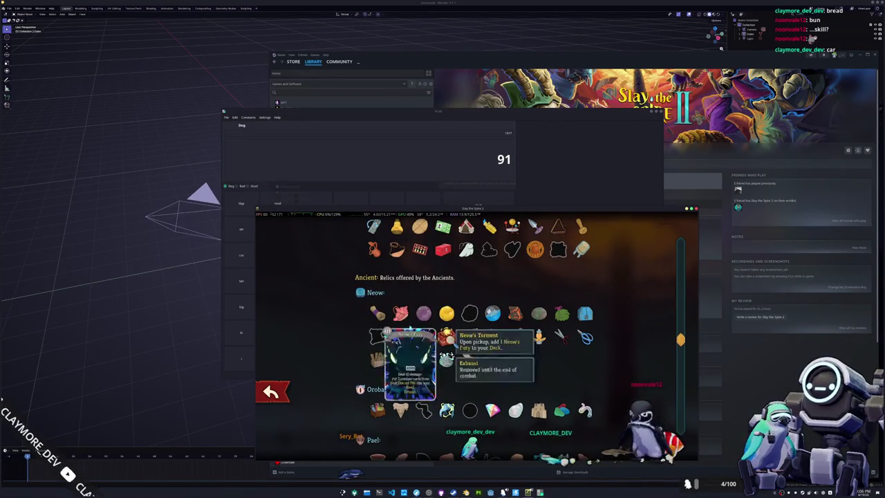
pyautogui.scroll(-1, 467, 352)
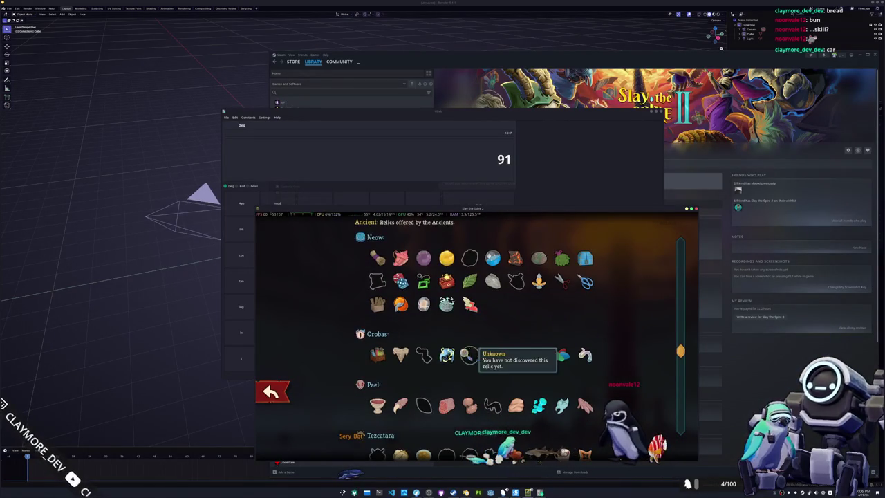
pyautogui.scroll(-1, 467, 354)
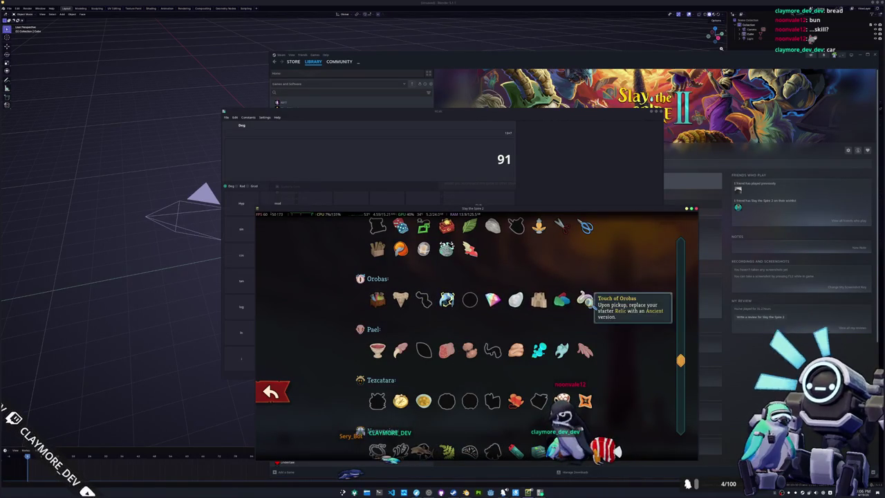
pyautogui.scroll(-1, 584, 300)
pyautogui.scroll(-1, 586, 314)
pyautogui.scroll(-1, 584, 311)
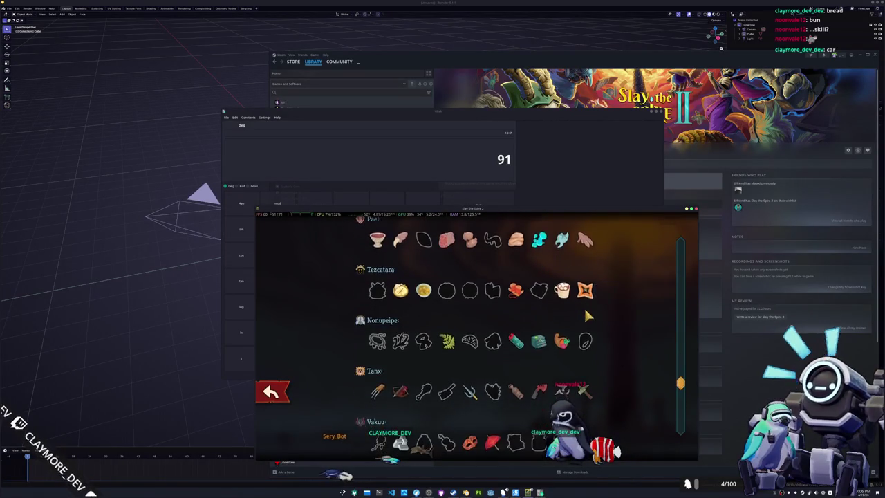
pyautogui.scroll(-1, 584, 307)
pyautogui.scroll(-1, 585, 309)
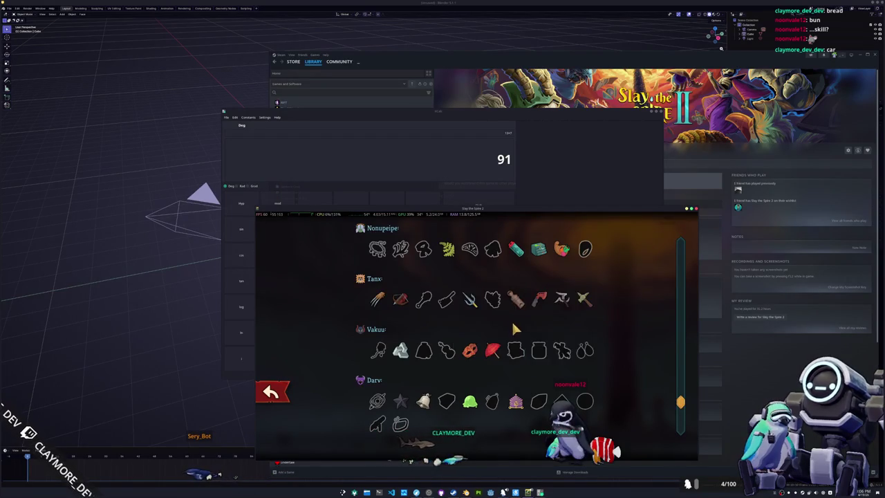
pyautogui.scroll(-1, 511, 319)
pyautogui.scroll(-3, 511, 319)
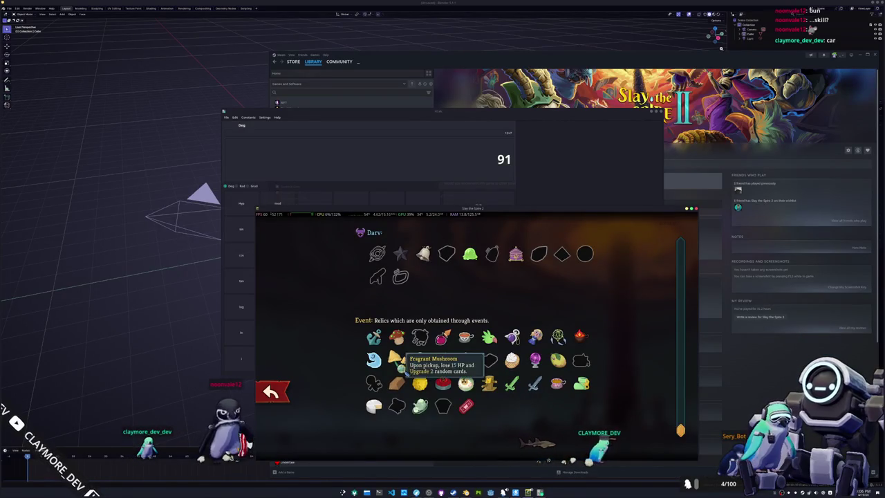
pyautogui.moveTo(442, 359)
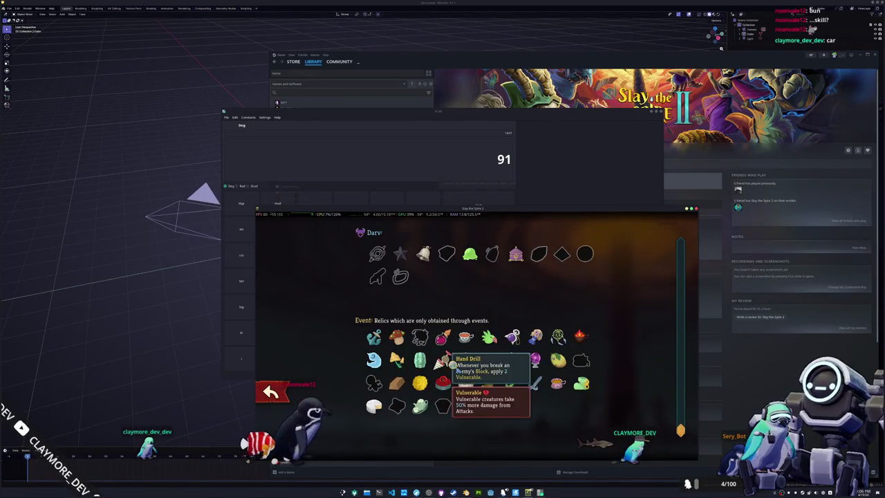
pyautogui.click(277, 390)
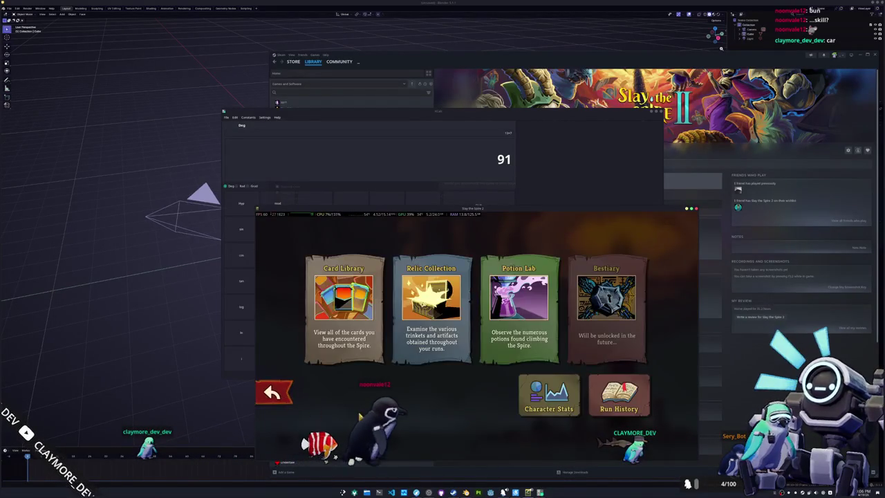
# From the main menu, start a Singleplayer Standard run to reach character select
pyautogui.click(269, 391)
pyautogui.click(433, 375)
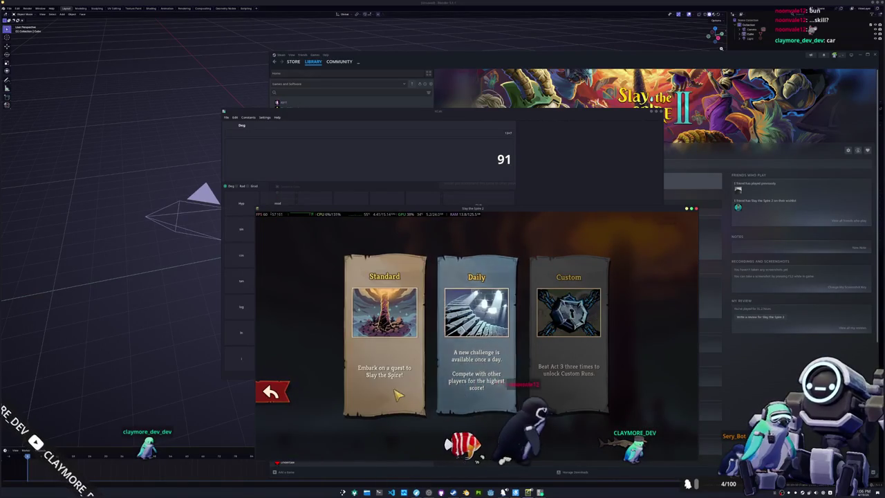
pyautogui.click(384, 345)
# Preview The Regent, Silent, Defect and Ironclad, settle on The Regent, then quit with Alt+F4
pyautogui.click(463, 428)
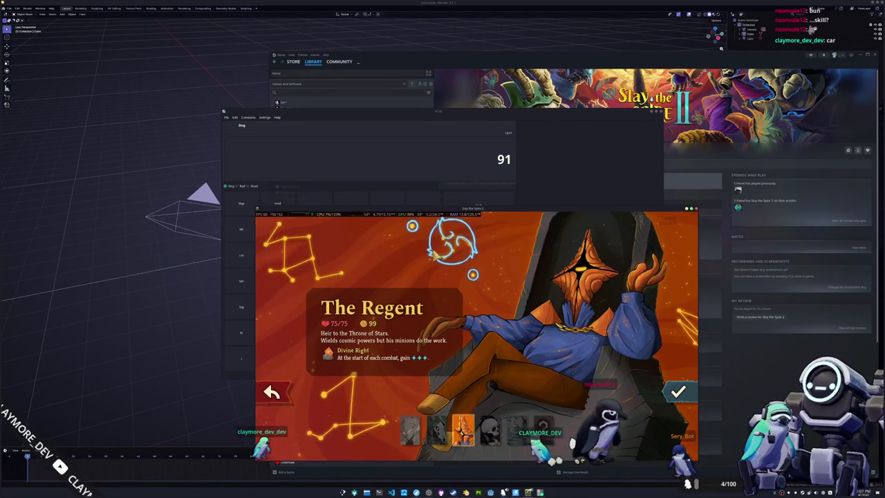
pyautogui.click(437, 430)
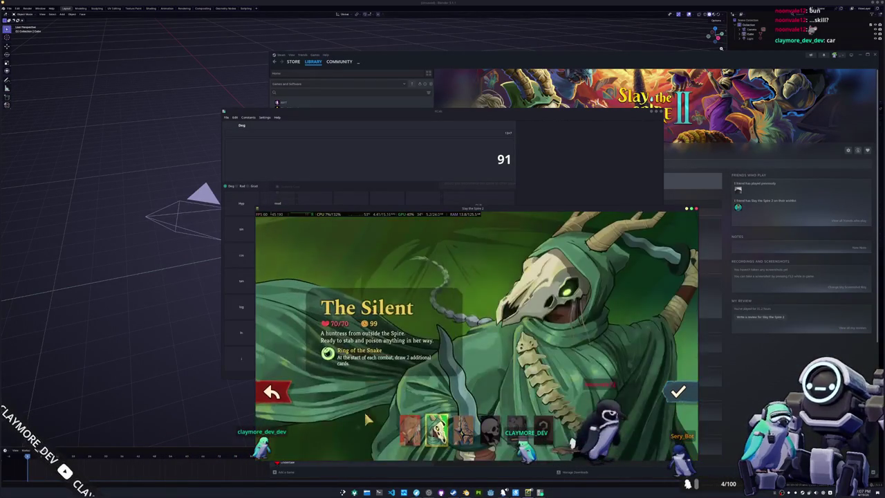
pyautogui.click(517, 428)
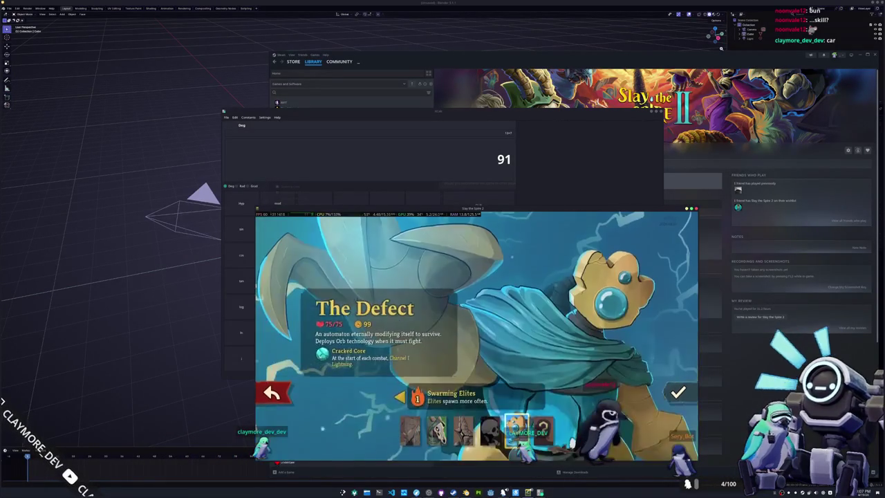
pyautogui.click(410, 430)
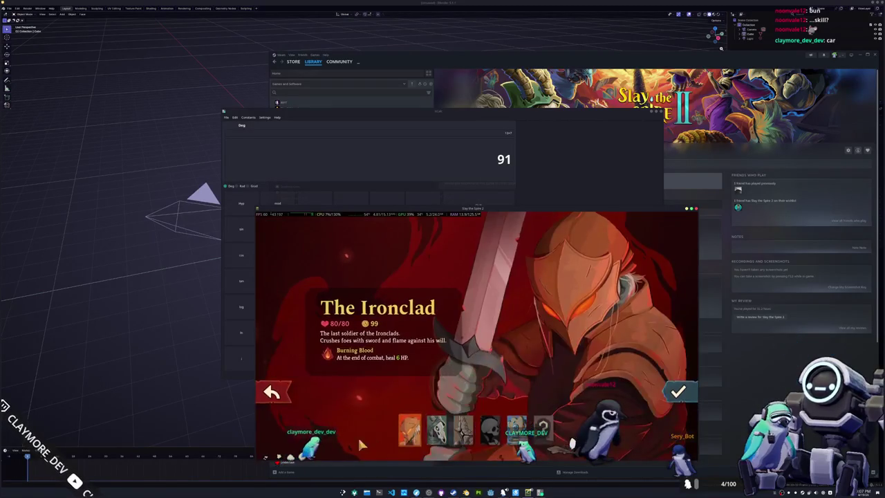
pyautogui.click(437, 430)
pyautogui.click(463, 432)
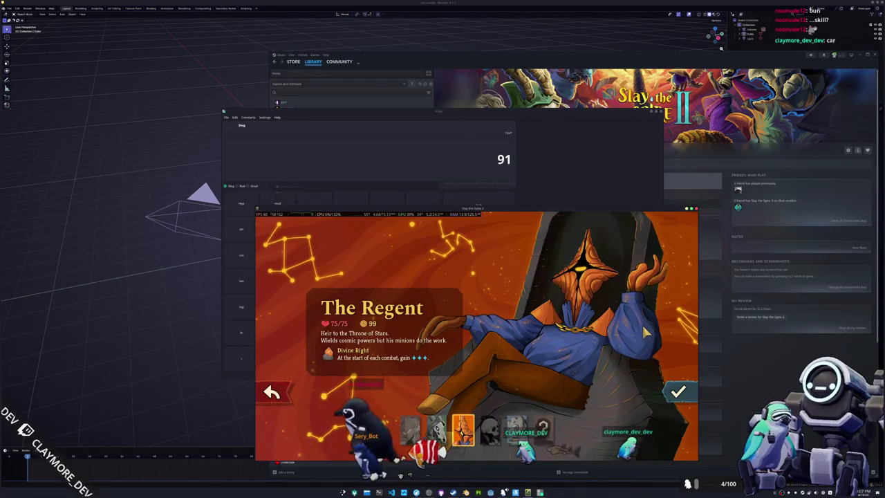
pyautogui.hotkey('alt', 'F4')
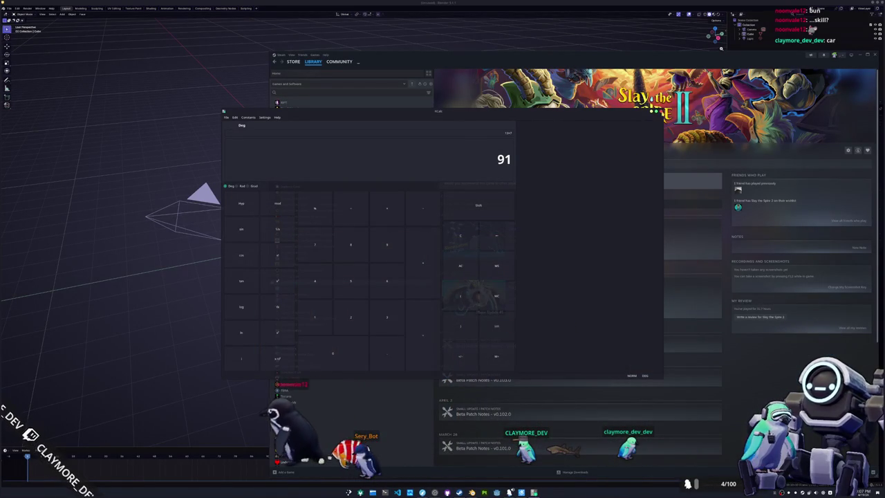
# Close the Calculator window to reveal the browser and Steam library
pyautogui.click(651, 110)
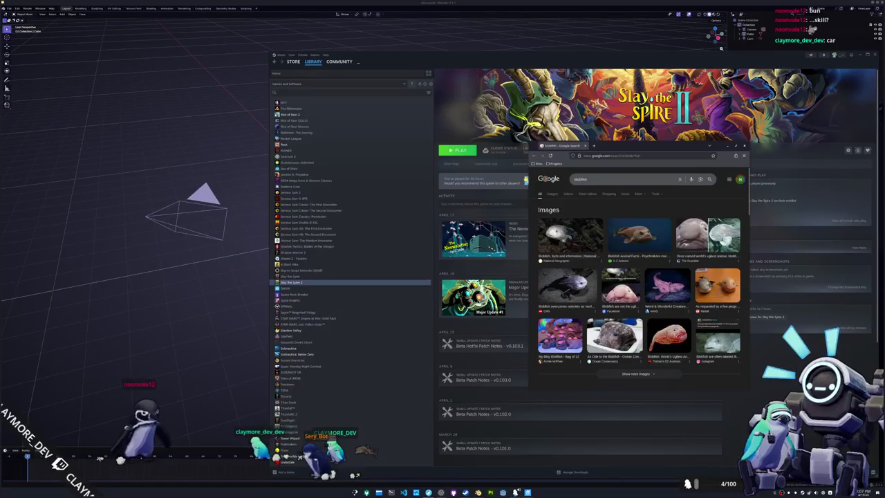
# Widen the Chrome window leftward and switch the blobfish search to Google Images
pyautogui.moveTo(527, 179); pyautogui.dragTo(346, 199)
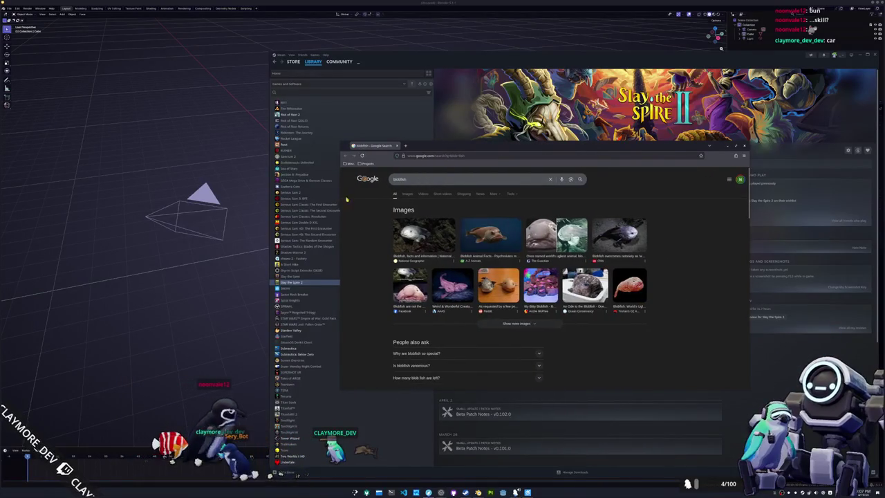
pyautogui.click(407, 193)
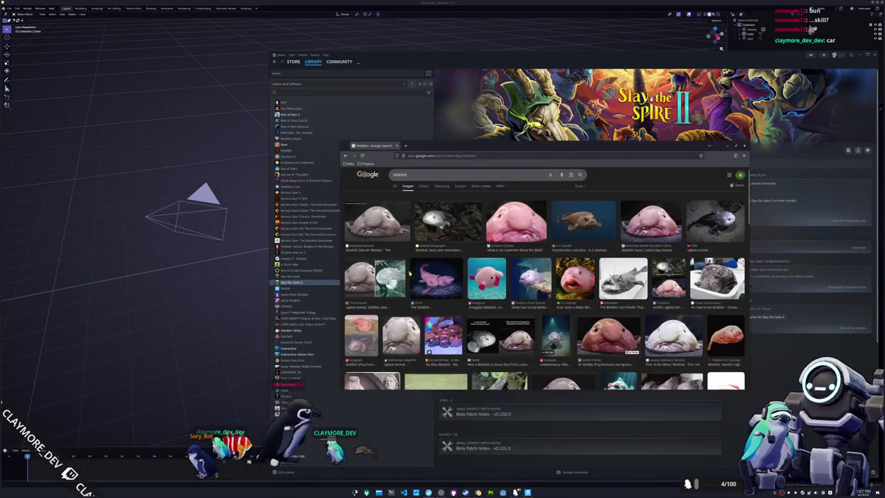
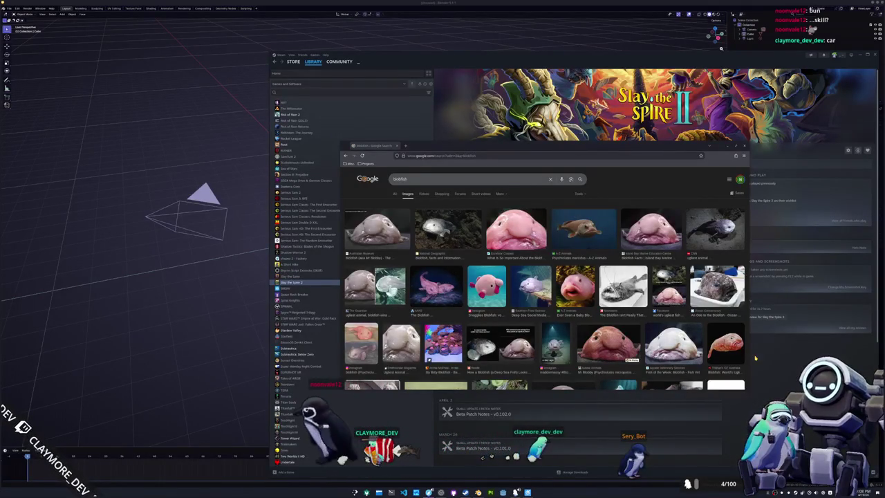
# Preview the pink blobfish plush toy image, then the Moneycontrol blobfish photo
pyautogui.scroll(-3, 516, 329)
pyautogui.scroll(-3, 516, 329)
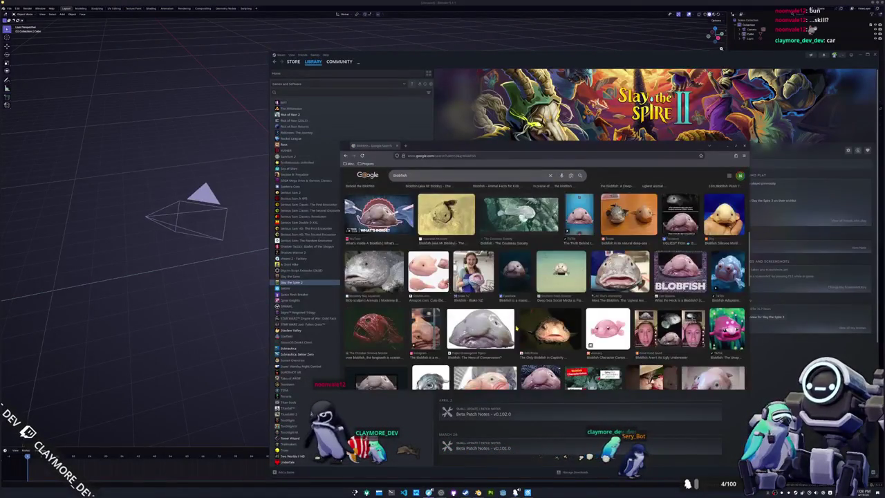
pyautogui.scroll(1, 443, 311)
pyautogui.click(432, 308)
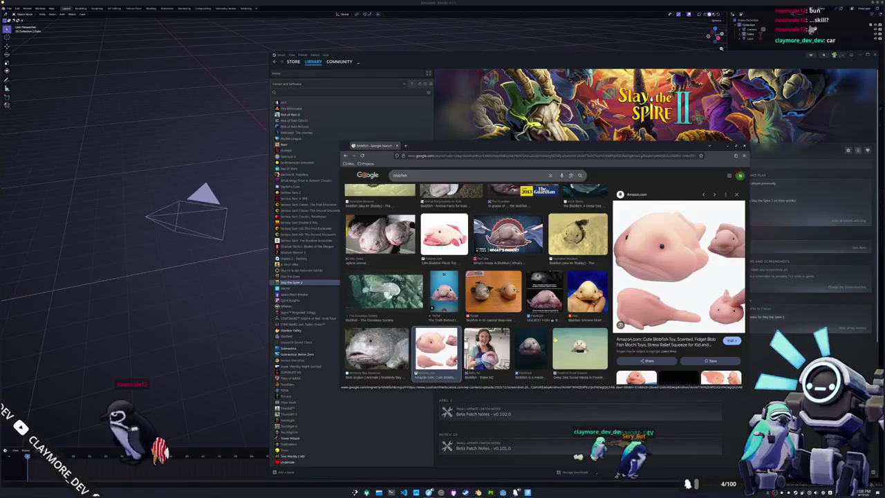
pyautogui.scroll(-2, 431, 323)
pyautogui.scroll(-2, 432, 320)
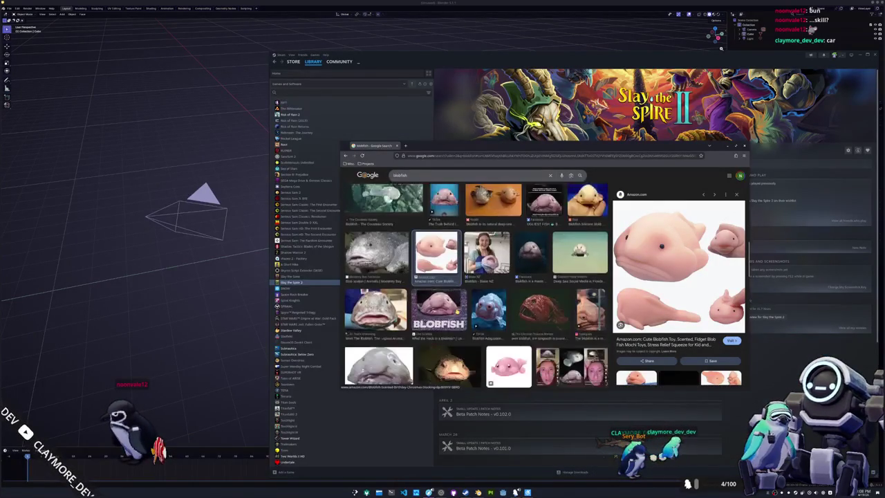
pyautogui.scroll(-2, 434, 318)
pyautogui.scroll(-2, 436, 316)
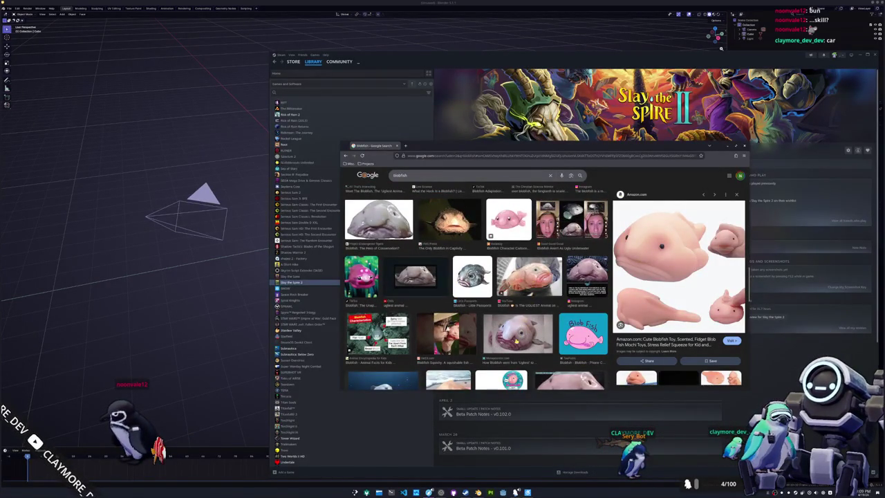
pyautogui.click(515, 339)
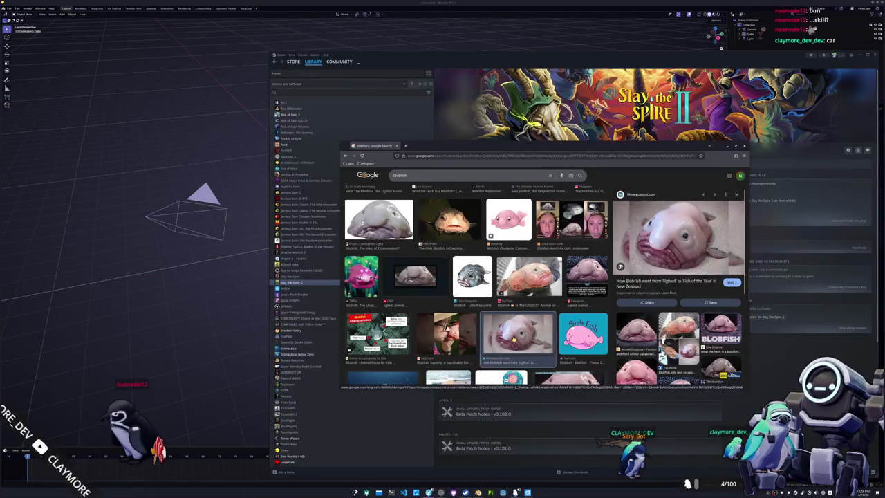
# Scroll further and preview the grumpy blobfish deep-sea illustration from Dreamstime
pyautogui.scroll(-1, 515, 339)
pyautogui.scroll(-1, 515, 339)
pyautogui.scroll(-1, 514, 338)
pyautogui.scroll(-1, 513, 338)
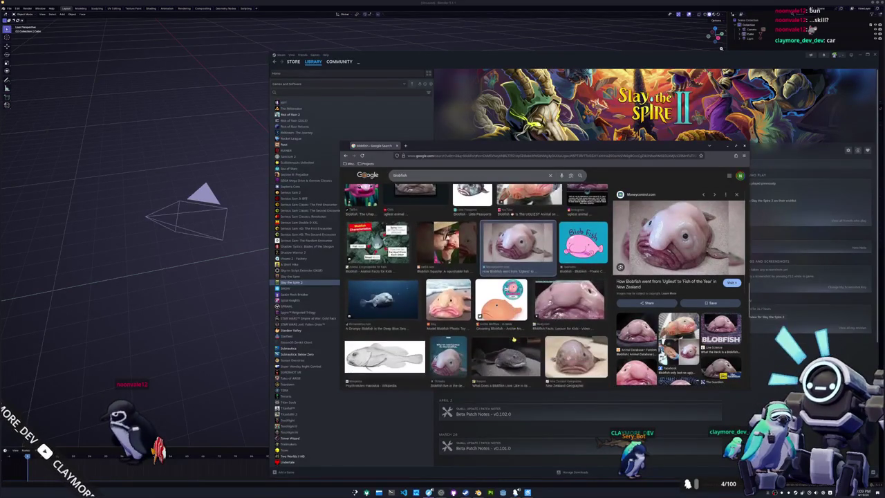
pyautogui.scroll(-1, 511, 347)
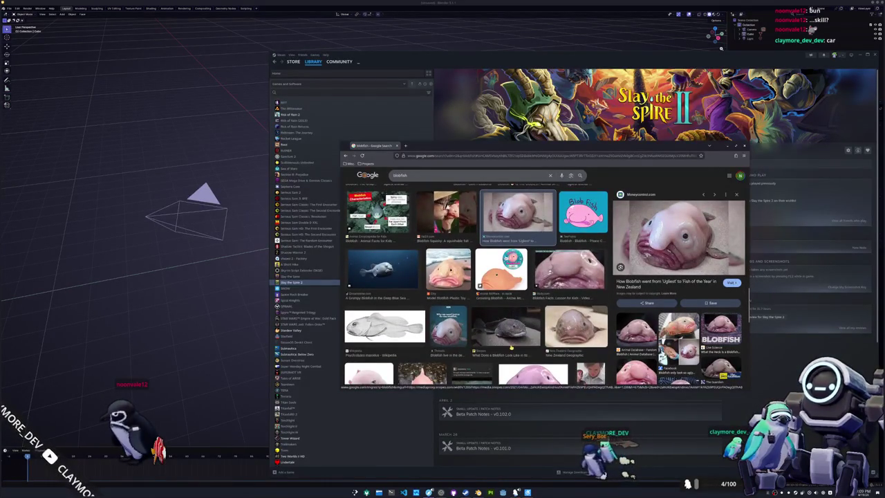
pyautogui.scroll(-1, 511, 347)
pyautogui.scroll(1, 484, 332)
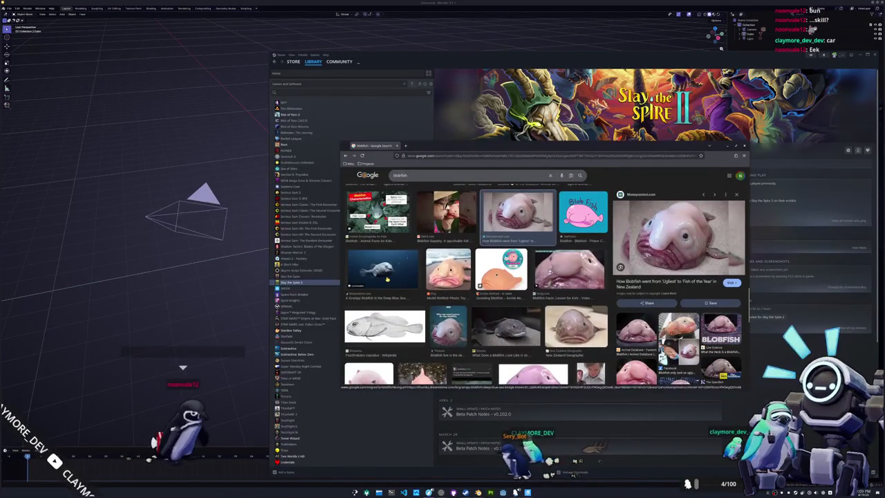
pyautogui.click(387, 279)
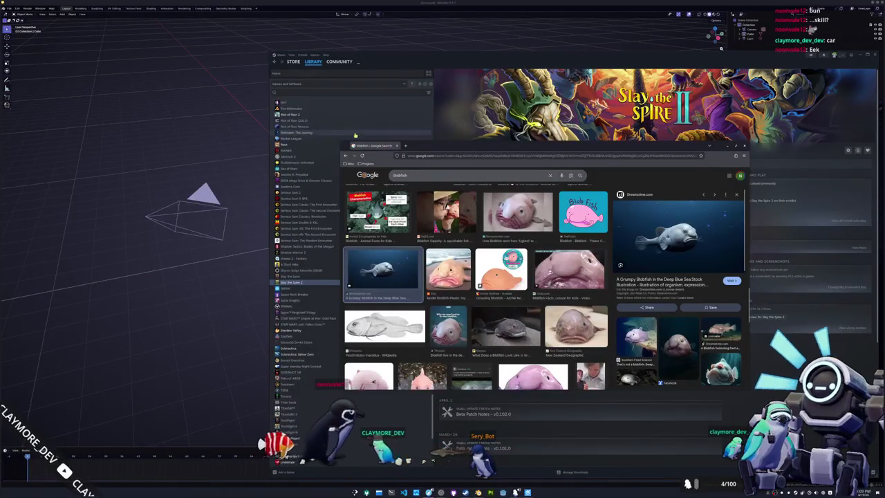
# Enlarge and reposition the browser window, then return to the top of the blobfish results
pyautogui.moveTo(340, 142); pyautogui.dragTo(192, 47)
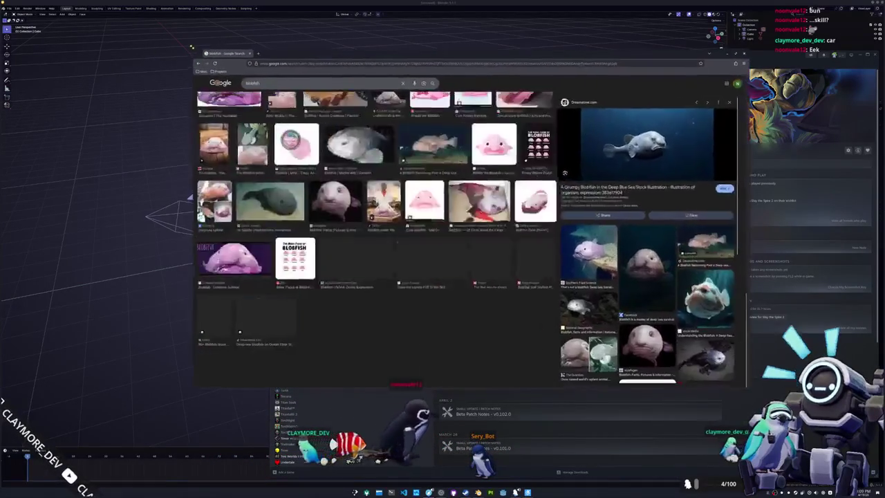
pyautogui.moveTo(475, 60); pyautogui.dragTo(515, 83)
pyautogui.scroll(3, 441, 330)
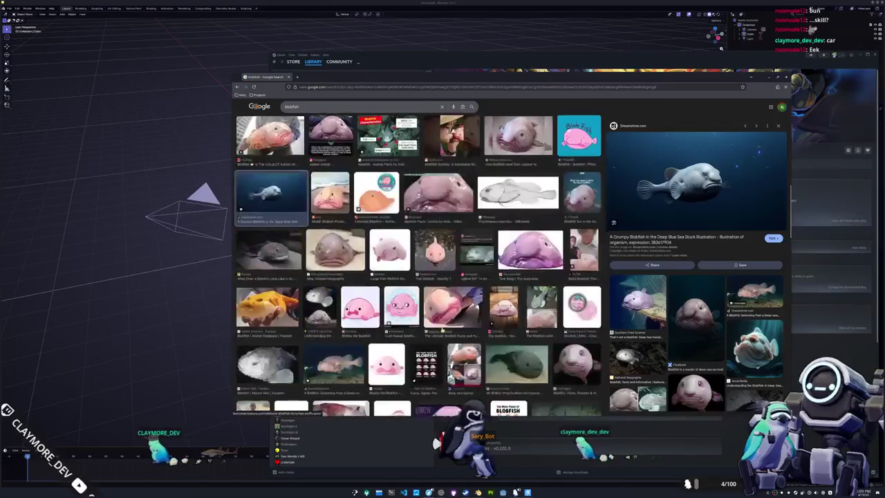
pyautogui.scroll(3, 441, 329)
pyautogui.scroll(3, 441, 329)
pyautogui.scroll(3, 441, 329)
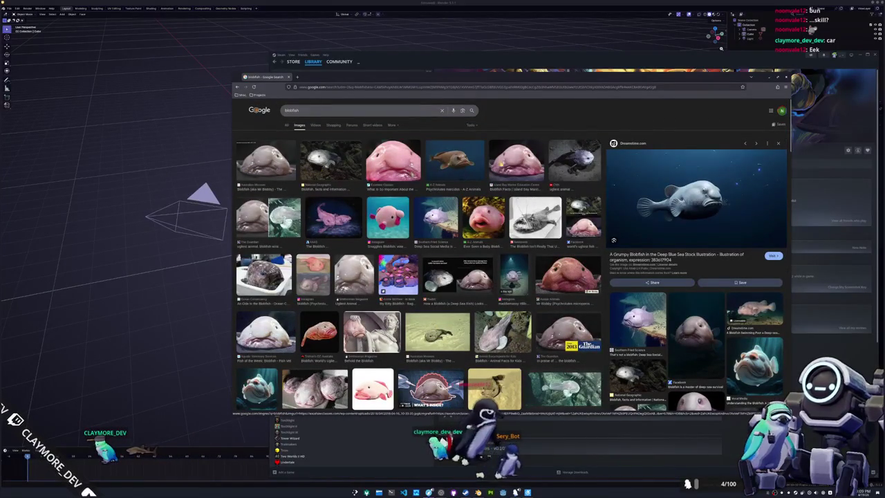
pyautogui.scroll(-2, 484, 166)
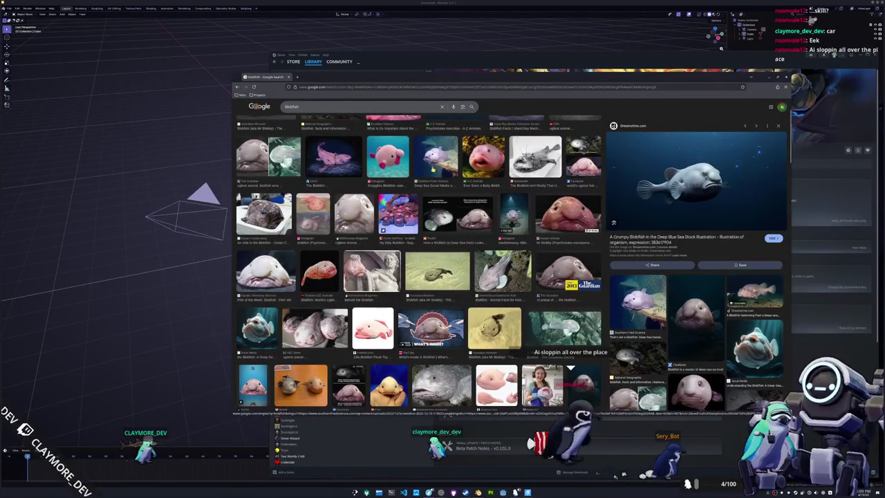
# Preview the Southern Fried Science blobfish photo and open its article in a background tab
pyautogui.click(433, 168)
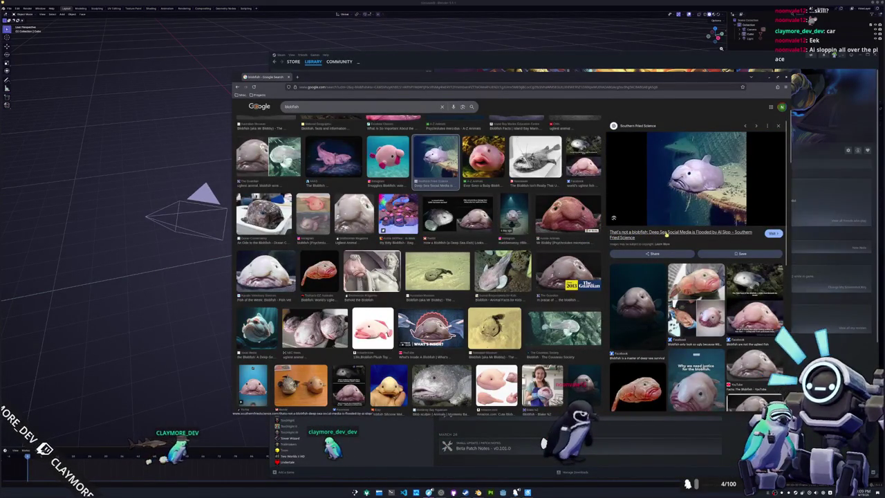
pyautogui.keyDown('ctrl'); pyautogui.scroll(1, 666, 237); pyautogui.keyUp('ctrl')
pyautogui.keyDown('ctrl'); pyautogui.scroll(1, 667, 244); pyautogui.keyUp('ctrl')
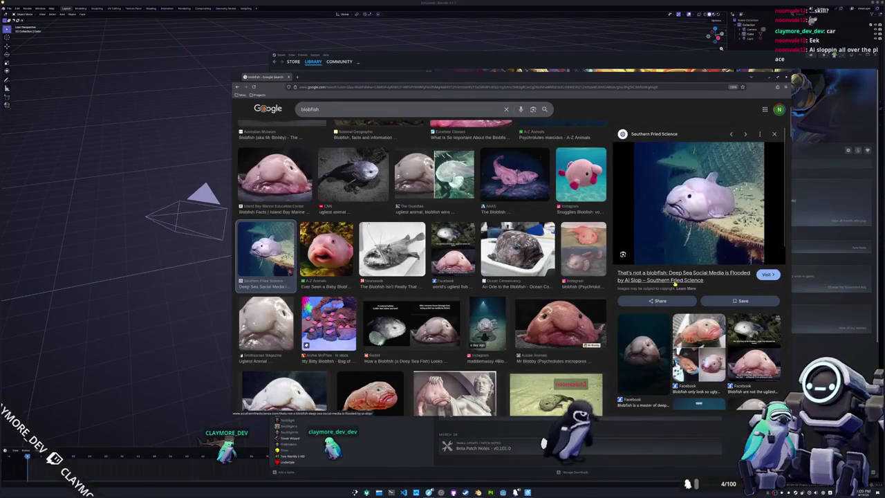
pyautogui.middleClick(673, 280)
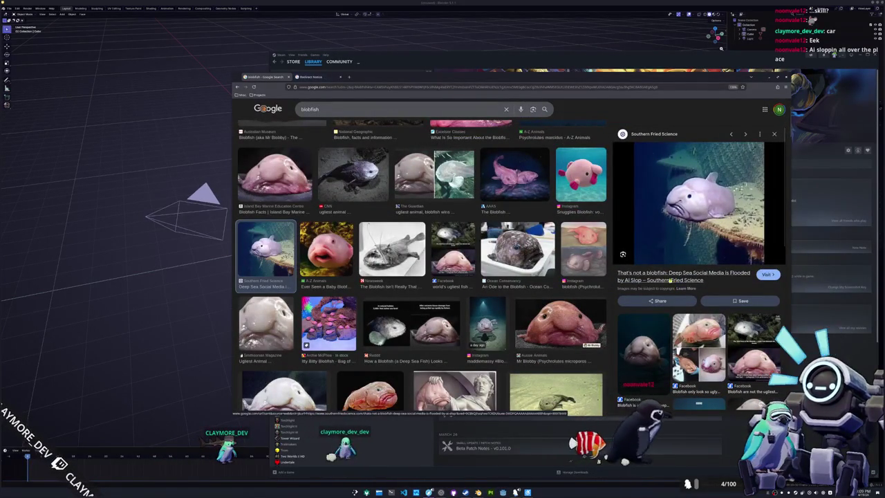
pyautogui.scroll(1, 349, 271)
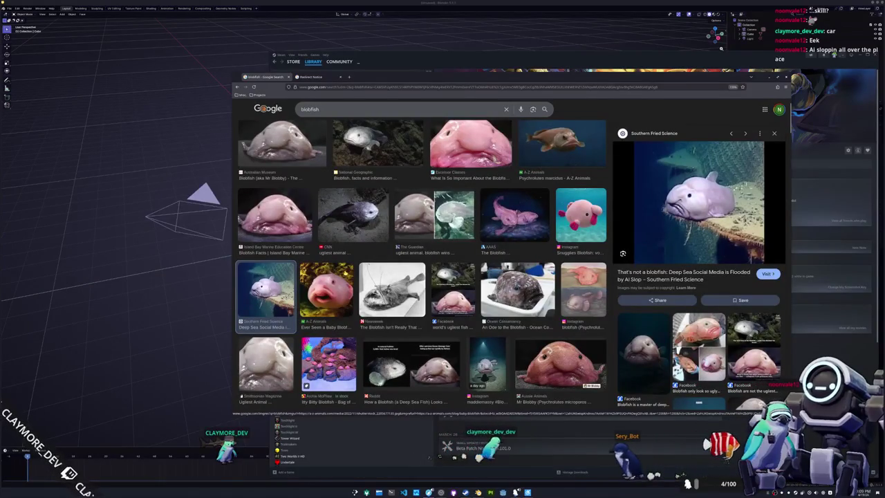
# Switch to the 'That's not a blobfish' article tab and read down through it
pyautogui.click(319, 77)
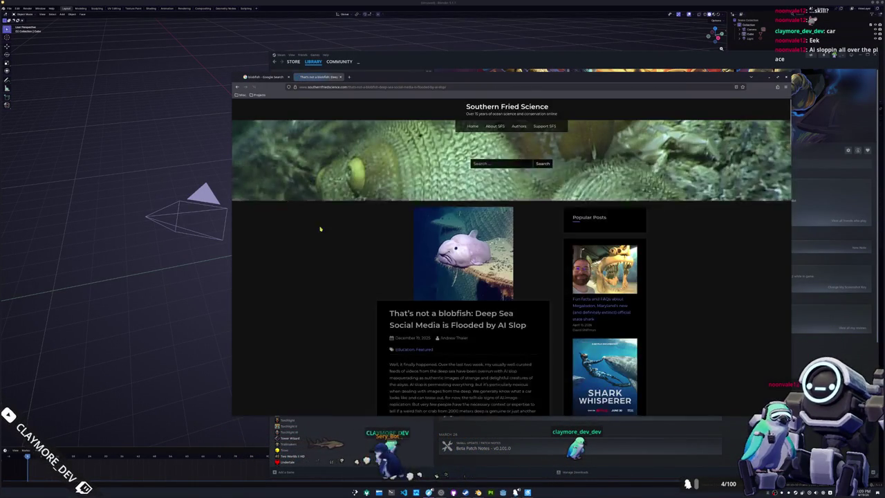
pyautogui.scroll(-2, 320, 228)
pyautogui.scroll(-2, 325, 242)
pyautogui.scroll(-1, 328, 240)
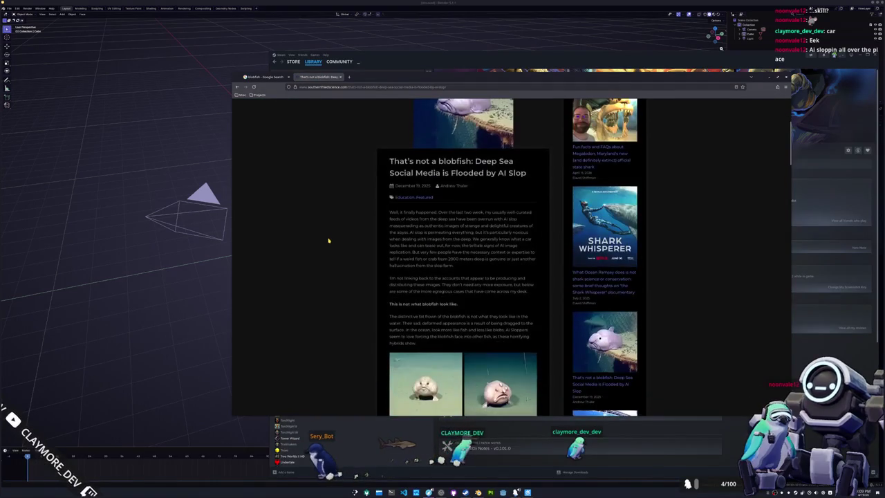
pyautogui.scroll(-1, 328, 240)
pyautogui.scroll(-1, 328, 240)
pyautogui.scroll(-1, 329, 241)
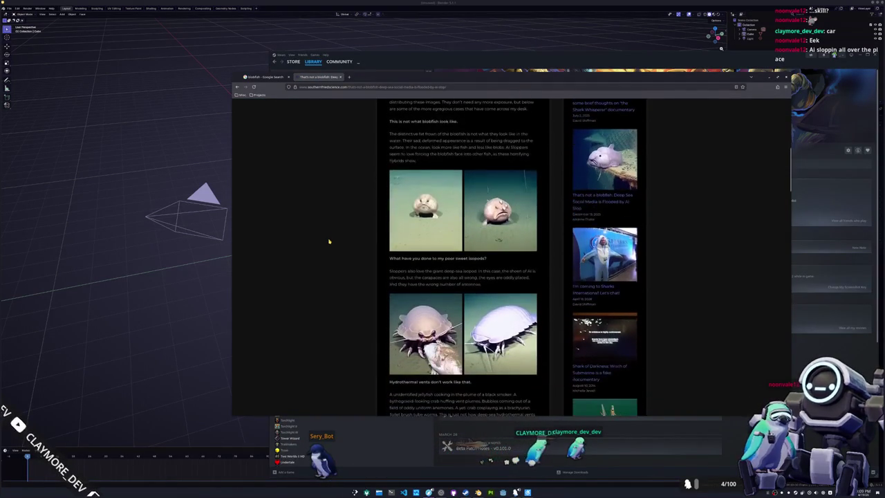
pyautogui.scroll(-1, 329, 241)
pyautogui.scroll(-1, 328, 241)
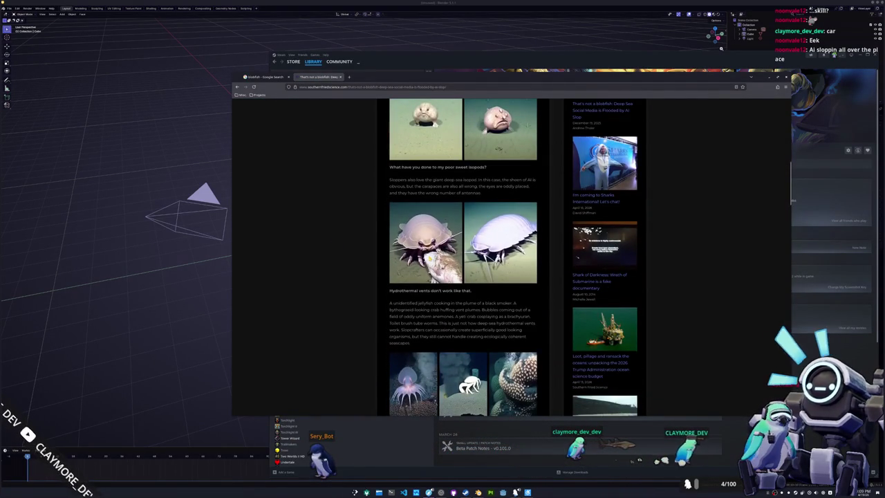
pyautogui.scroll(-2, 373, 263)
pyautogui.scroll(-1, 372, 264)
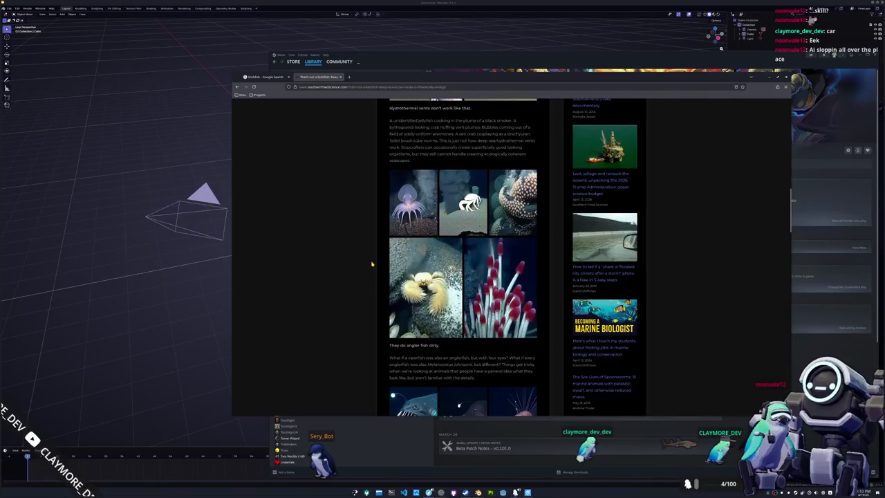
pyautogui.scroll(-1, 371, 263)
pyautogui.scroll(-1, 371, 263)
pyautogui.scroll(-1, 371, 263)
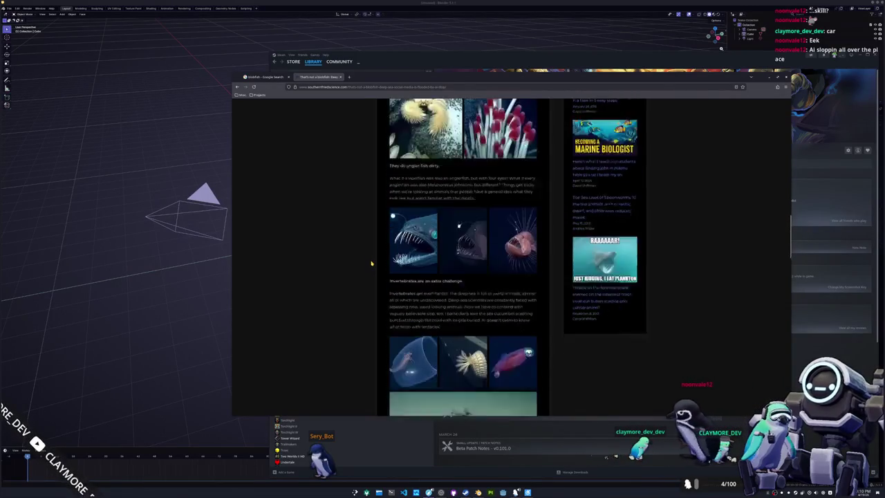
pyautogui.scroll(-3, 370, 263)
pyautogui.scroll(-1, 371, 263)
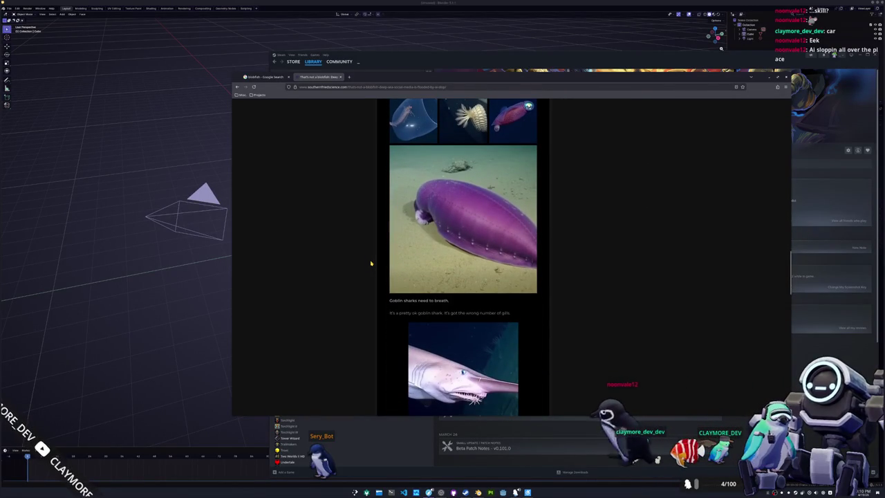
pyautogui.scroll(-2, 370, 264)
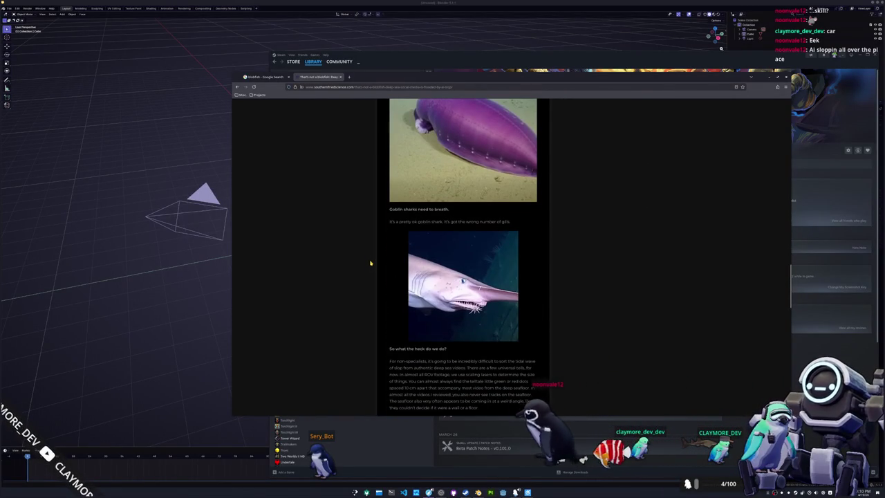
pyautogui.scroll(-2, 371, 263)
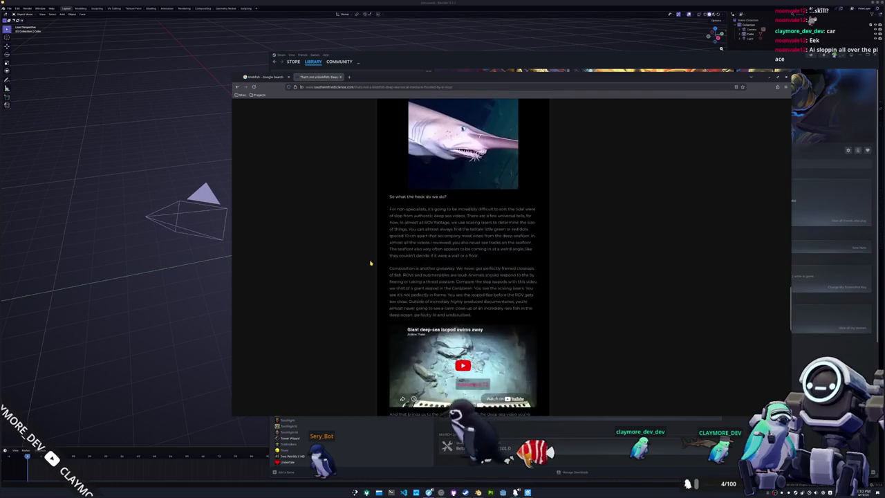
pyautogui.scroll(-2, 371, 264)
pyautogui.scroll(-3, 370, 264)
pyautogui.scroll(-2, 370, 263)
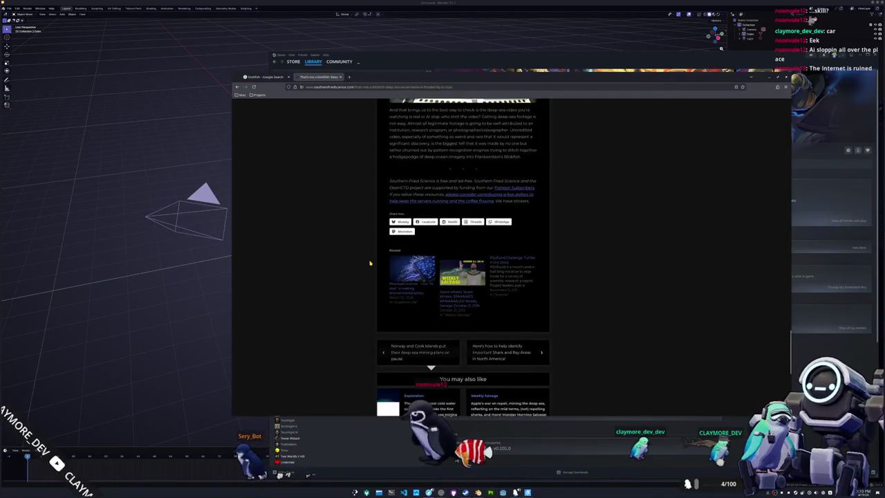
pyautogui.scroll(-1, 369, 262)
# Scroll back up the article to its title and header image
pyautogui.scroll(2, 366, 264)
pyautogui.scroll(5, 359, 270)
pyautogui.scroll(5, 358, 272)
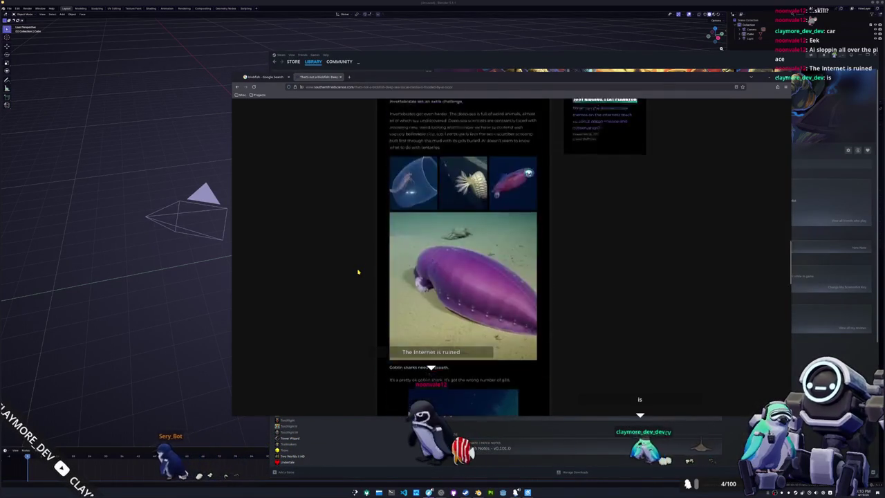
pyautogui.scroll(4, 357, 266)
pyautogui.scroll(4, 352, 261)
pyautogui.scroll(1, 349, 262)
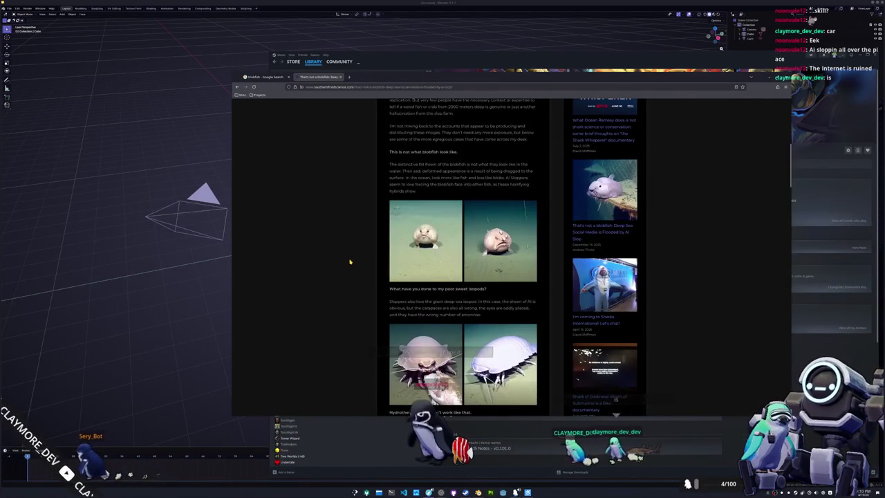
pyautogui.scroll(4, 346, 263)
pyautogui.scroll(-5, 342, 263)
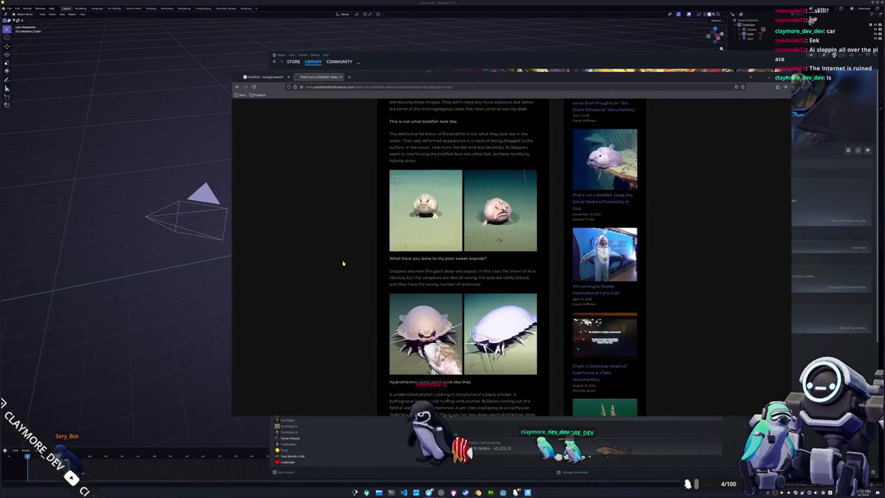
pyautogui.scroll(5, 343, 262)
pyautogui.scroll(1, 349, 270)
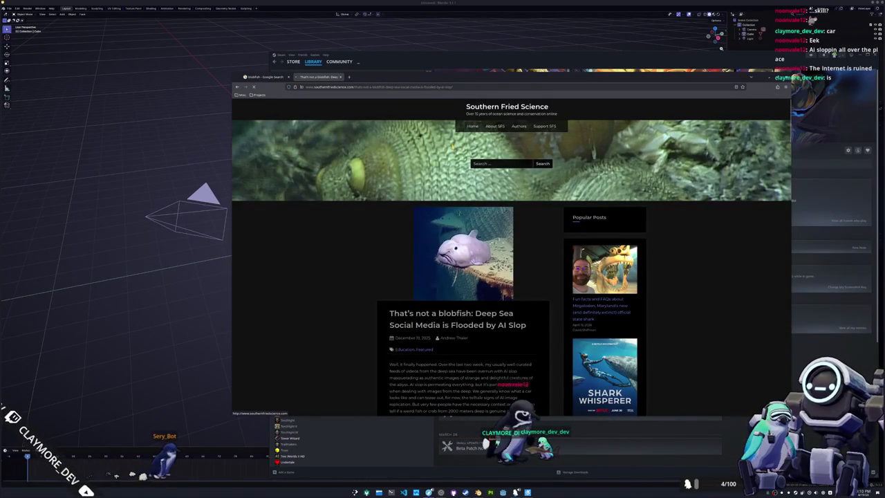
# Browse Southern Fried Science's recent posts, then go back twice toward the search results
pyautogui.scroll(-1, 361, 224)
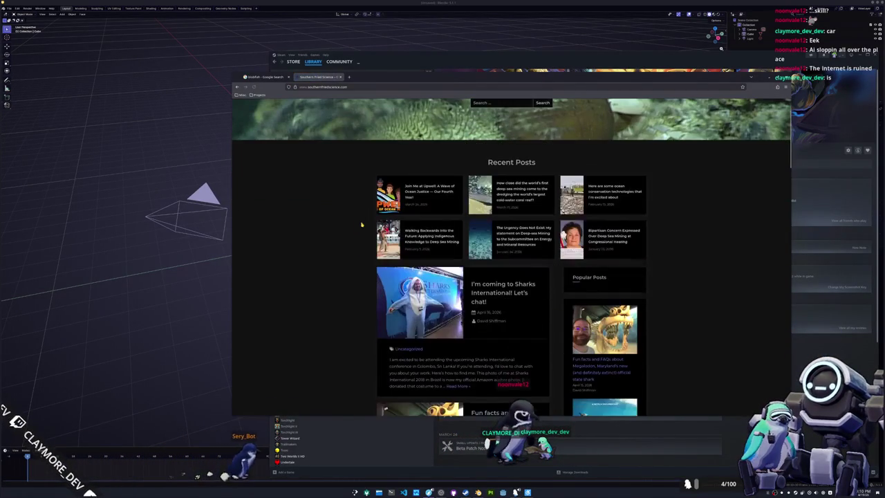
pyautogui.scroll(-1, 361, 224)
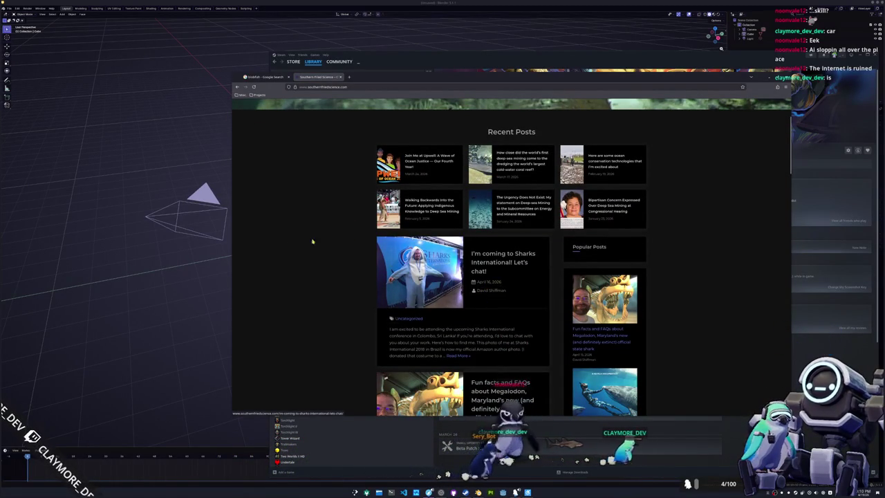
pyautogui.scroll(-2, 283, 230)
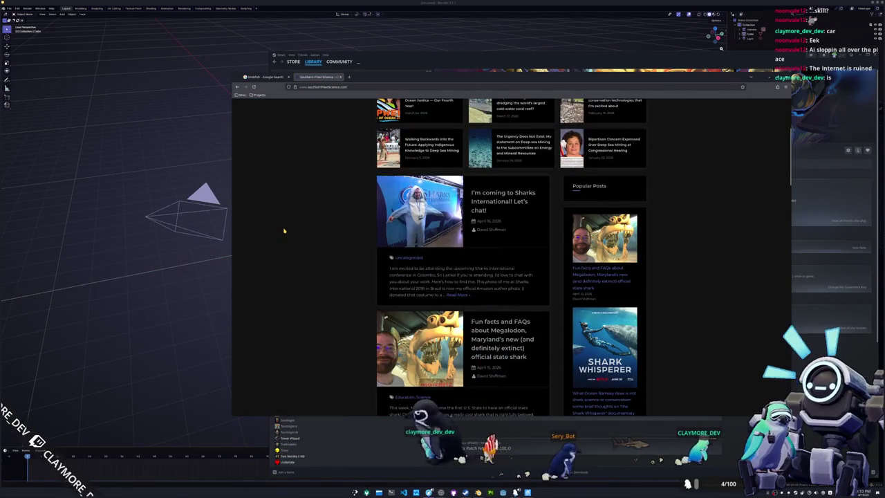
pyautogui.scroll(-2, 283, 230)
pyautogui.scroll(-2, 283, 230)
pyautogui.scroll(-2, 284, 230)
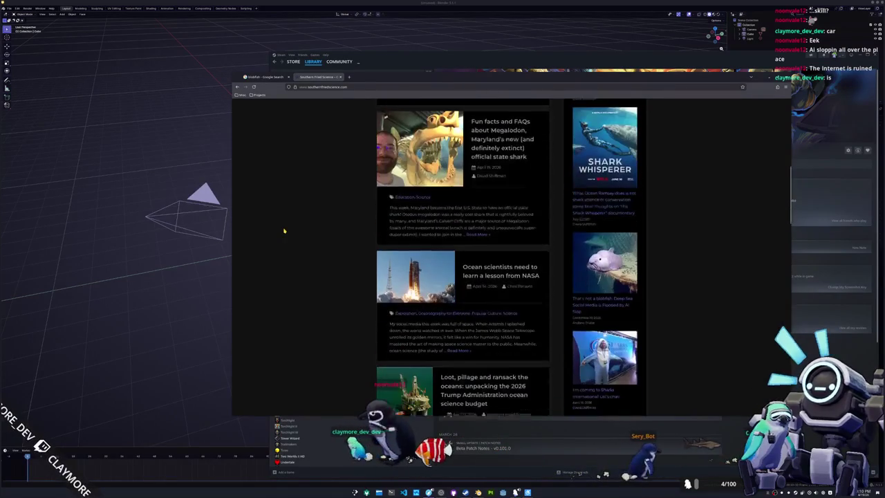
pyautogui.scroll(-2, 284, 230)
pyautogui.scroll(1, 283, 230)
pyautogui.scroll(3, 282, 231)
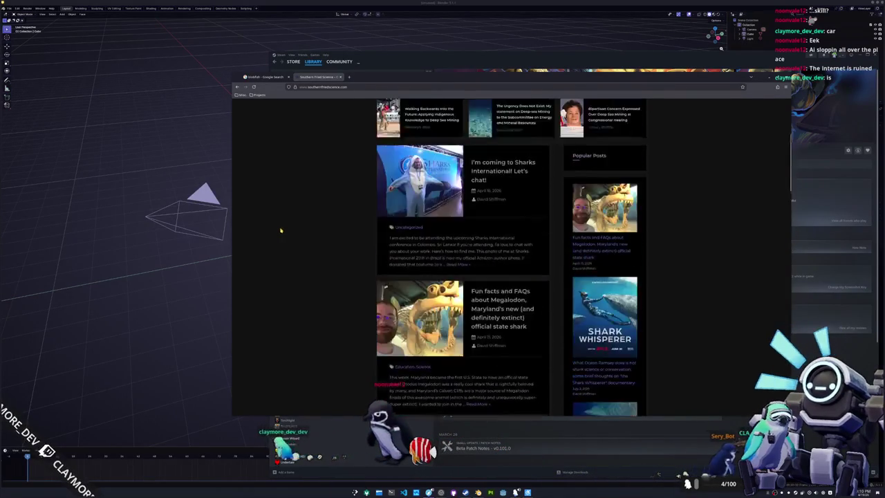
pyautogui.scroll(5, 277, 230)
pyautogui.click(237, 86)
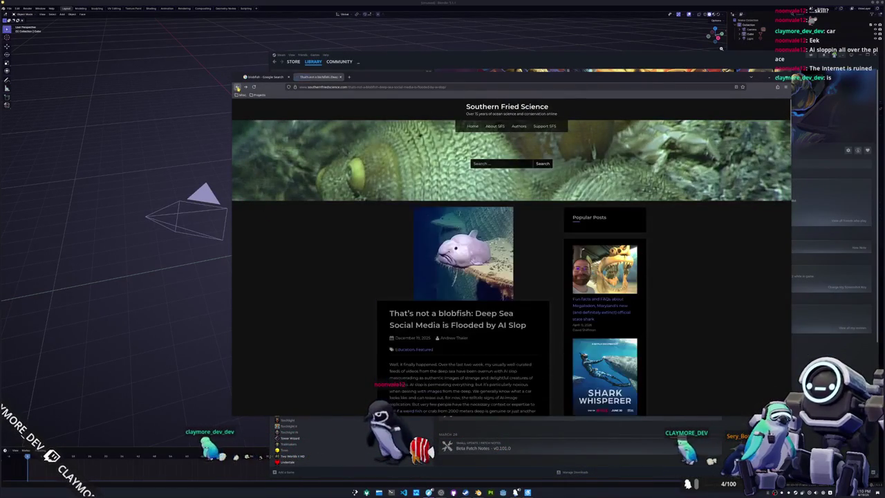
pyautogui.click(237, 87)
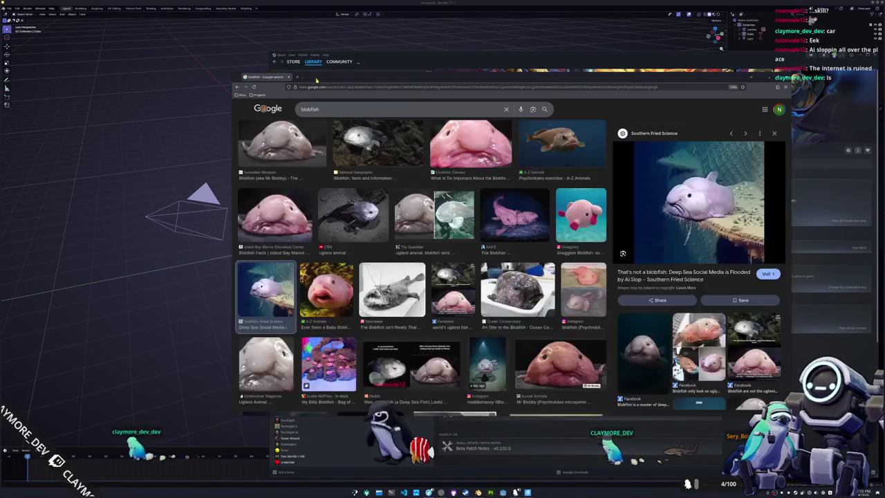
# Back on the results, open the Australian Museum blobfish photo in a new tab
pyautogui.click(237, 86)
pyautogui.scroll(1, 368, 221)
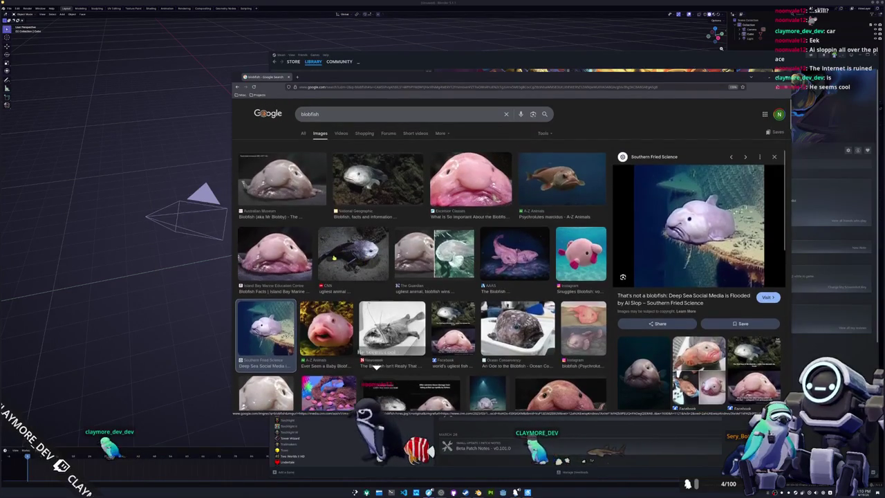
pyautogui.click(310, 182)
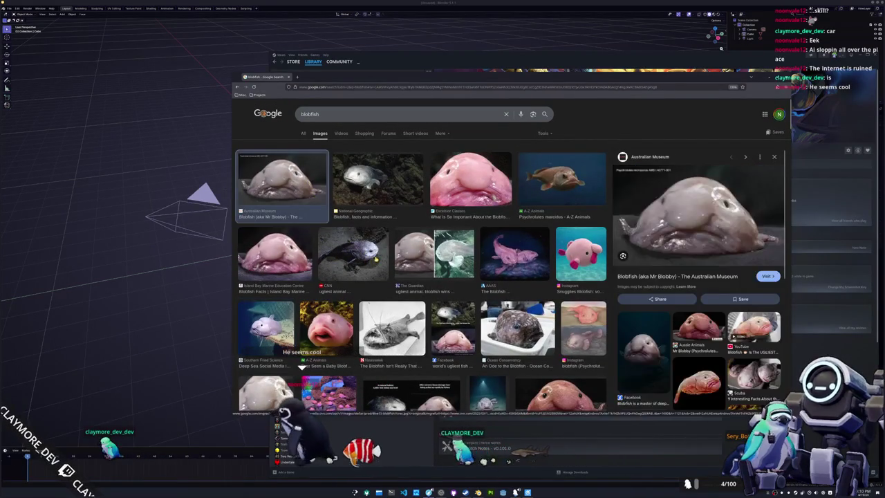
pyautogui.rightClick(674, 257)
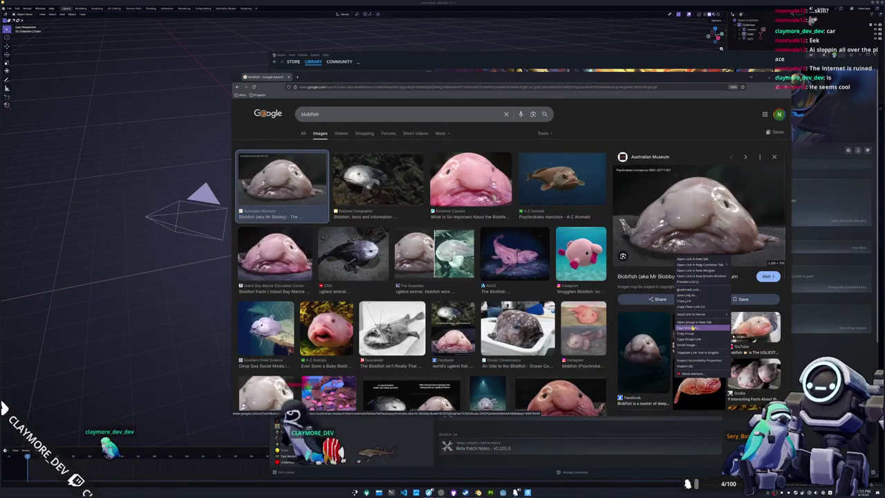
pyautogui.click(695, 322)
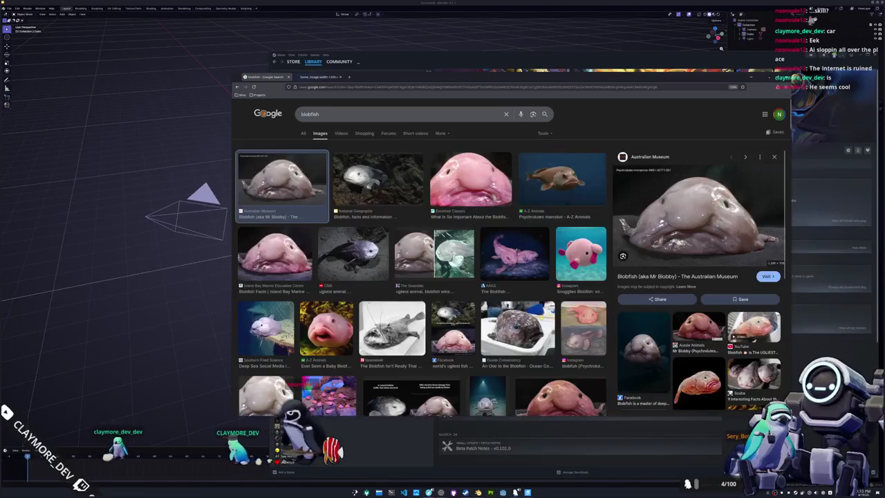
# Open the Reddit blobfish before-and-after post in a new tab
pyautogui.scroll(-1, 663, 304)
pyautogui.scroll(-1, 660, 302)
pyautogui.scroll(-1, 657, 297)
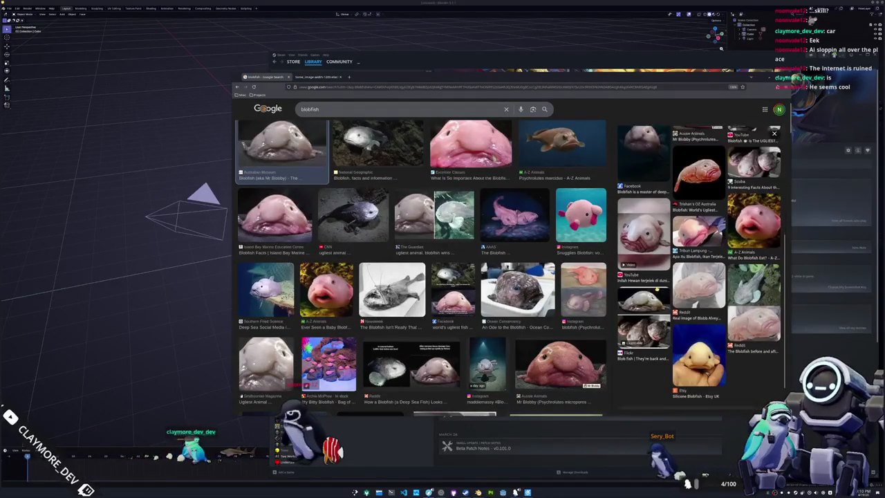
pyautogui.scroll(-1, 652, 293)
pyautogui.scroll(-1, 647, 289)
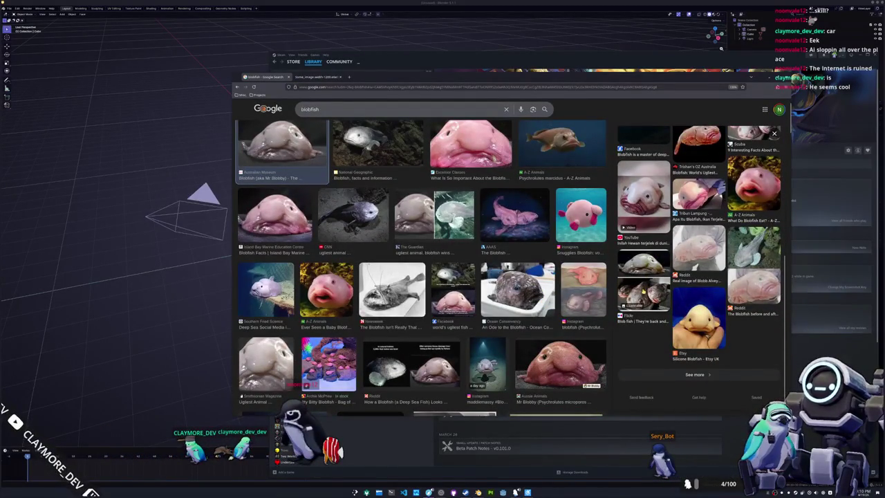
pyautogui.click(745, 291)
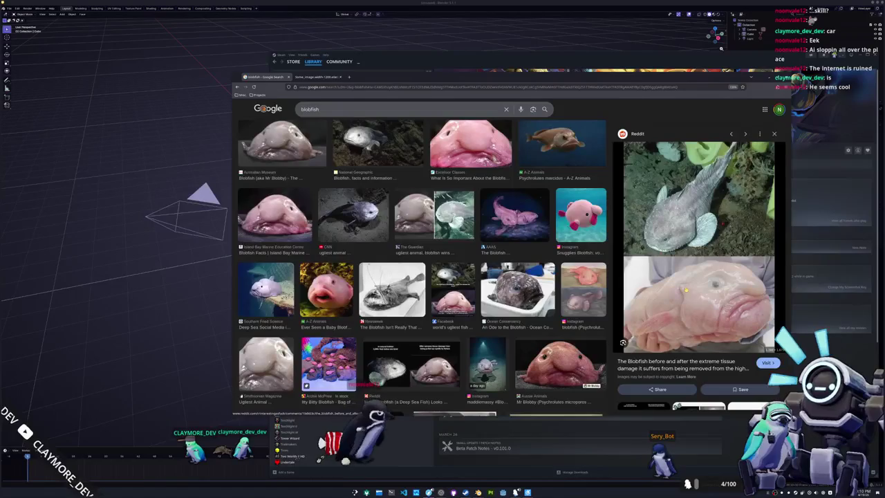
pyautogui.rightClick(686, 290)
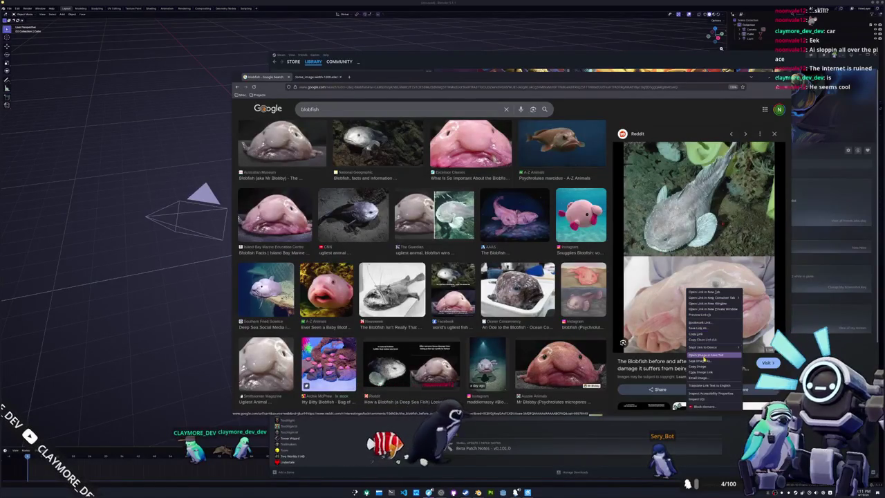
pyautogui.click(694, 295)
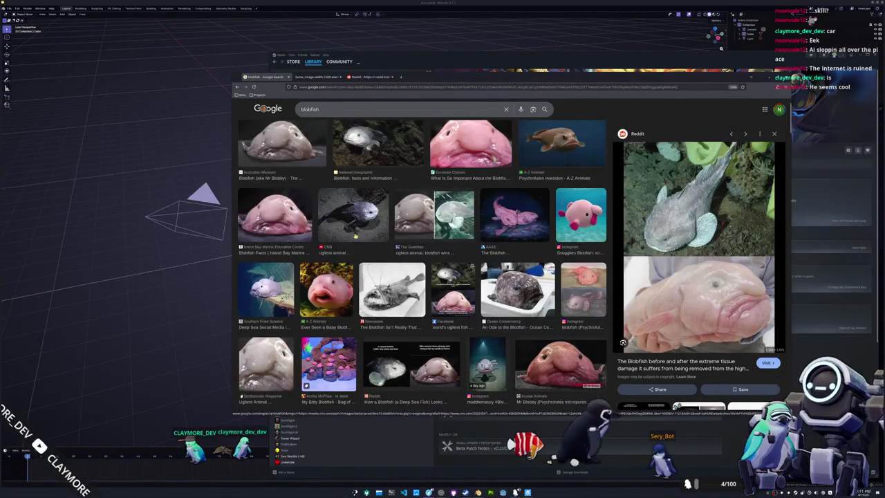
# Review the Reddit post and Australian Museum photo tabs, then return to the image results
pyautogui.click(370, 77)
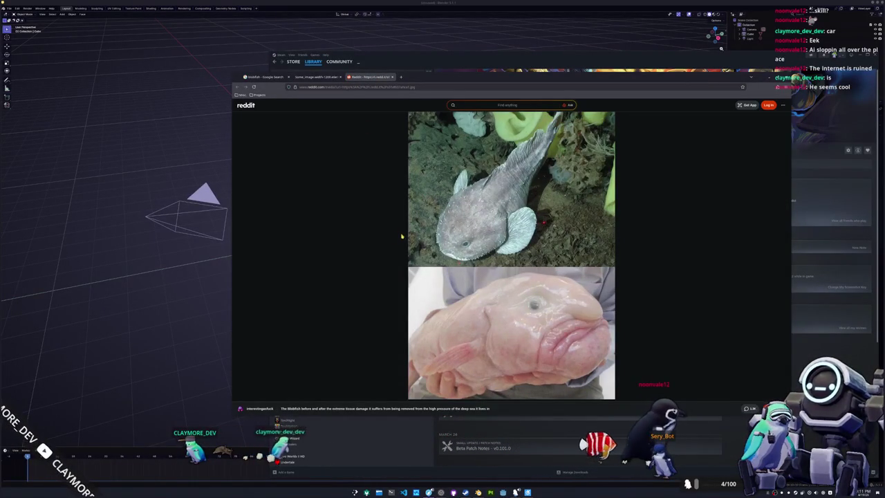
pyautogui.click(317, 76)
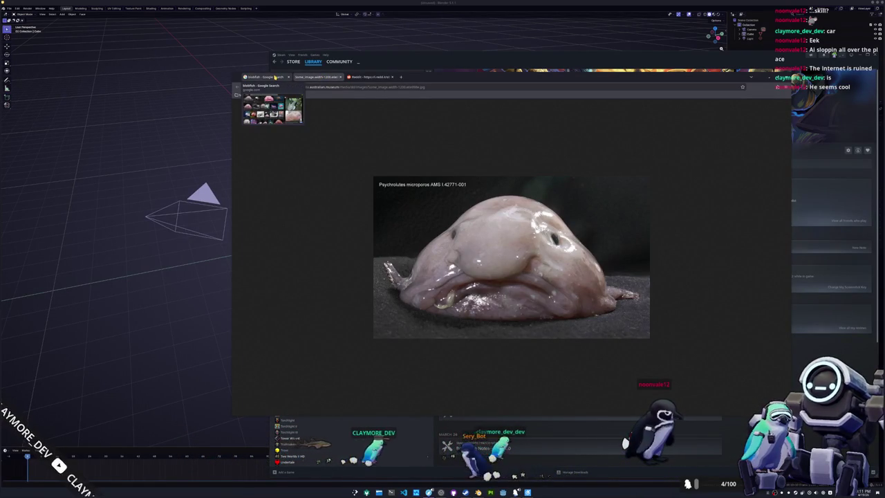
pyautogui.click(274, 78)
pyautogui.scroll(-2, 331, 249)
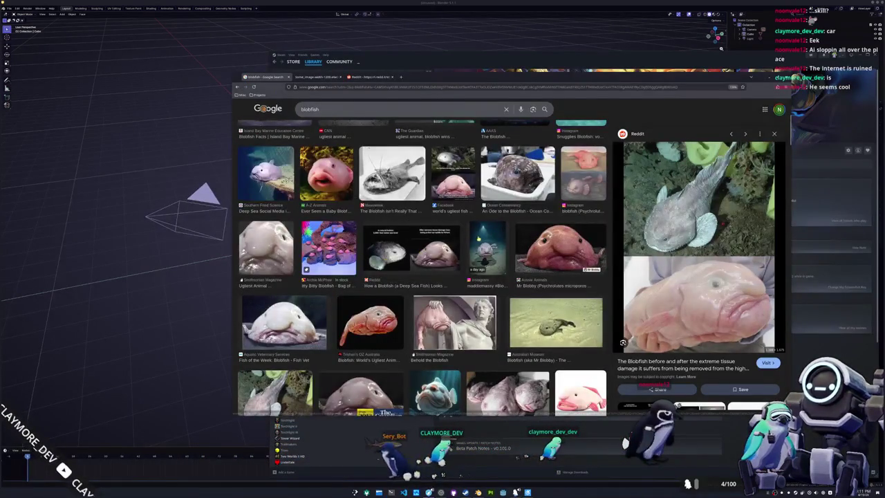
# Preview Smithsonian's 'Behold the Blobfish', then Vocal Media's 'Understanding the Blobfish: A Deep-Sea Marvel' illustration
pyautogui.scroll(-1, 427, 250)
pyautogui.scroll(-1, 432, 255)
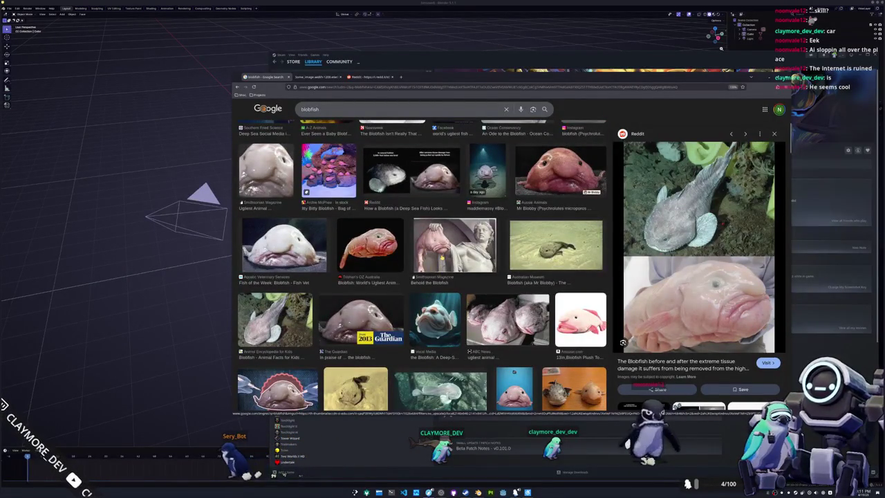
pyautogui.click(453, 248)
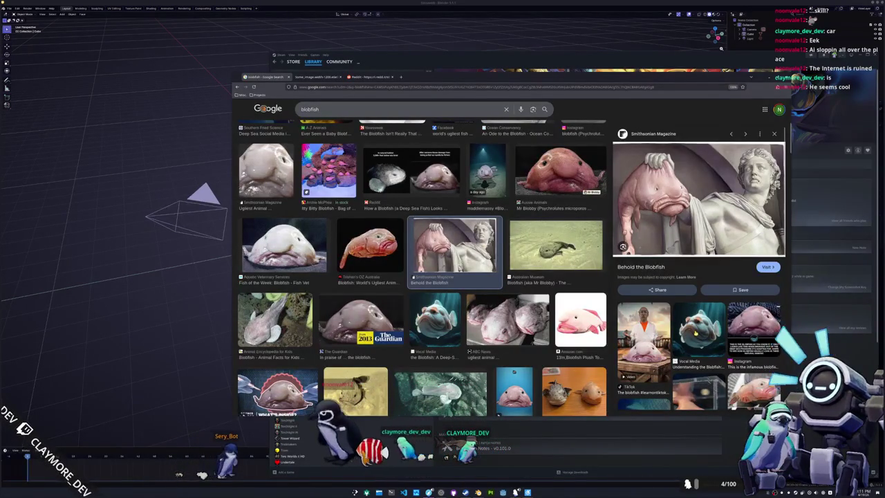
pyautogui.click(683, 309)
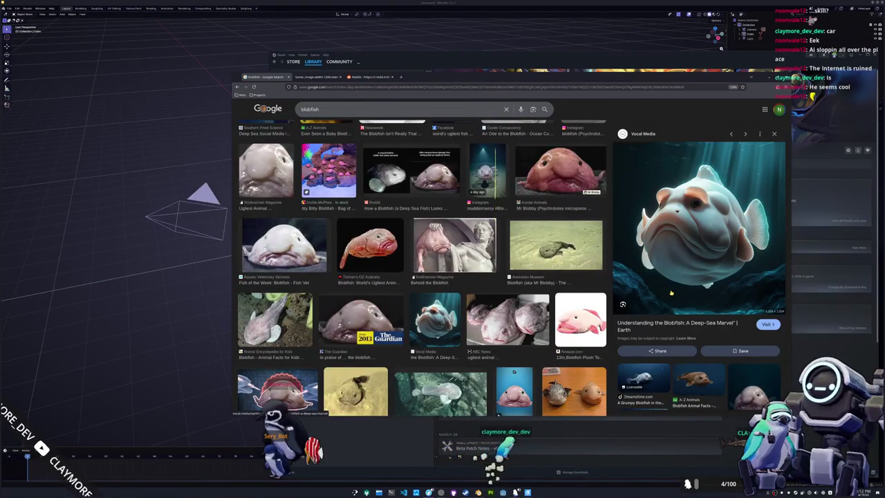
# Preview the Craiyon bearded blobfish and Craiyon funny blob fish images
pyautogui.scroll(-3, 671, 293)
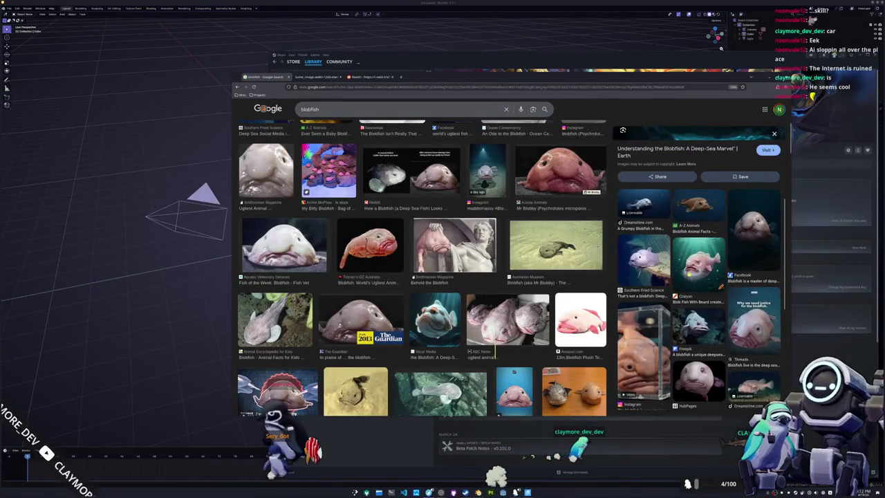
pyautogui.click(689, 273)
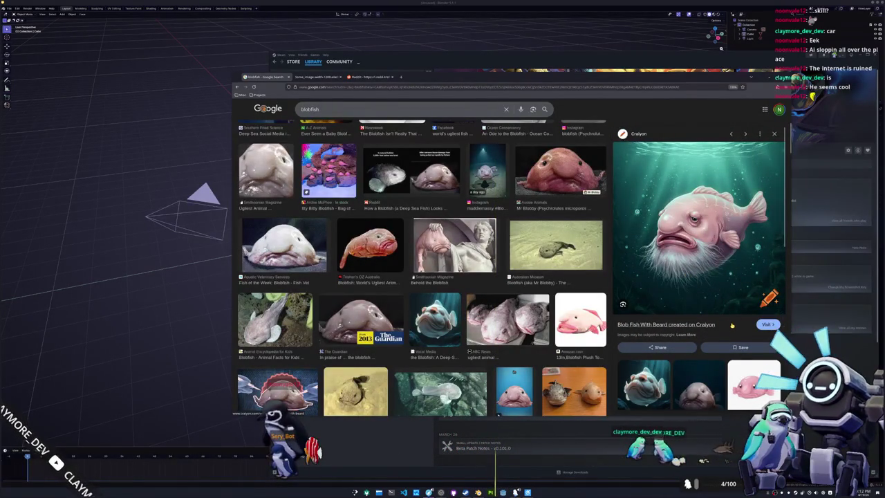
pyautogui.scroll(-3, 731, 324)
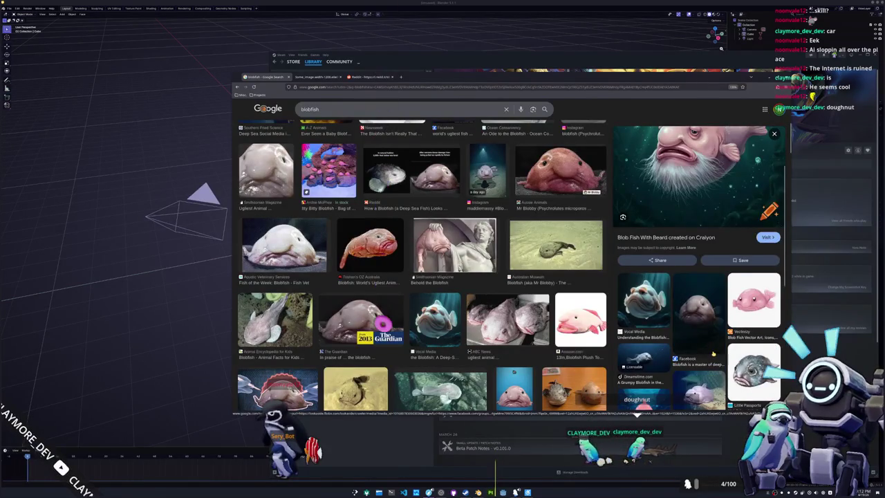
pyautogui.scroll(-2, 713, 353)
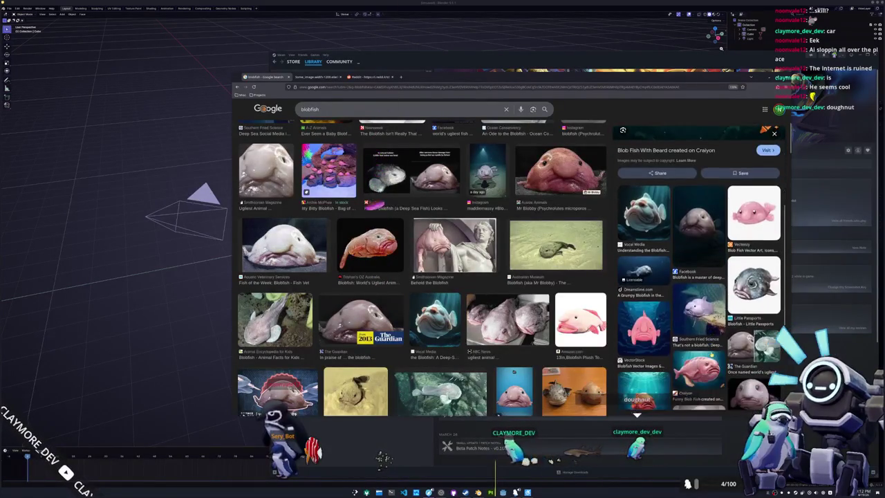
pyautogui.scroll(-2, 710, 354)
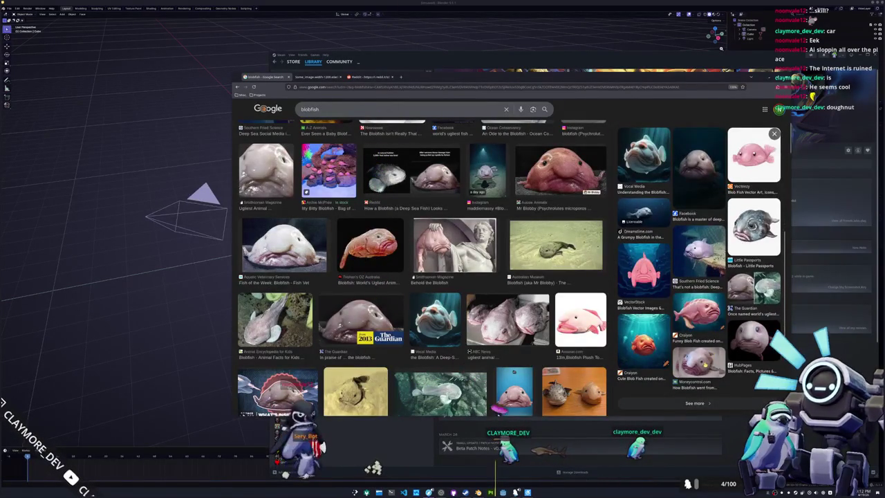
pyautogui.click(698, 306)
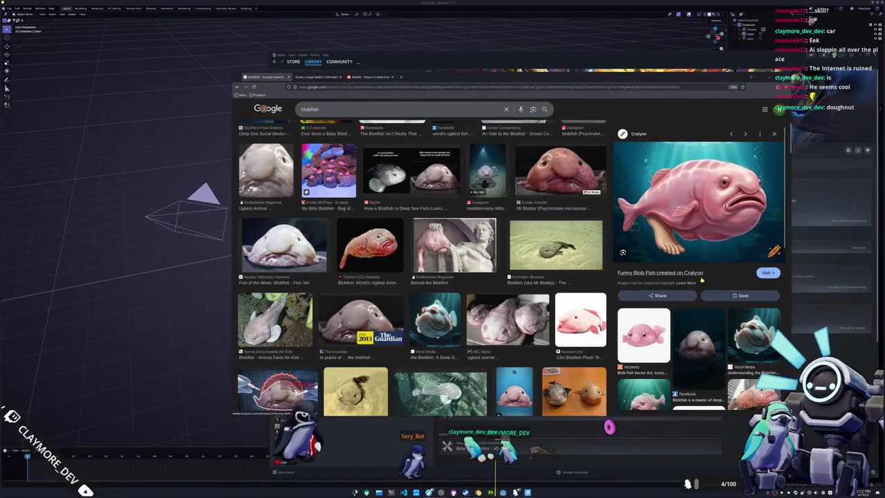
# Scroll further down the results and preview the Facebook blobfish photo
pyautogui.scroll(-3, 698, 293)
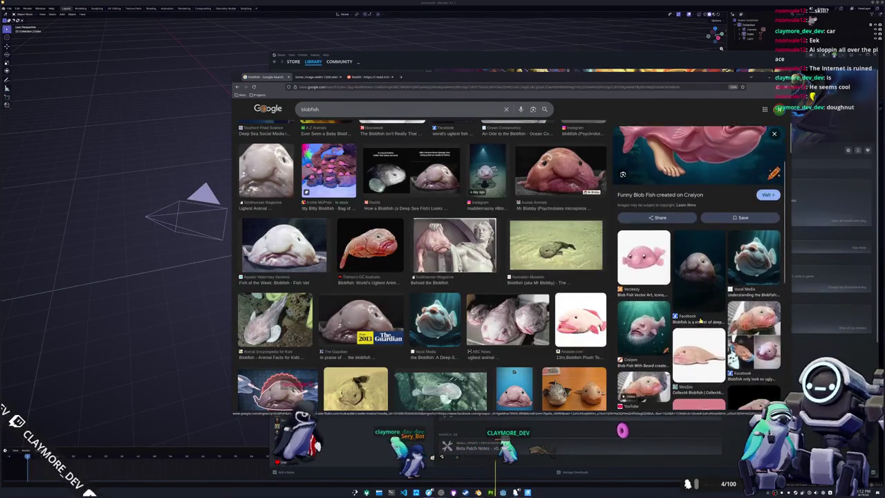
pyautogui.scroll(-1, 697, 294)
pyautogui.scroll(-1, 698, 293)
pyautogui.scroll(-1, 698, 294)
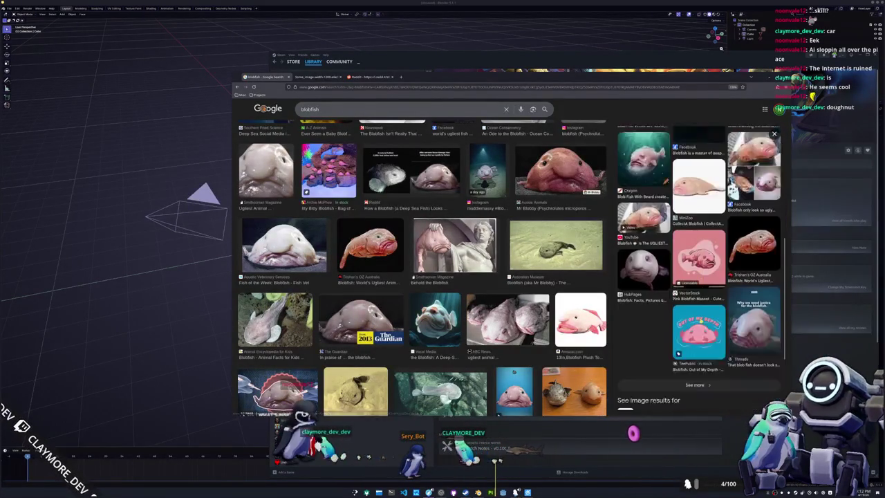
pyautogui.scroll(-1, 698, 293)
pyautogui.scroll(-1, 698, 294)
pyautogui.scroll(1, 700, 320)
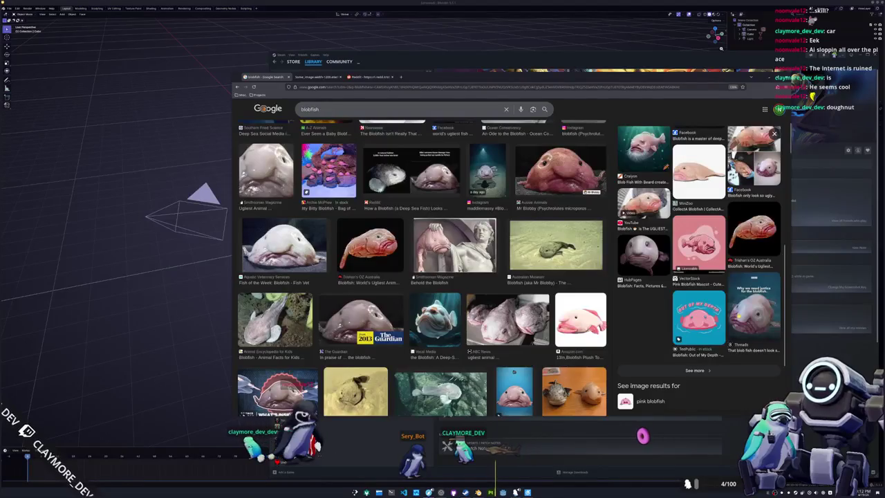
pyautogui.scroll(5, 738, 315)
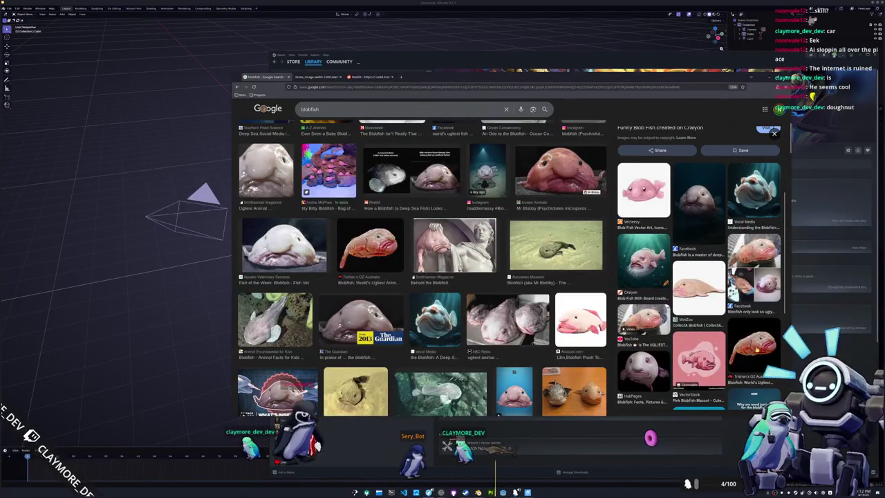
pyautogui.click(754, 266)
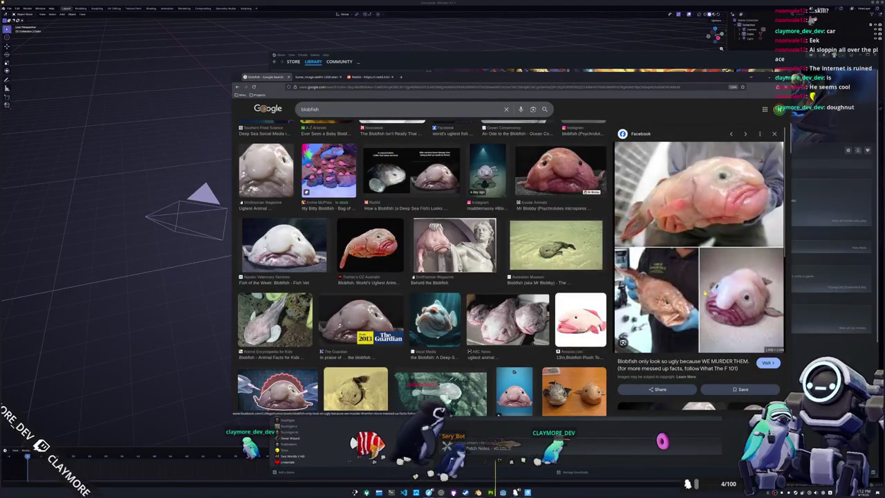
# Preview The Guardian's ugliest-animal blobfish image, then the HubPages blobfish image
pyautogui.scroll(-3, 722, 302)
pyautogui.scroll(-3, 705, 293)
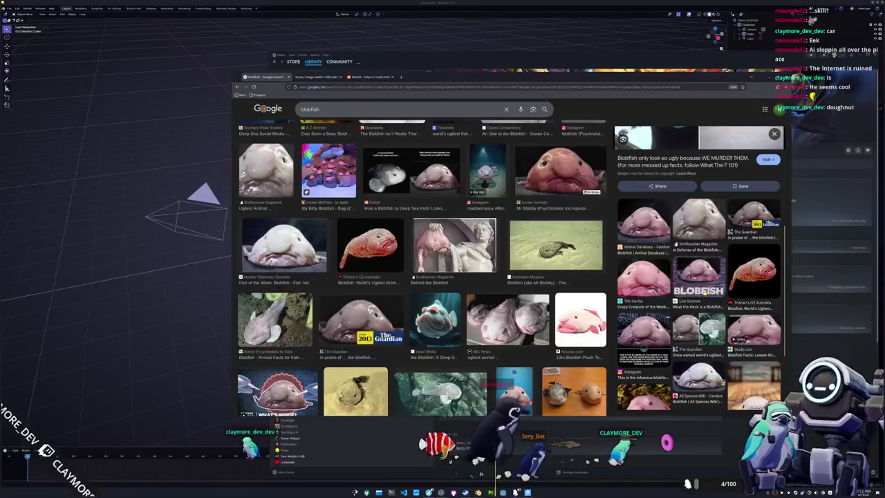
pyautogui.scroll(-3, 705, 293)
pyautogui.scroll(-1, 701, 325)
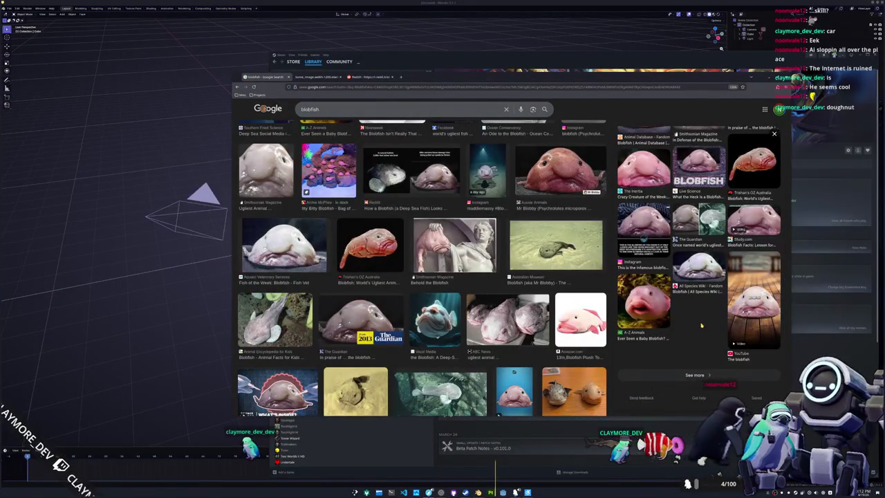
pyautogui.scroll(3, 700, 325)
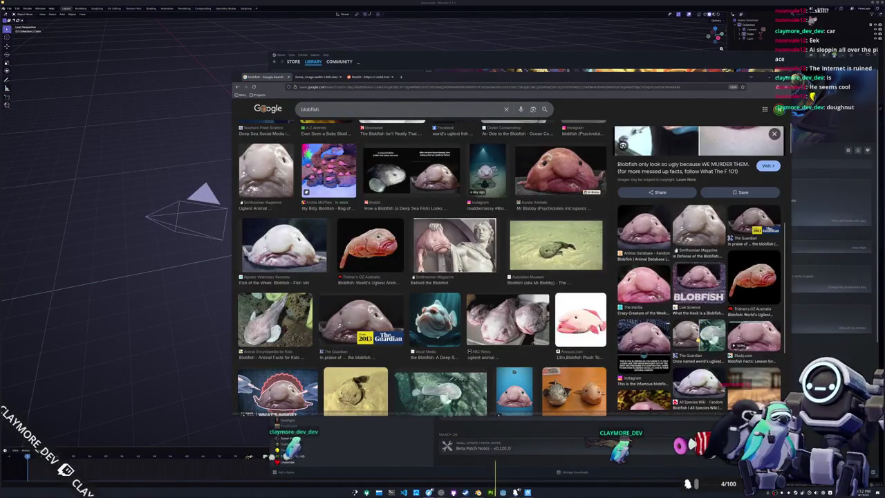
pyautogui.click(699, 333)
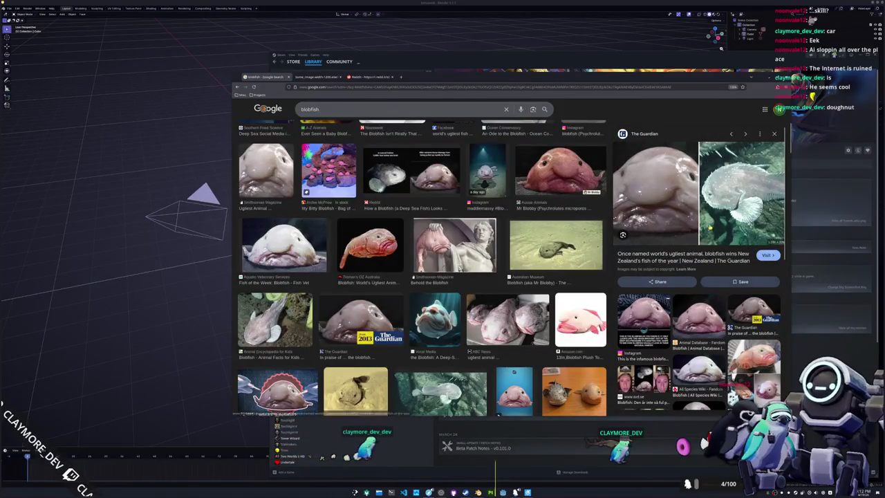
pyautogui.scroll(-2, 698, 276)
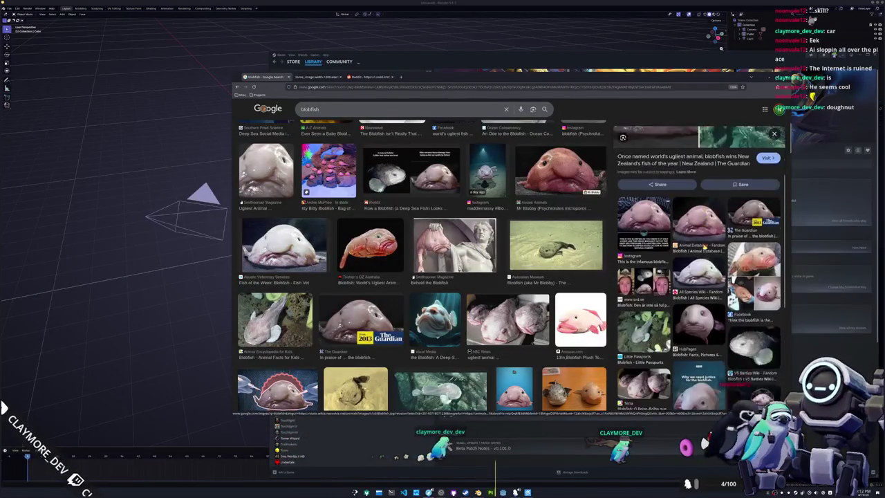
pyautogui.scroll(-1, 698, 277)
pyautogui.click(699, 287)
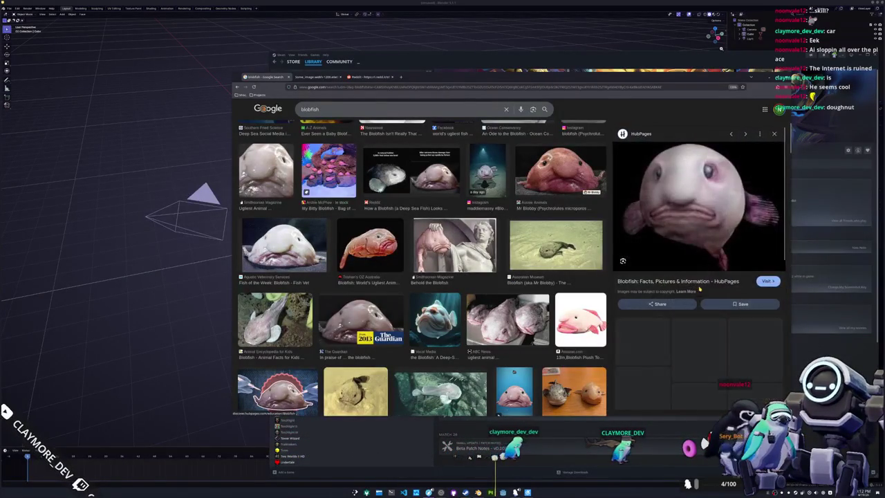
# Close the preview panel and preview the blue TikTok blobfish adaptations video
pyautogui.scroll(-2, 702, 279)
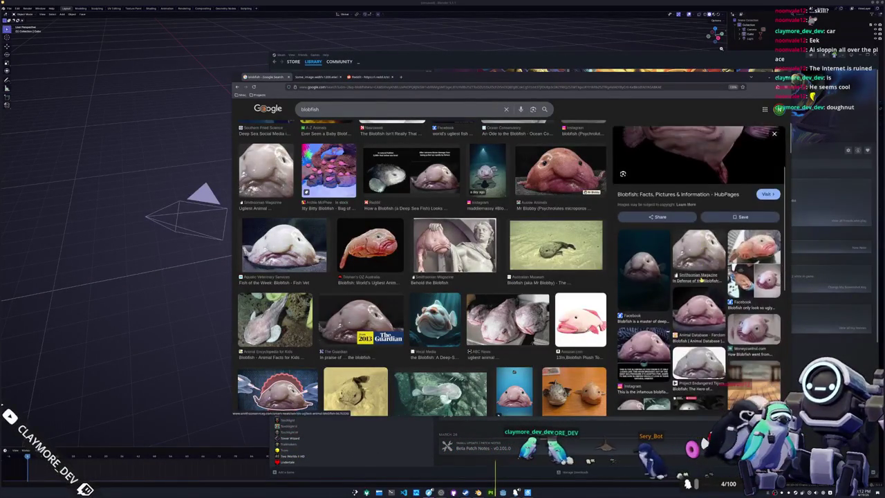
pyautogui.scroll(-2, 702, 279)
pyautogui.scroll(-2, 701, 279)
pyautogui.scroll(2, 699, 280)
pyautogui.scroll(-2, 700, 282)
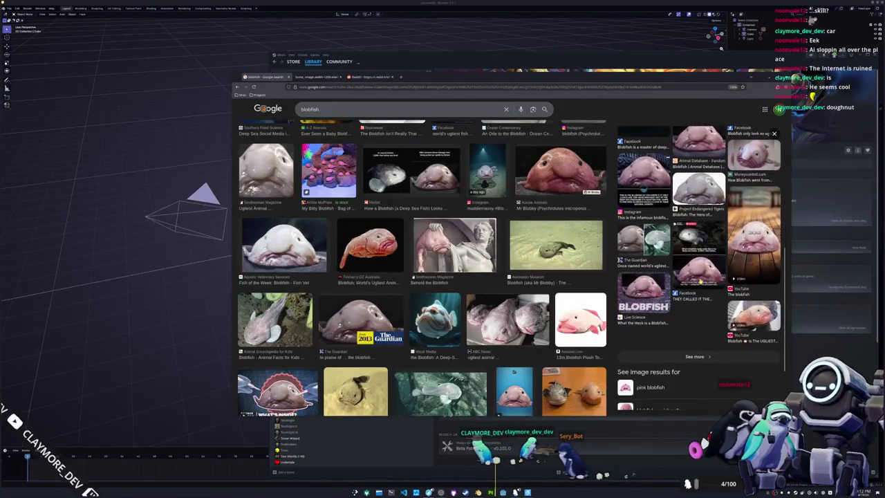
pyautogui.scroll(-3, 547, 332)
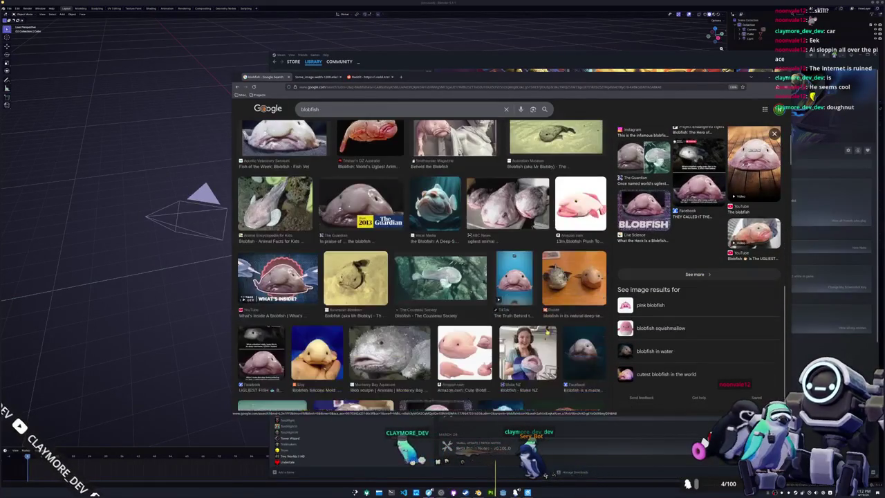
pyautogui.scroll(-3, 423, 265)
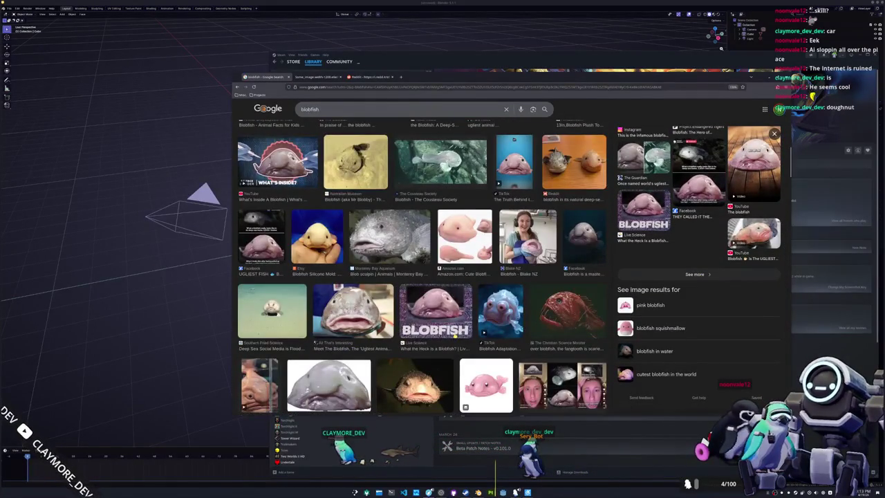
pyautogui.scroll(-4, 423, 265)
pyautogui.scroll(3, 453, 336)
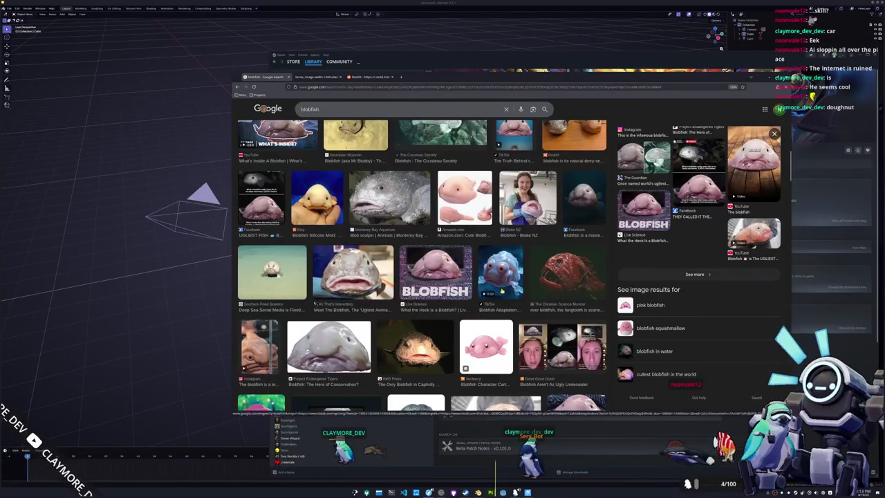
pyautogui.click(773, 133)
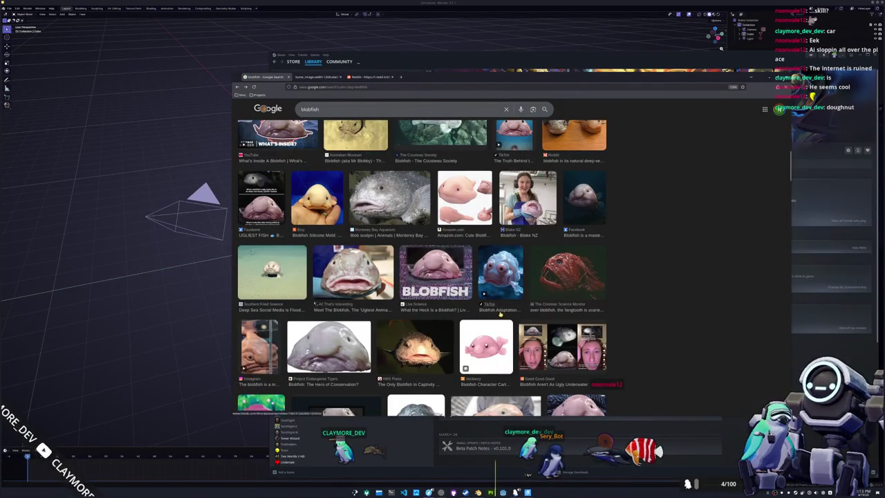
pyautogui.click(504, 282)
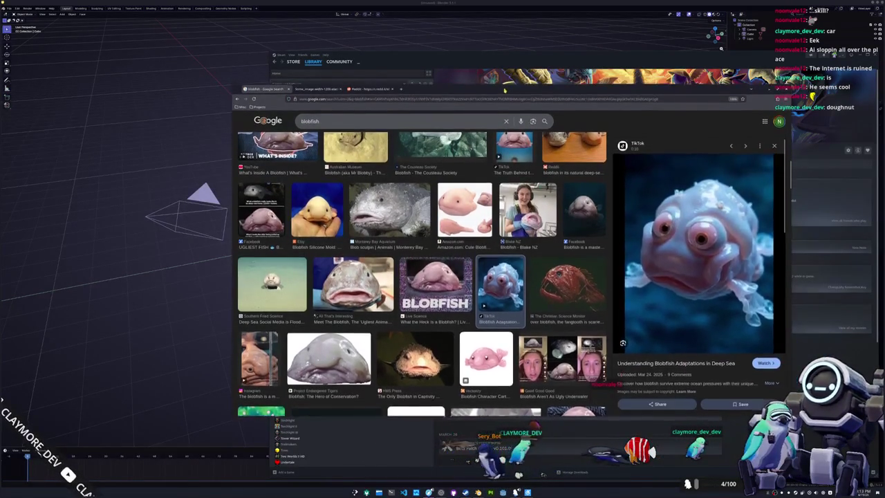
# Move the main browser window aside and widen the TikTok window
pyautogui.moveTo(515, 82)
pyautogui.mouseDown()
pyautogui.moveTo(822, 237)
pyautogui.moveTo(643, 110)
pyautogui.mouseUp()
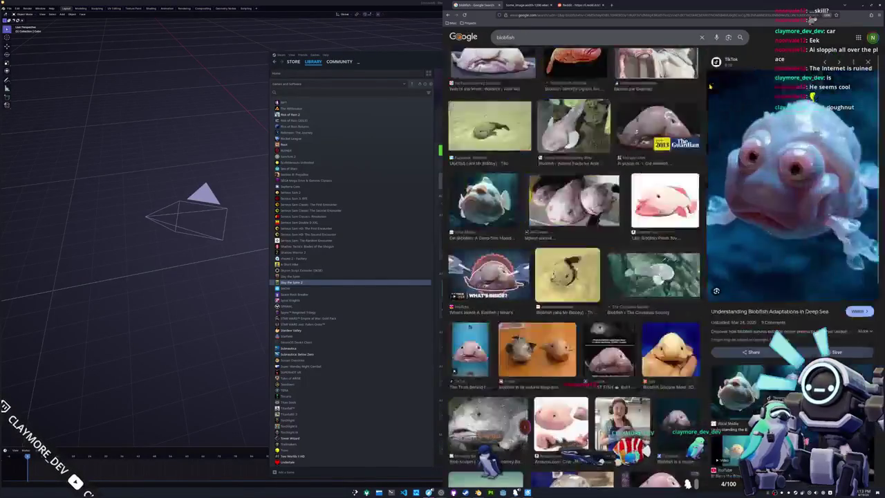
pyautogui.moveTo(491, 110); pyautogui.dragTo(884, 111)
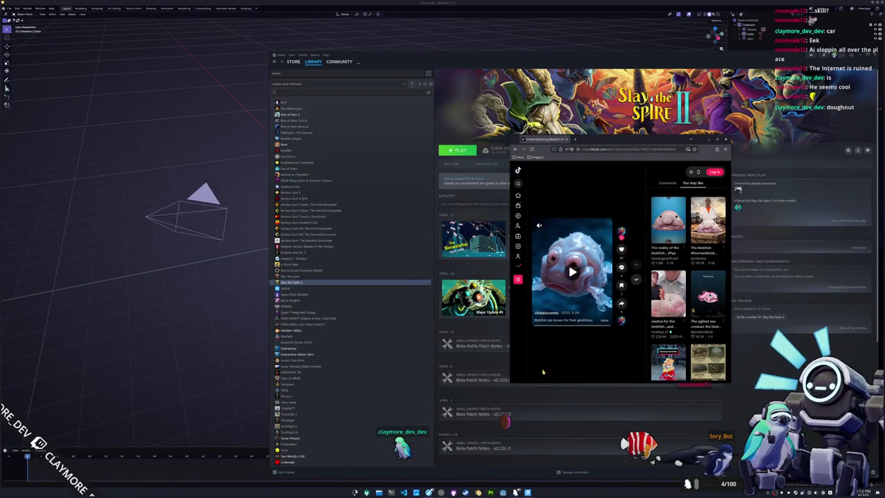
pyautogui.moveTo(510, 370); pyautogui.dragTo(409, 369)
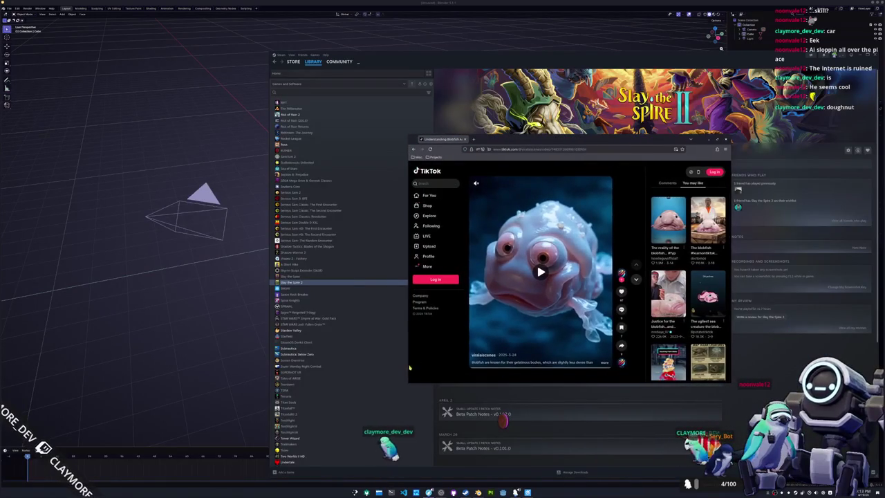
# Play the blobfish video at lowered volume, pause, expand its description, then close the window
pyautogui.click(541, 272)
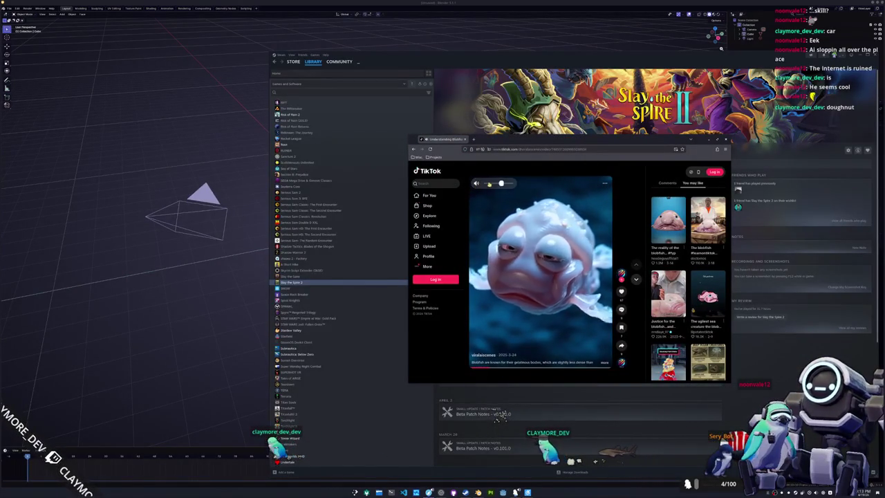
pyautogui.click(501, 183)
pyautogui.moveTo(501, 183); pyautogui.dragTo(489, 183)
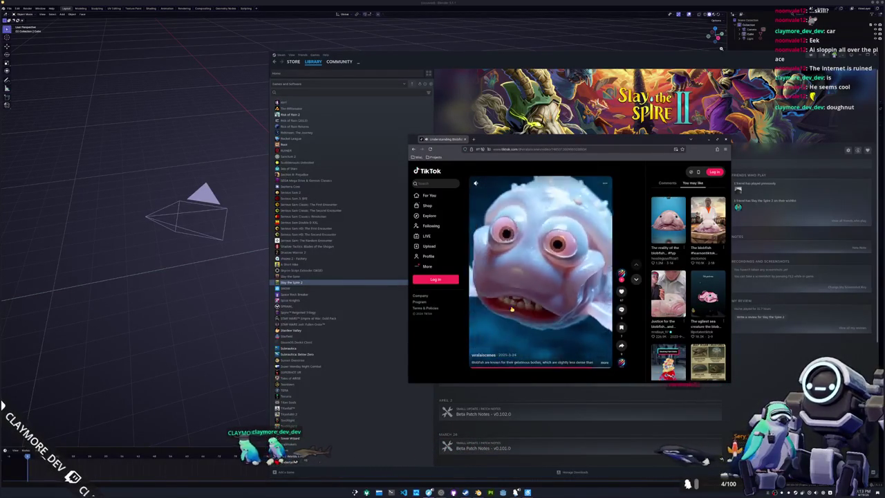
pyautogui.click(511, 309)
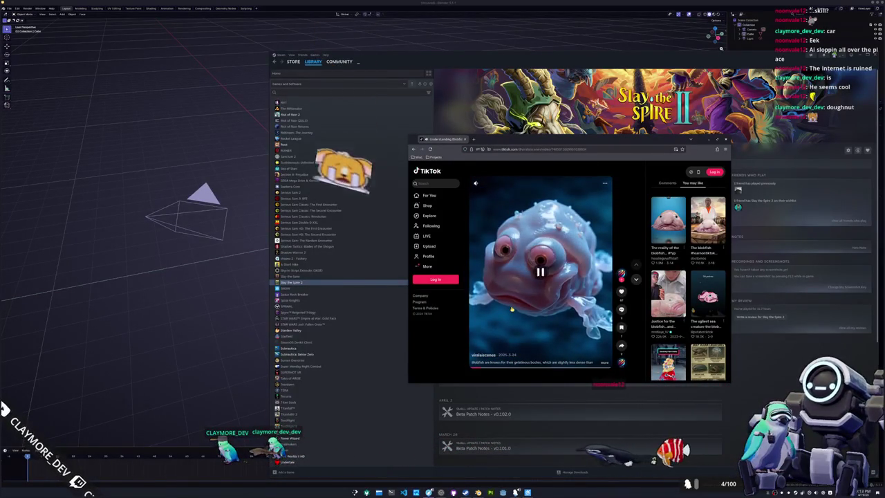
pyautogui.click(604, 362)
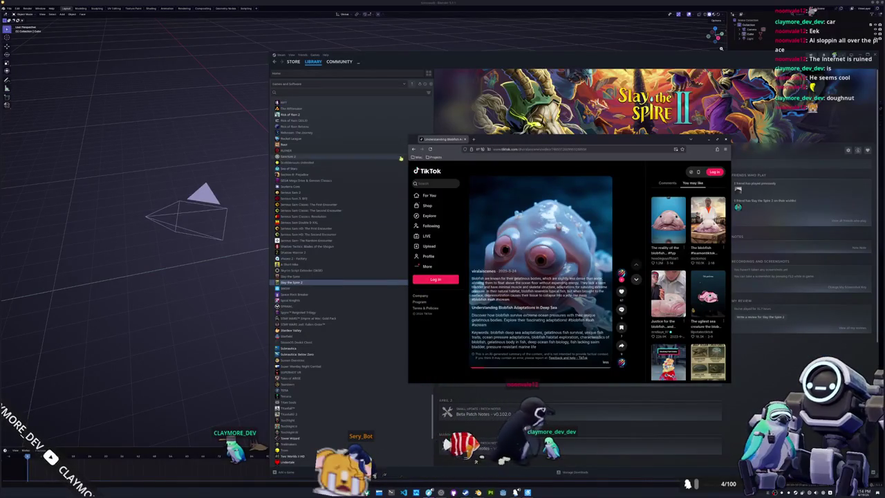
pyautogui.middleClick(436, 139)
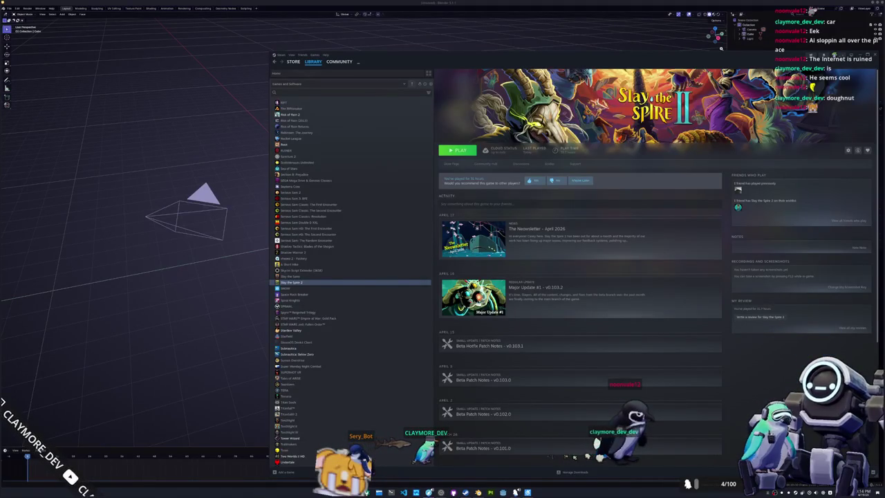
# Open the TikTok blobfish result and follow its redirect through to the video
pyautogui.moveTo(883, 200); pyautogui.dragTo(523, 74)
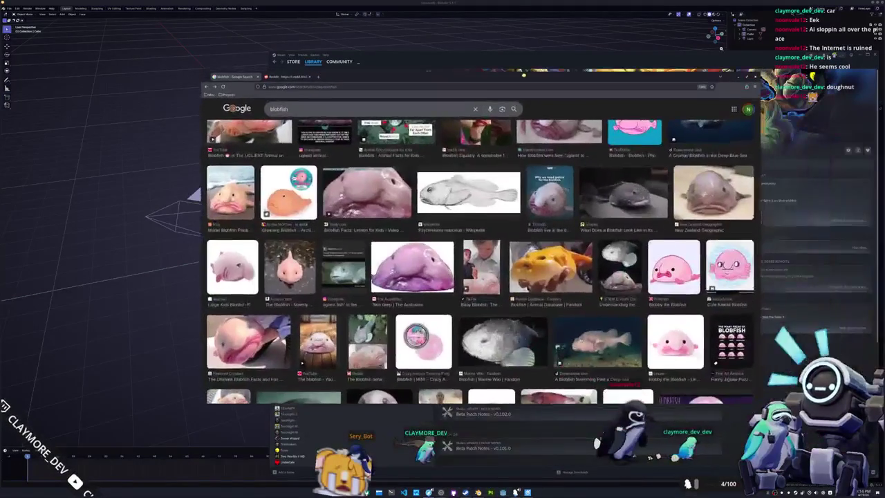
pyautogui.scroll(-3, 508, 242)
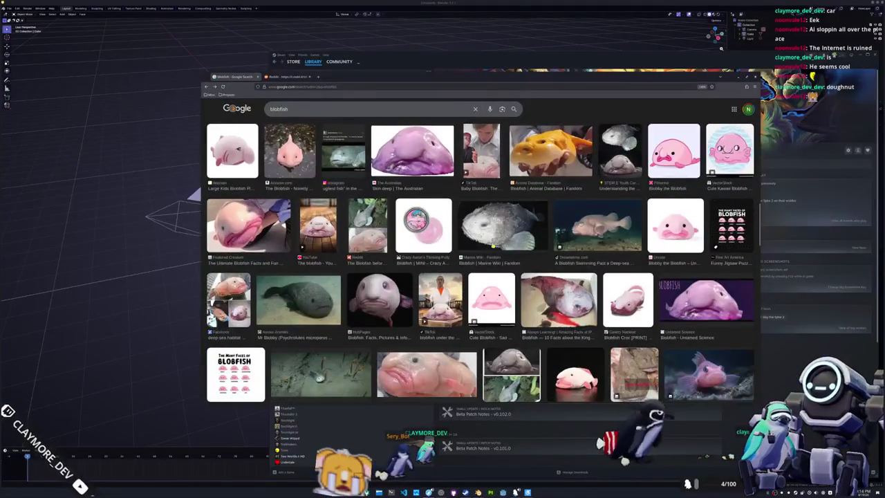
pyautogui.scroll(-2, 493, 245)
pyautogui.scroll(-1, 492, 245)
pyautogui.scroll(2, 492, 245)
pyautogui.scroll(3, 492, 245)
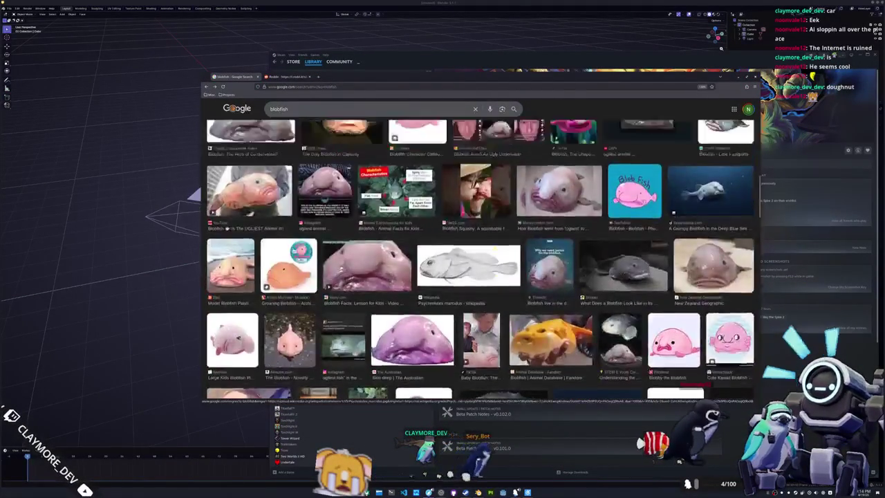
pyautogui.scroll(2, 492, 245)
pyautogui.scroll(3, 492, 244)
pyautogui.scroll(2, 492, 245)
pyautogui.scroll(-3, 492, 244)
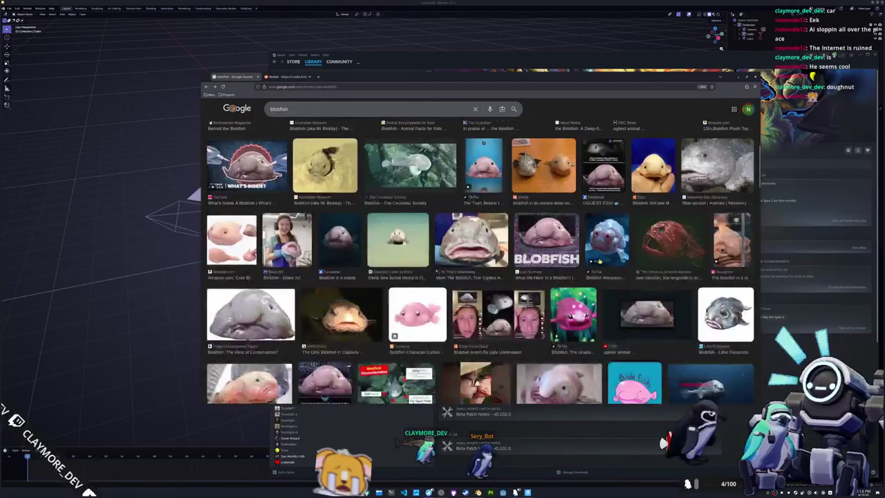
pyautogui.click(607, 238)
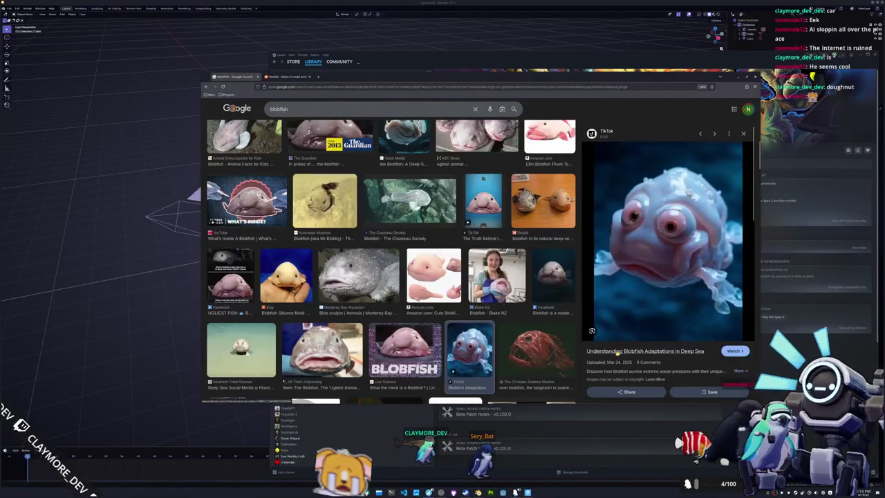
pyautogui.click(290, 77)
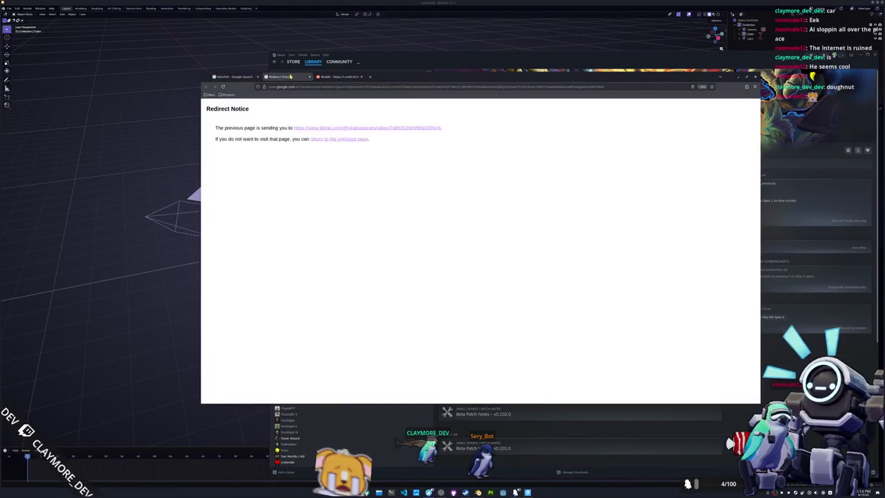
pyautogui.click(316, 129)
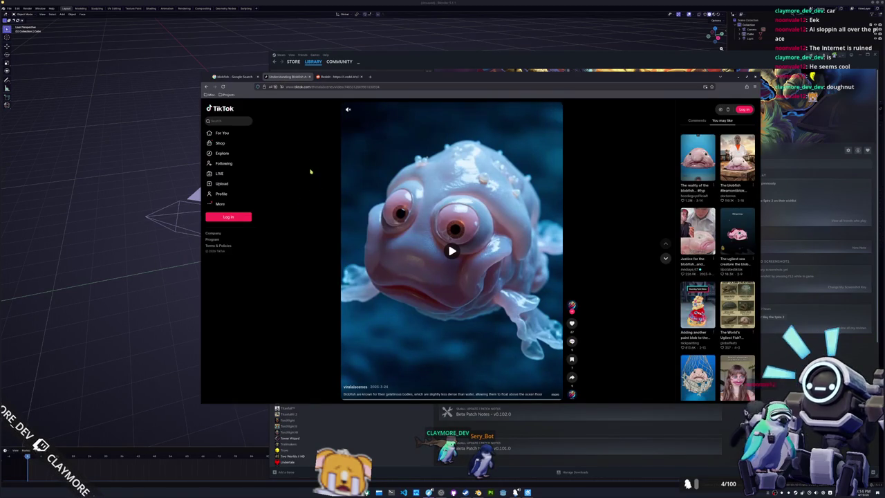
# Close the TikTok tab and preview Etsy's Blobfish Silicone Mold image
pyautogui.middleClick(288, 77)
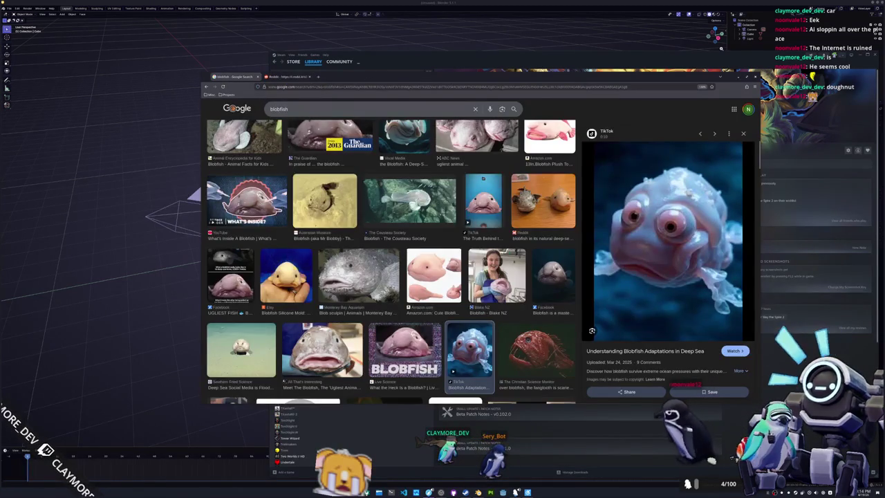
pyautogui.scroll(-1, 391, 261)
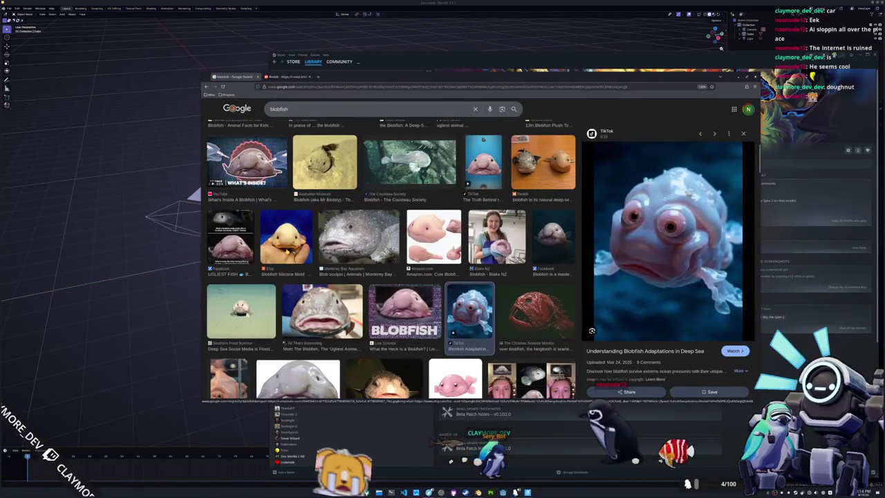
pyautogui.click(286, 235)
# Open the Etsy mold image in a new tab, check the Reddit and image tabs, then return
pyautogui.rightClick(637, 258)
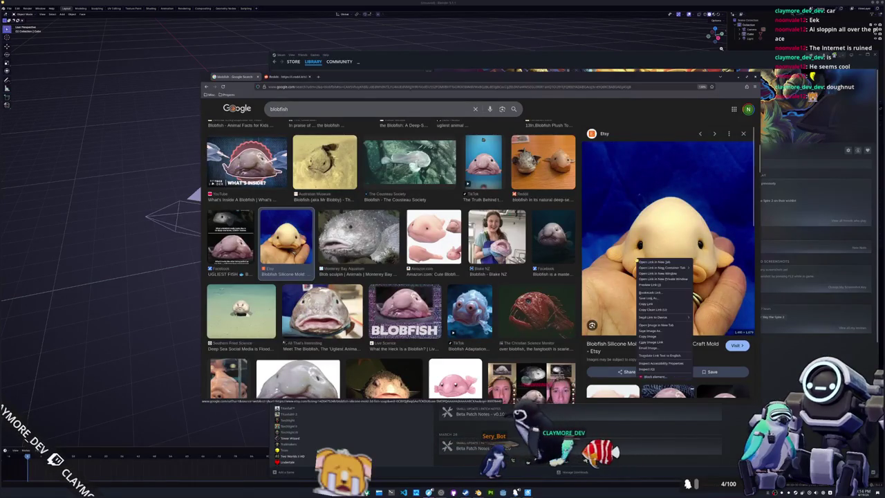
pyautogui.click(655, 324)
pyautogui.scroll(-4, 467, 275)
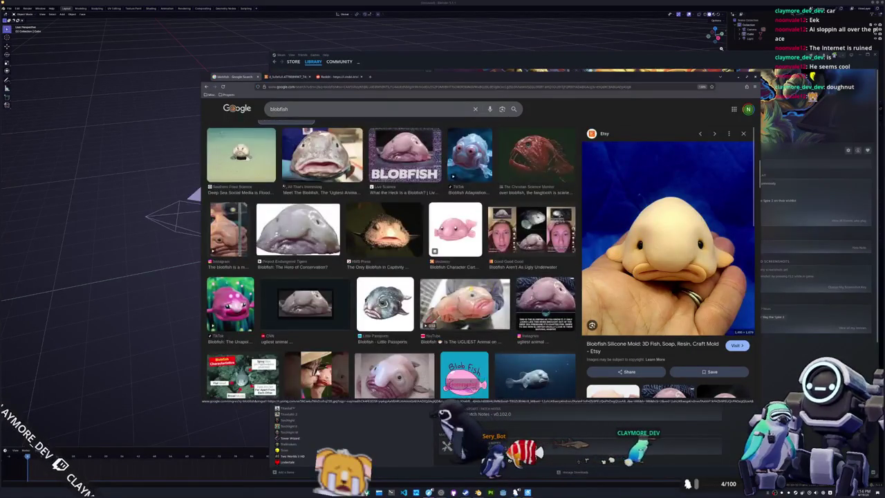
pyautogui.scroll(-2, 467, 275)
pyautogui.click(345, 76)
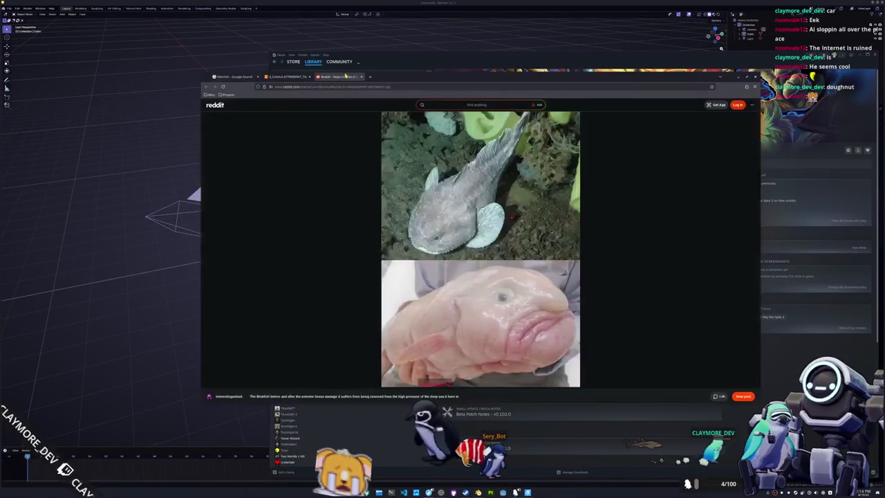
pyautogui.click(290, 76)
pyautogui.click(235, 76)
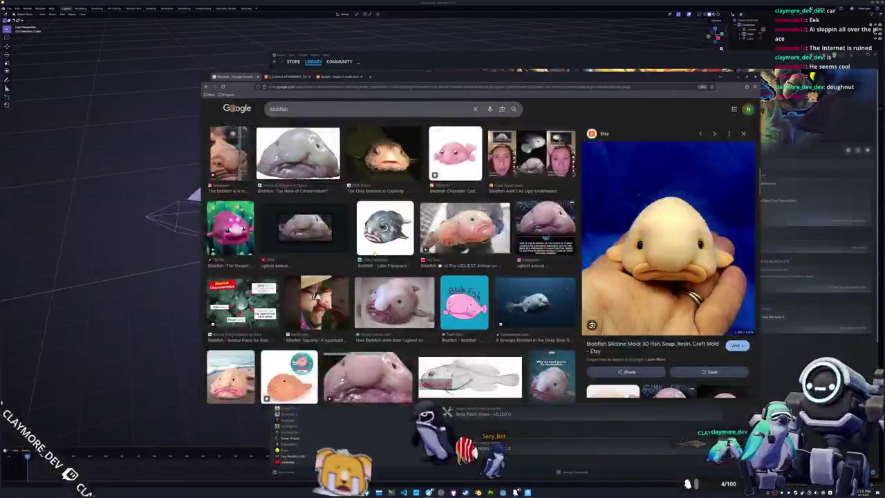
# Preview the Featured Creature blobfish photo and browse further blobfish results
pyautogui.scroll(-1, 390, 263)
pyautogui.scroll(-2, 391, 262)
pyautogui.scroll(-2, 369, 238)
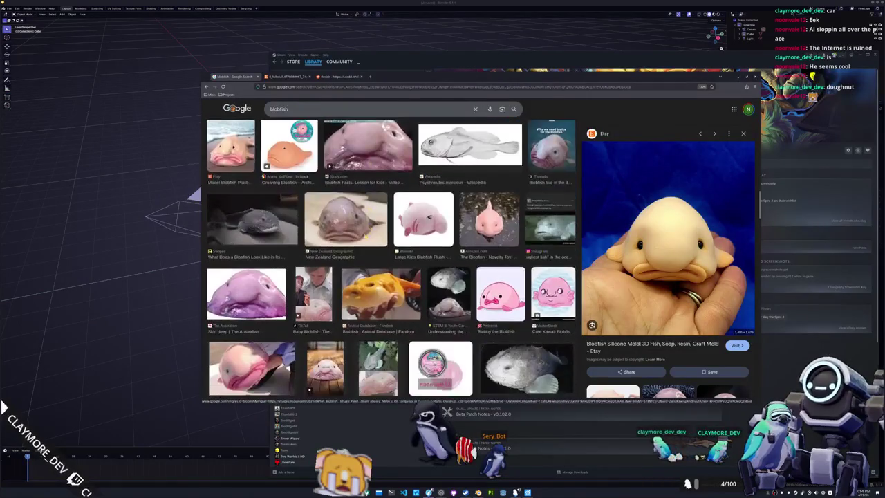
pyautogui.scroll(-2, 390, 259)
pyautogui.scroll(-2, 391, 262)
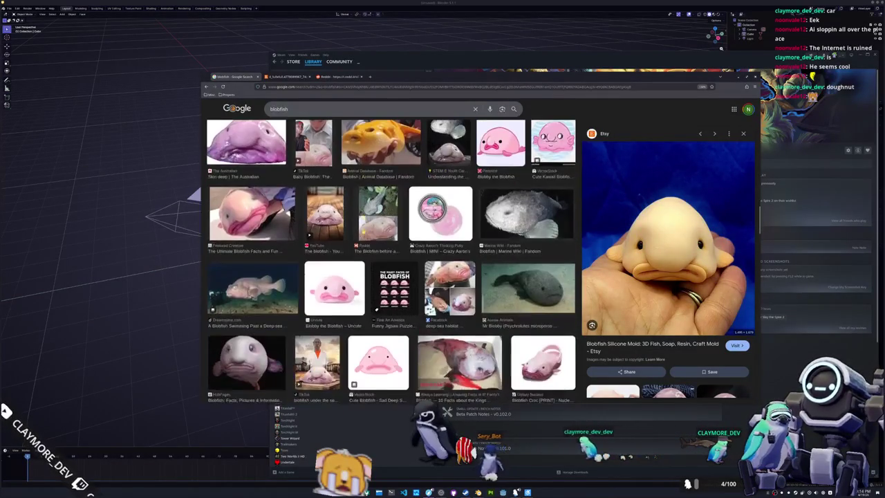
pyautogui.scroll(-2, 284, 257)
pyautogui.scroll(2, 284, 257)
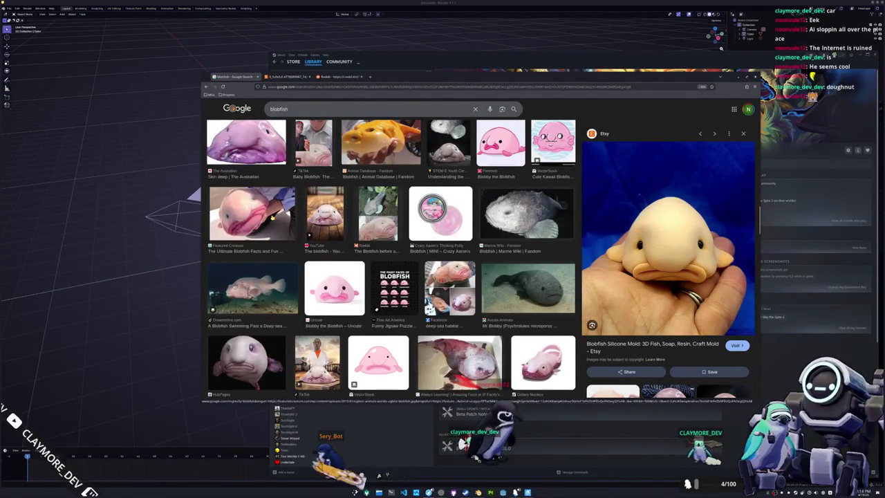
pyautogui.click(272, 216)
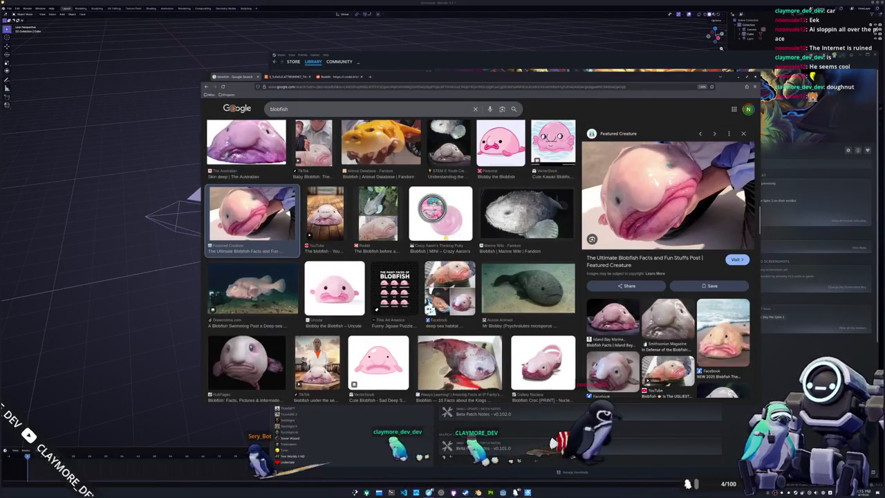
pyautogui.scroll(-1, 453, 236)
pyautogui.scroll(-1, 453, 235)
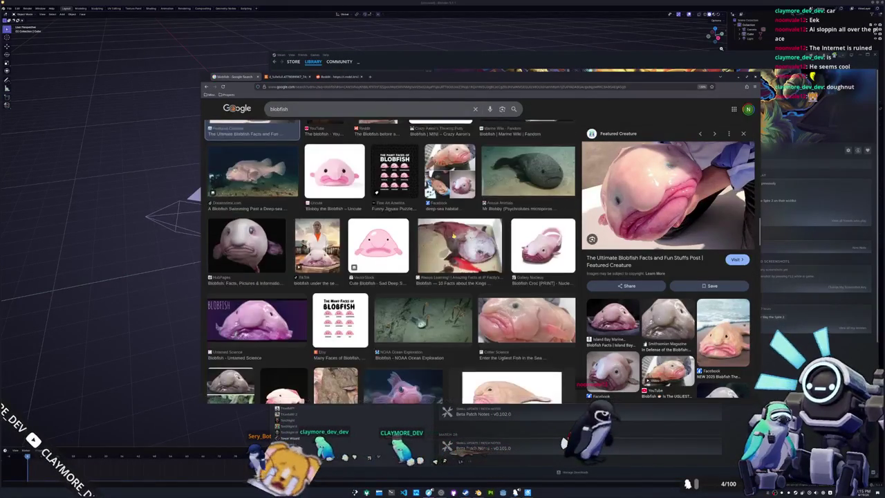
pyautogui.scroll(-1, 453, 236)
pyautogui.scroll(-1, 453, 236)
pyautogui.scroll(-1, 454, 235)
pyautogui.scroll(1, 453, 236)
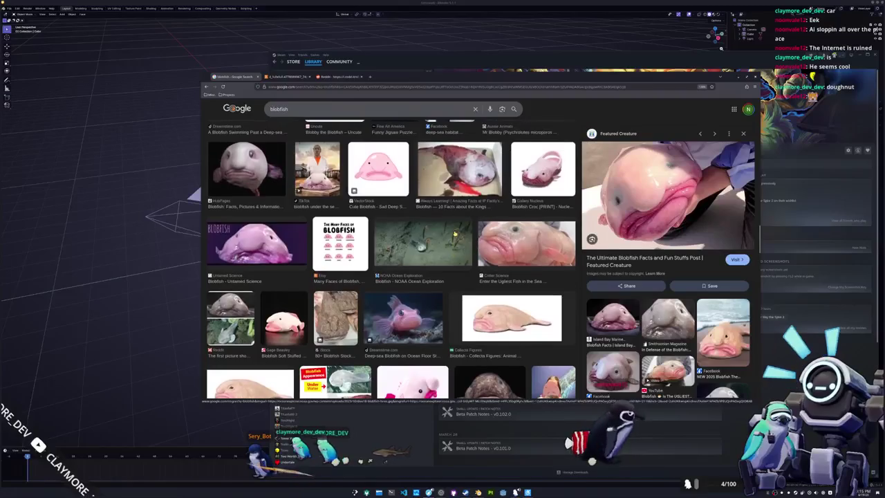
pyautogui.scroll(-1, 456, 233)
pyautogui.scroll(-2, 455, 233)
pyautogui.scroll(-1, 455, 234)
pyautogui.scroll(-1, 456, 234)
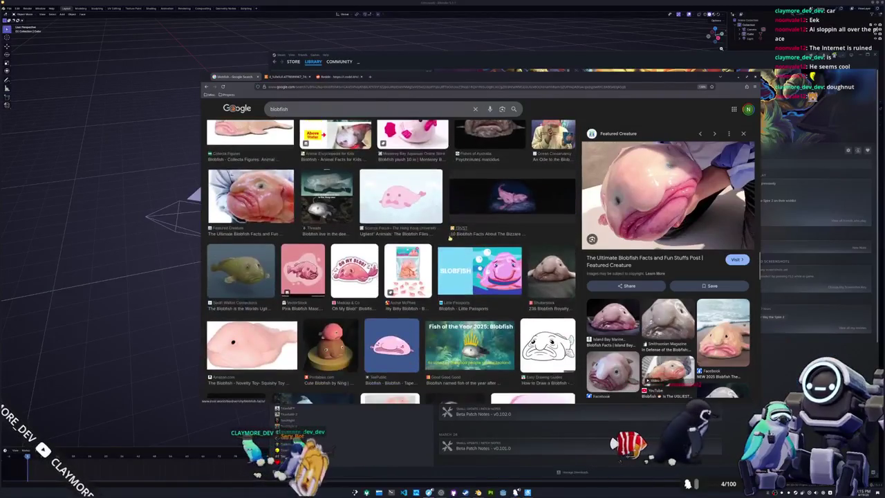
pyautogui.scroll(-1, 456, 233)
pyautogui.scroll(-1, 423, 246)
pyautogui.scroll(-1, 423, 246)
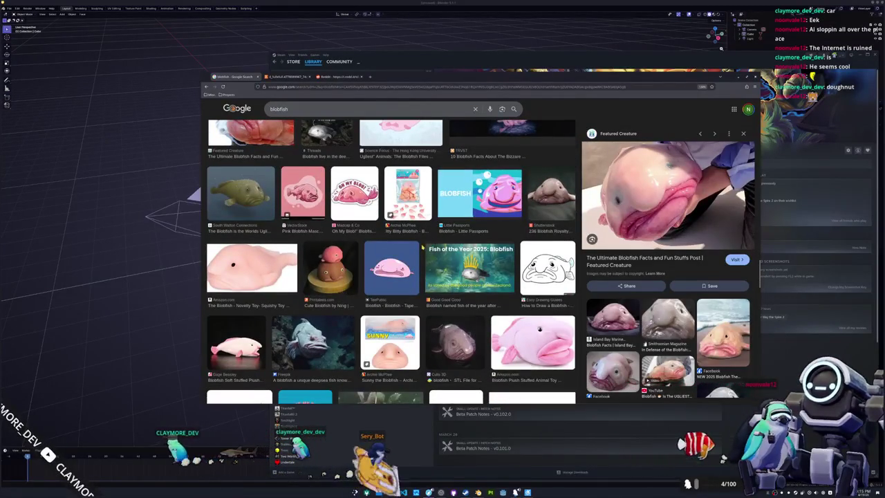
pyautogui.scroll(-1, 422, 247)
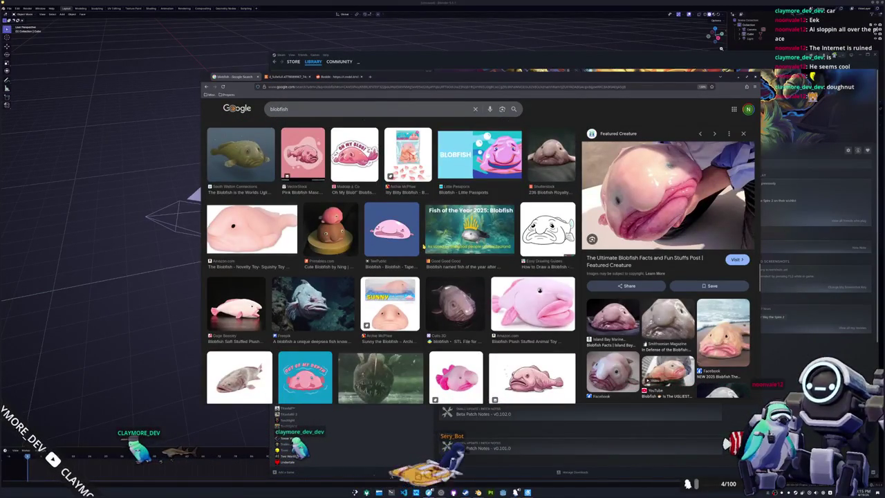
pyautogui.scroll(-1, 423, 246)
pyautogui.scroll(-1, 425, 246)
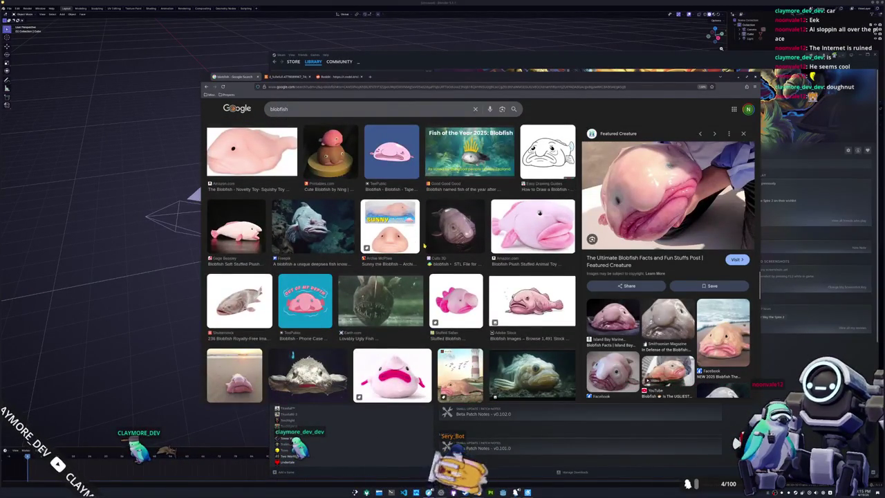
pyautogui.scroll(1, 424, 246)
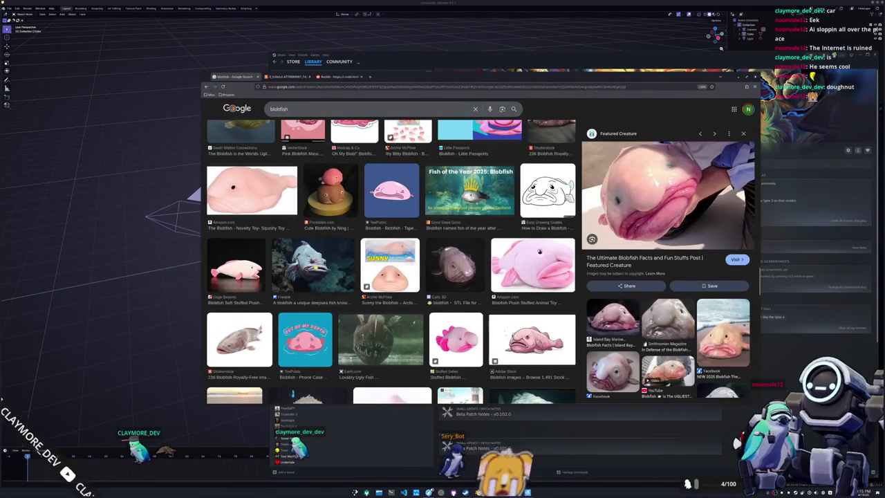
pyautogui.click(312, 265)
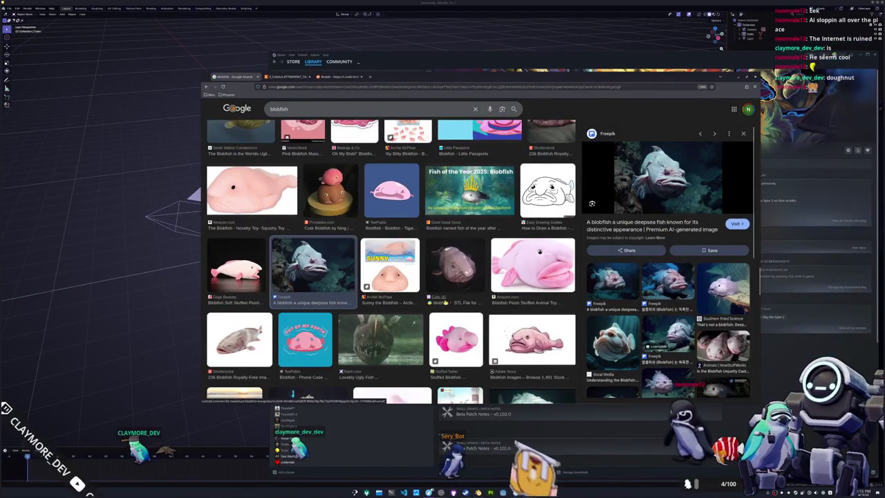
pyautogui.scroll(2, 239, 348)
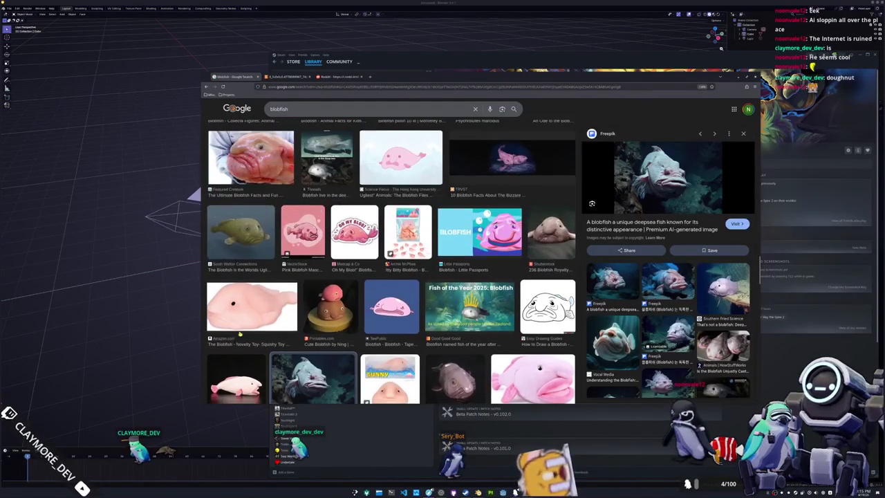
pyautogui.scroll(1, 291, 352)
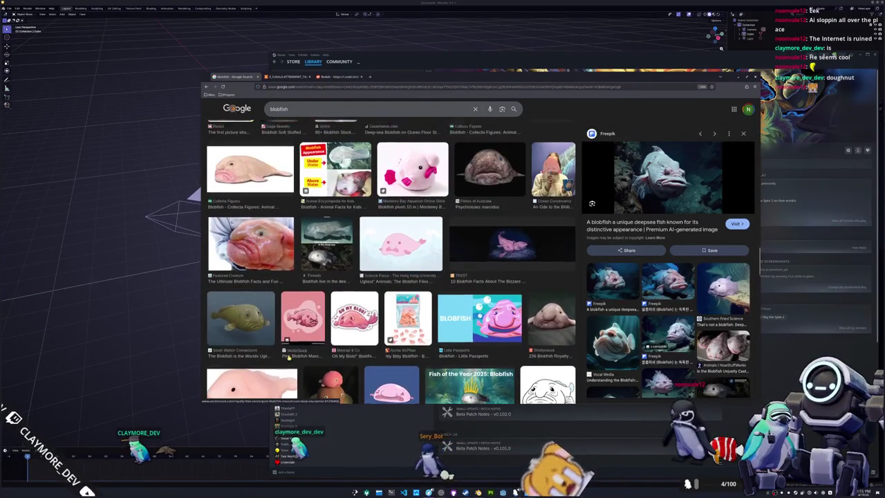
pyautogui.scroll(1, 291, 352)
pyautogui.scroll(1, 319, 323)
pyautogui.scroll(1, 319, 323)
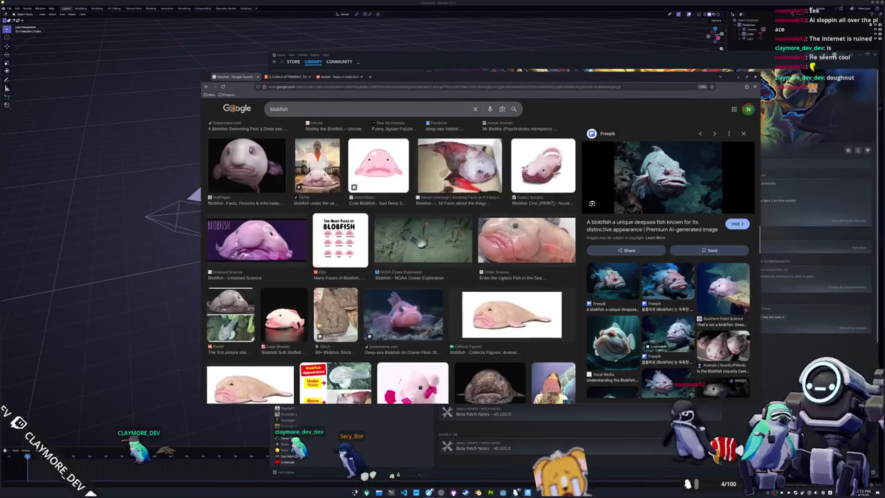
pyautogui.scroll(1, 319, 323)
pyautogui.scroll(1, 320, 323)
pyautogui.scroll(1, 320, 322)
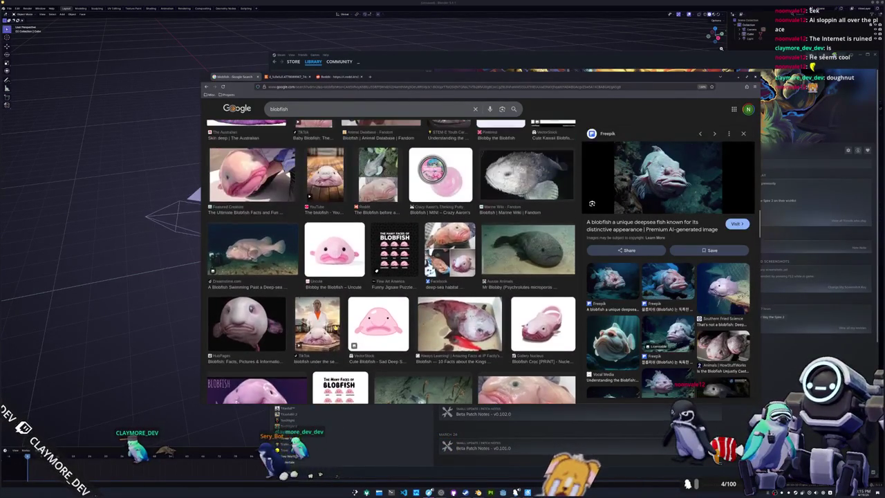
pyautogui.scroll(1, 320, 323)
pyautogui.scroll(1, 325, 325)
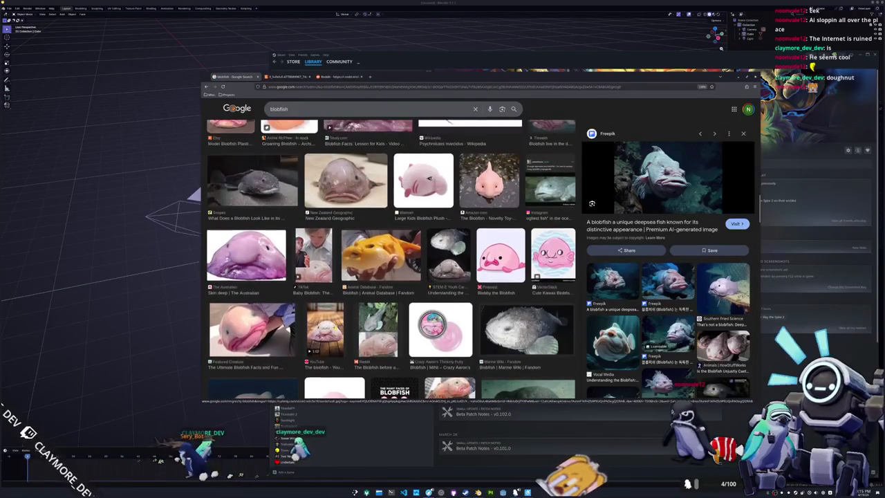
pyautogui.scroll(1, 335, 328)
pyautogui.scroll(1, 335, 328)
pyautogui.scroll(1, 335, 327)
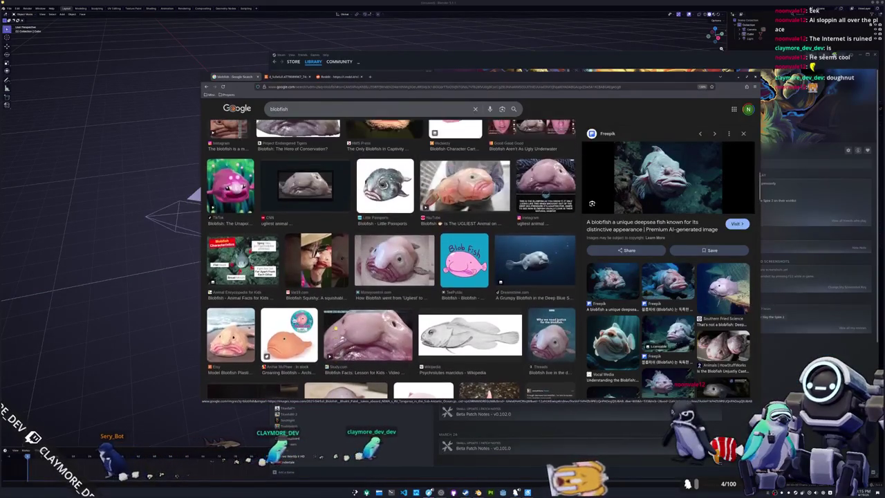
pyautogui.scroll(1, 335, 327)
pyautogui.scroll(1, 335, 327)
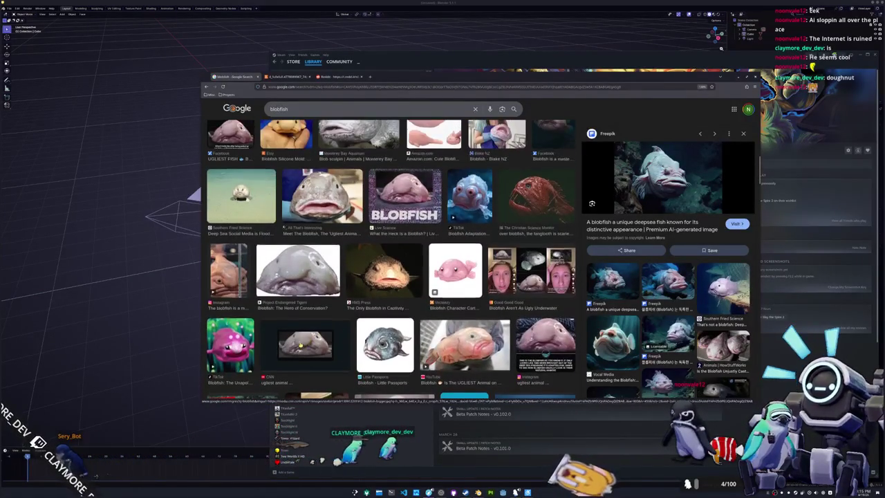
pyautogui.scroll(1, 334, 327)
pyautogui.scroll(1, 301, 339)
pyautogui.scroll(1, 301, 339)
pyautogui.scroll(1, 300, 339)
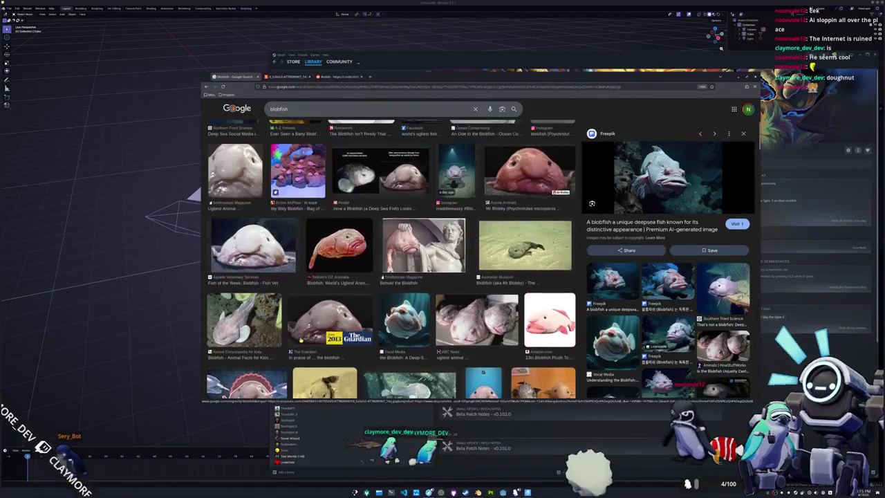
pyautogui.scroll(1, 300, 340)
pyautogui.scroll(1, 331, 326)
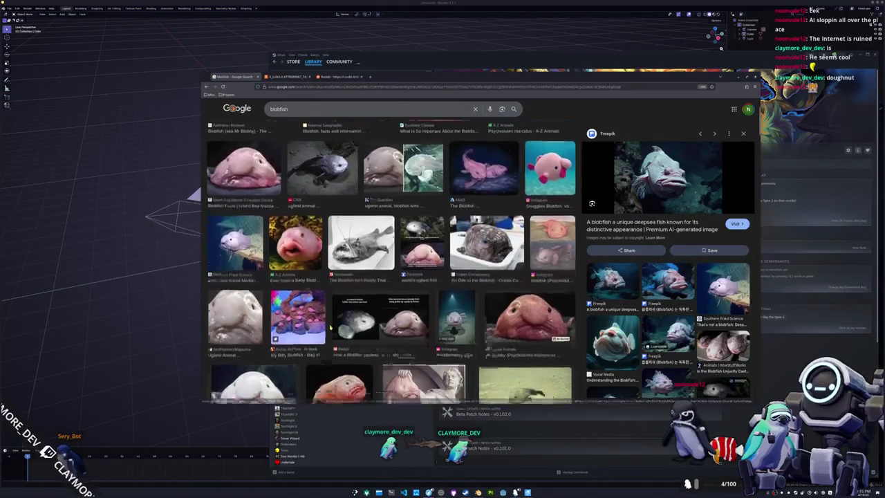
pyautogui.scroll(-1, 332, 326)
pyautogui.scroll(2, 332, 326)
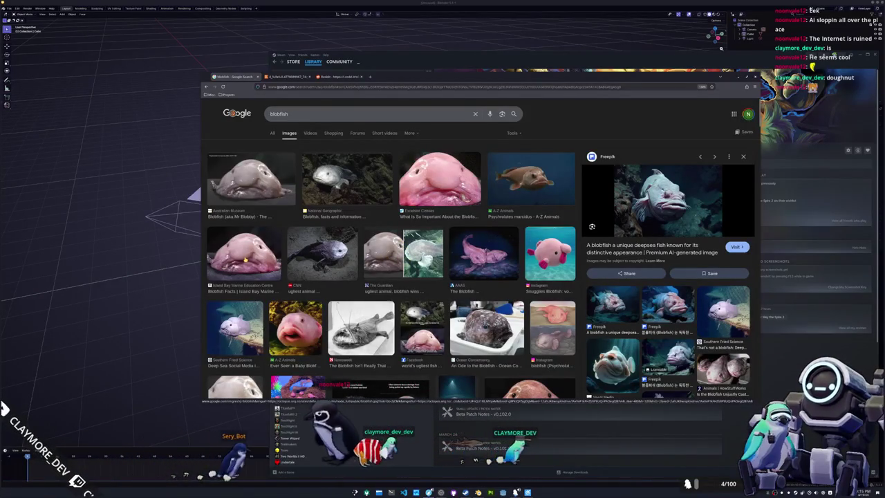
pyautogui.scroll(-2, 257, 187)
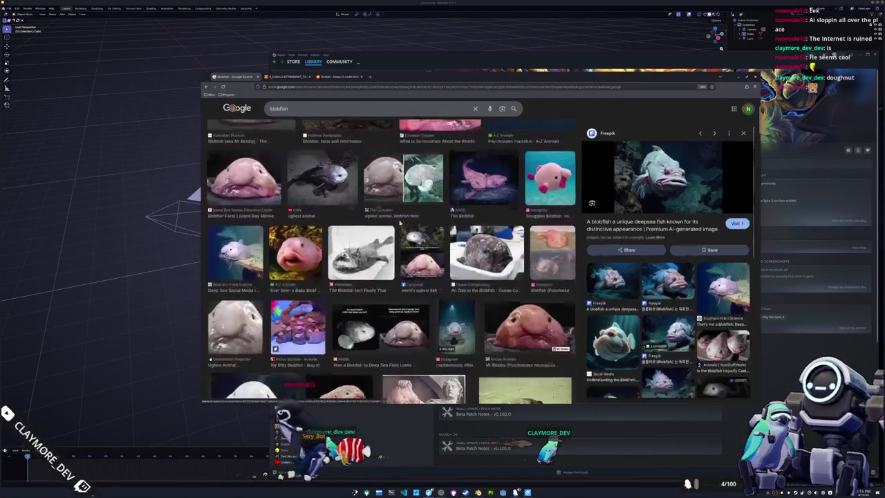
pyautogui.scroll(-1, 399, 223)
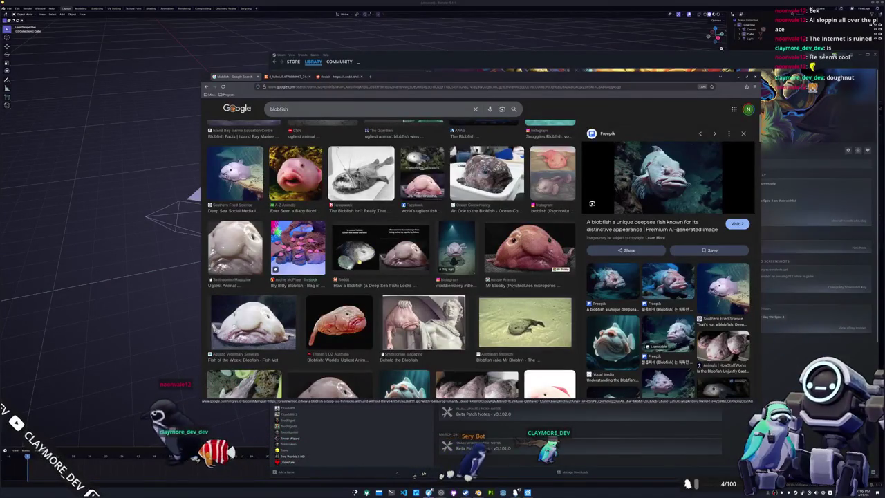
pyautogui.scroll(-2, 352, 272)
pyautogui.scroll(-1, 359, 275)
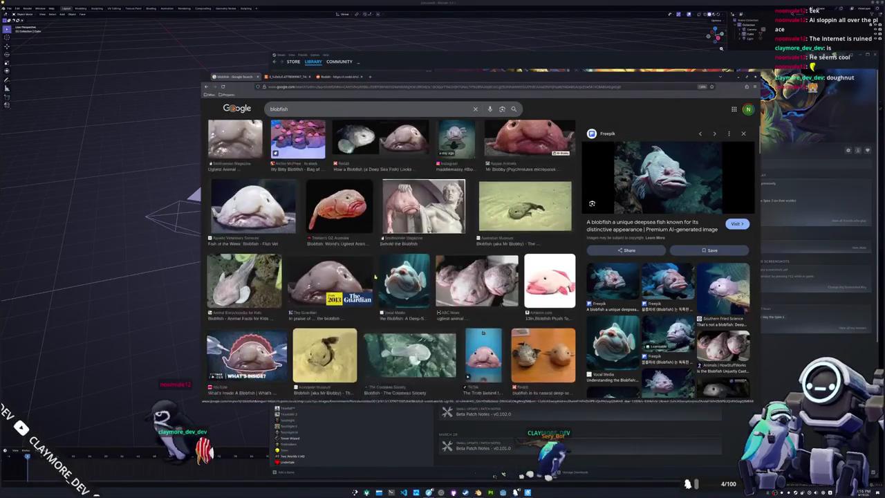
pyautogui.scroll(-1, 378, 281)
pyautogui.scroll(-1, 377, 281)
pyautogui.scroll(-1, 378, 281)
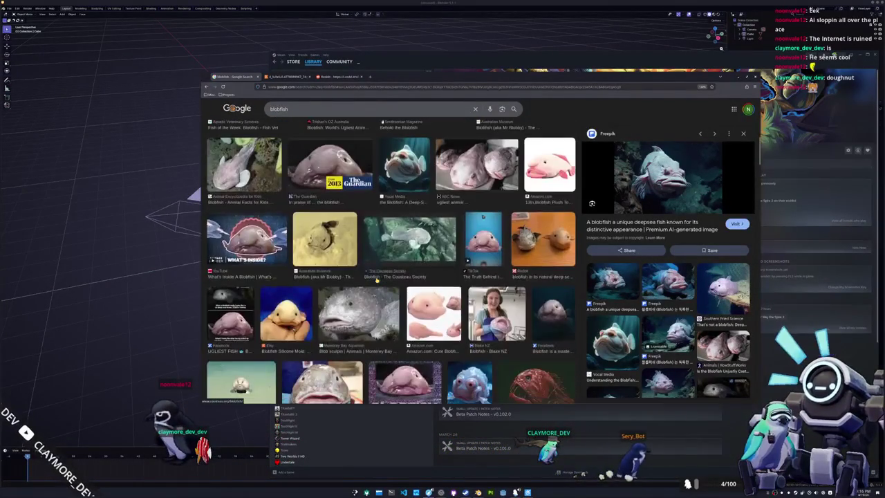
pyautogui.scroll(-1, 378, 281)
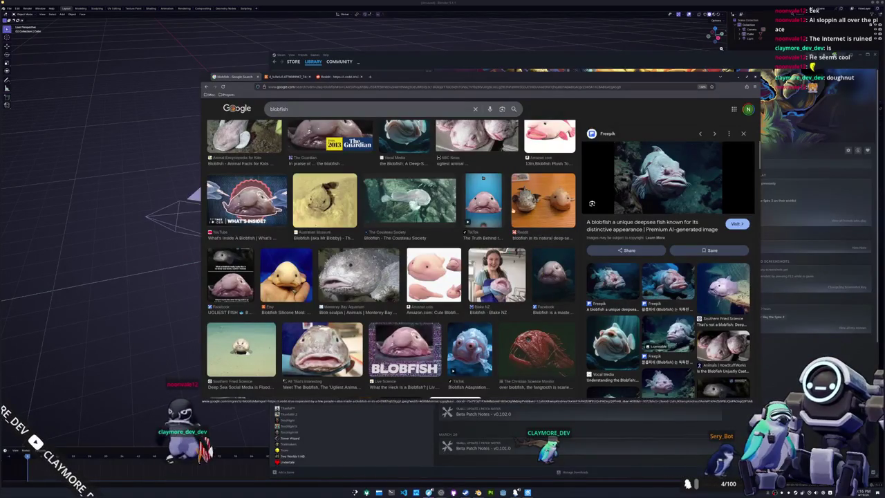
pyautogui.scroll(-2, 377, 281)
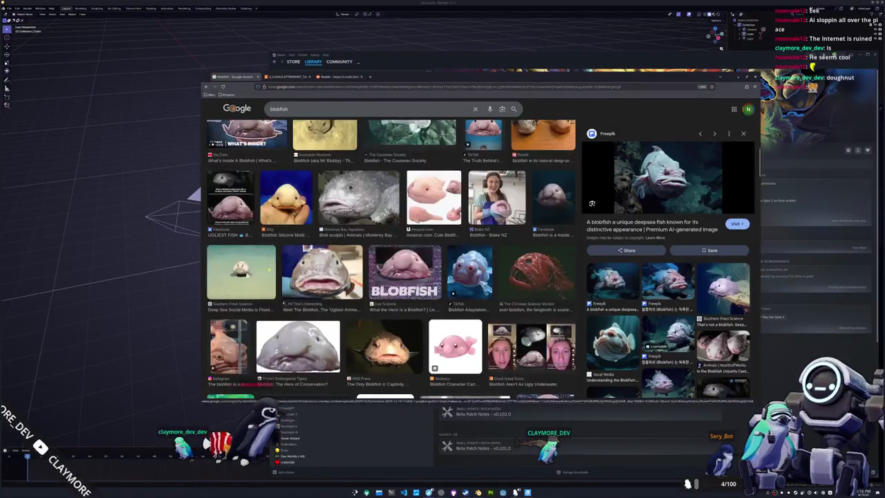
# Preview the UGLIEST FISH Facebook blobfish image and open it in a new tab
pyautogui.click(239, 205)
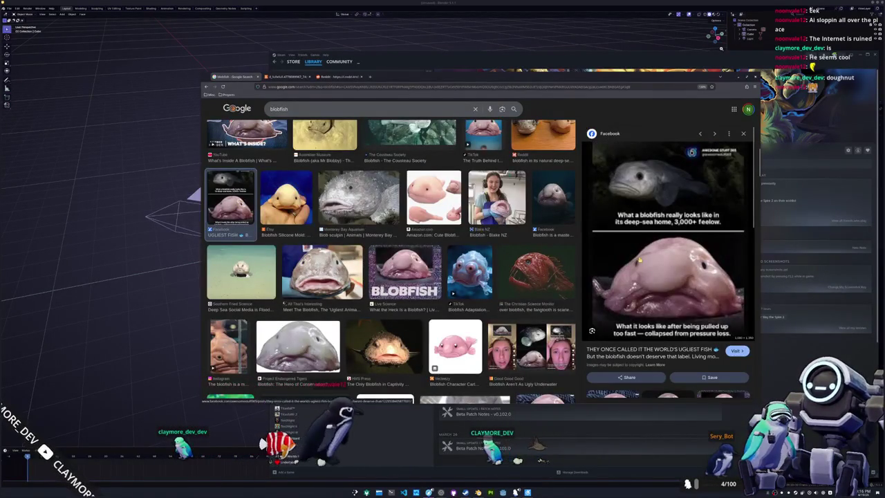
pyautogui.rightClick(635, 260)
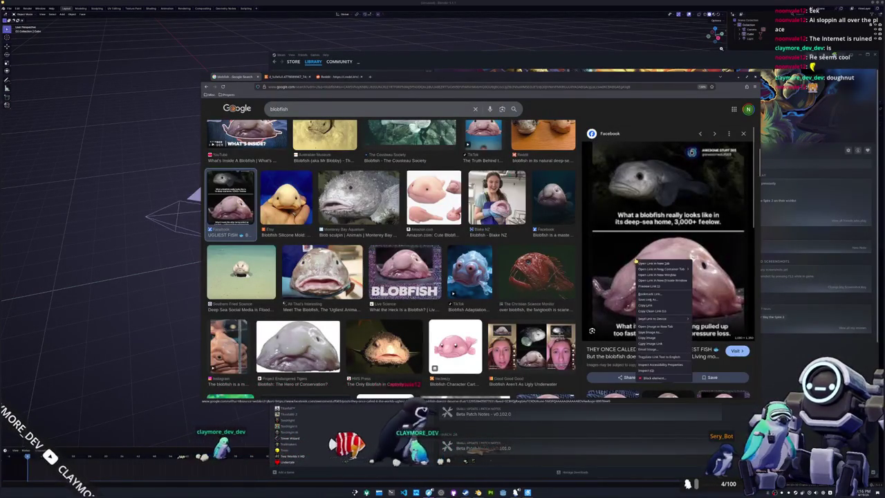
pyautogui.click(649, 319)
# Preview the Moneycontrol 'Ugliest' to 'Fish of the Year' blobfish photo
pyautogui.scroll(-3, 391, 252)
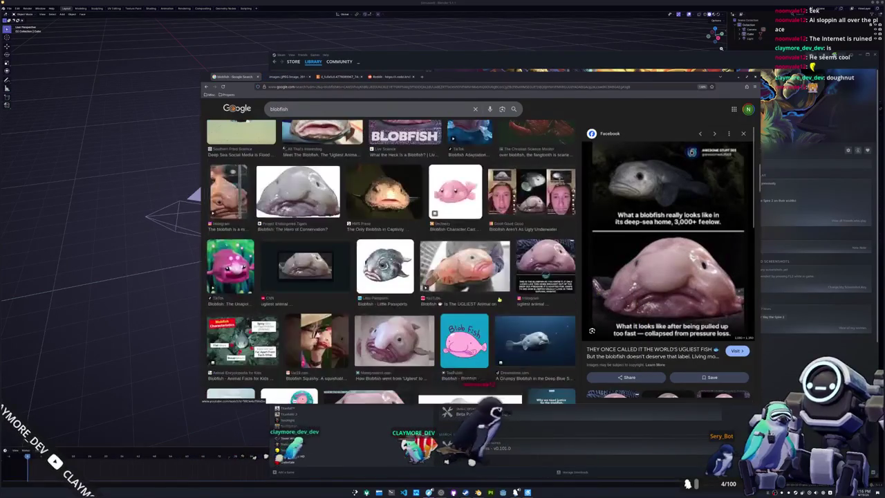
pyautogui.scroll(-1, 391, 255)
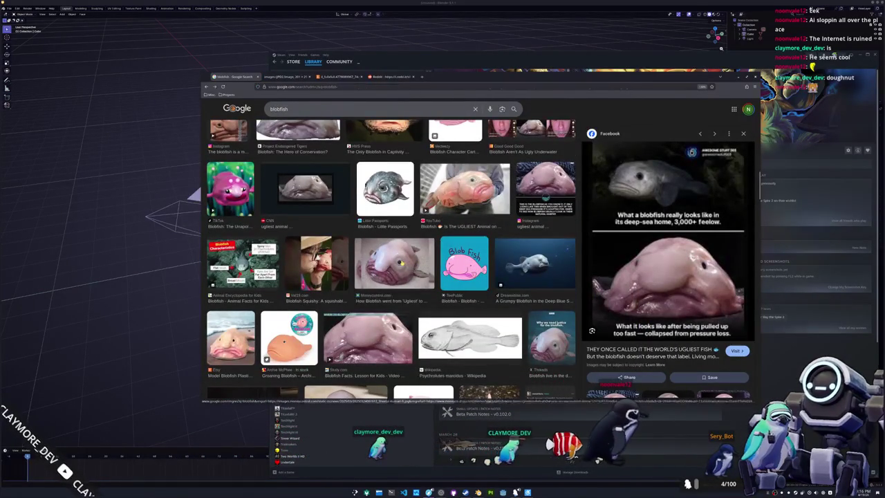
pyautogui.click(431, 272)
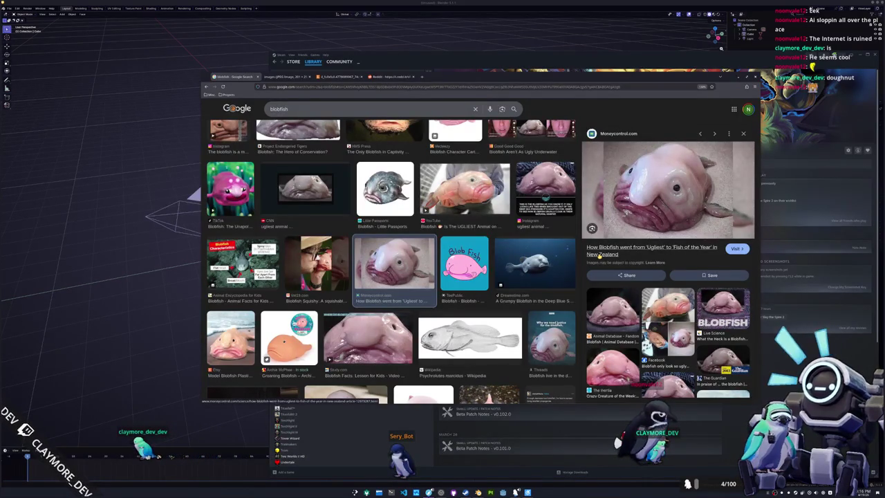
# Open the Moneycontrol blobfish article behind the preview
pyautogui.click(598, 256)
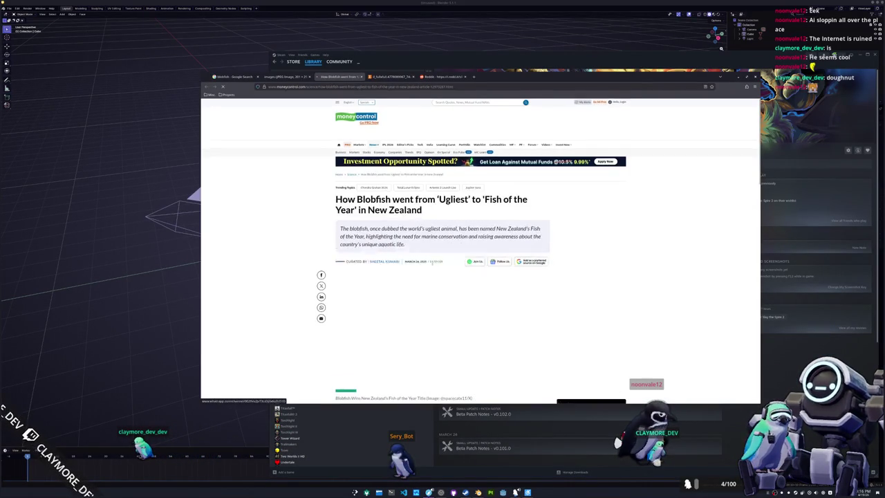
pyautogui.scroll(-2, 314, 267)
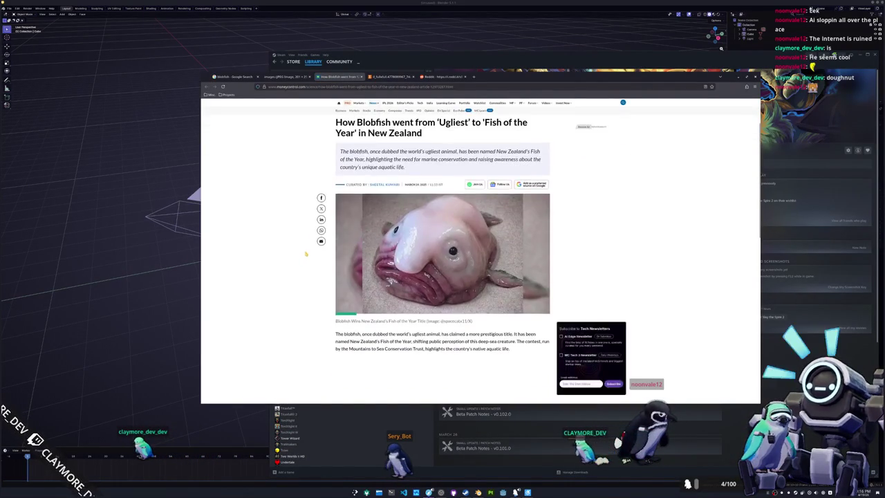
pyautogui.scroll(-2, 305, 254)
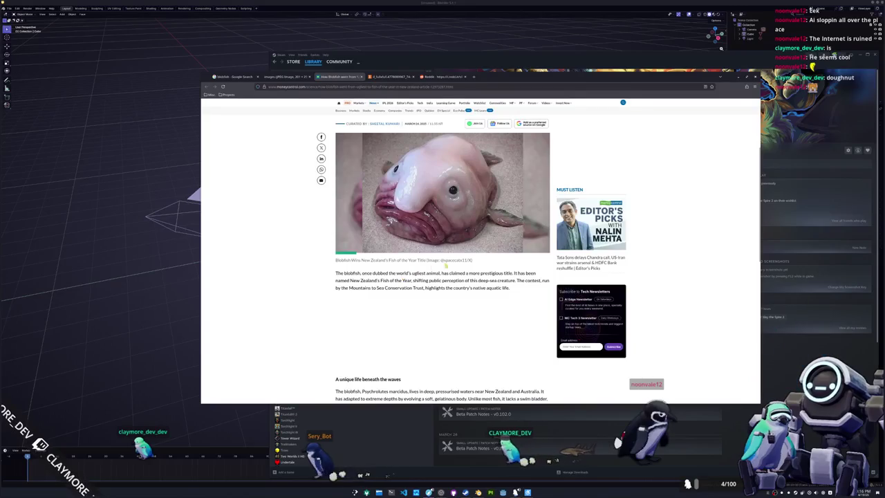
# Search Google for the photo-credit handle selected from the image caption
pyautogui.moveTo(461, 260); pyautogui.dragTo(468, 261)
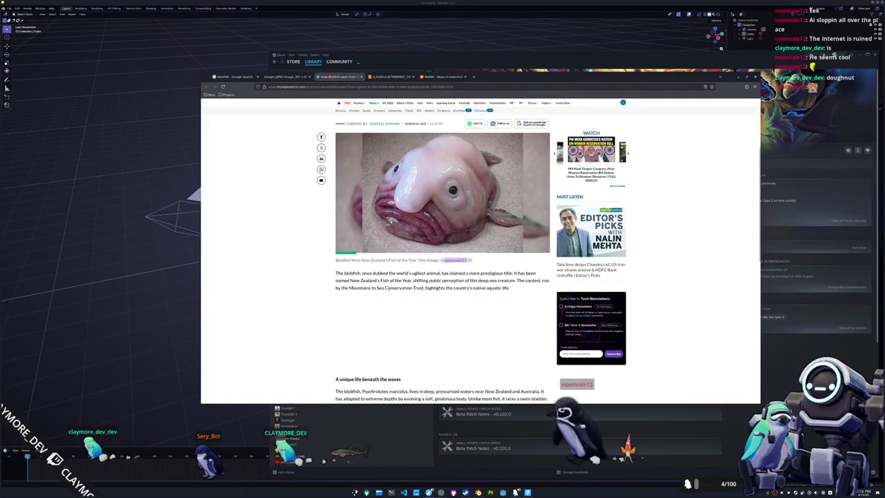
pyautogui.scroll(-1, 317, 277)
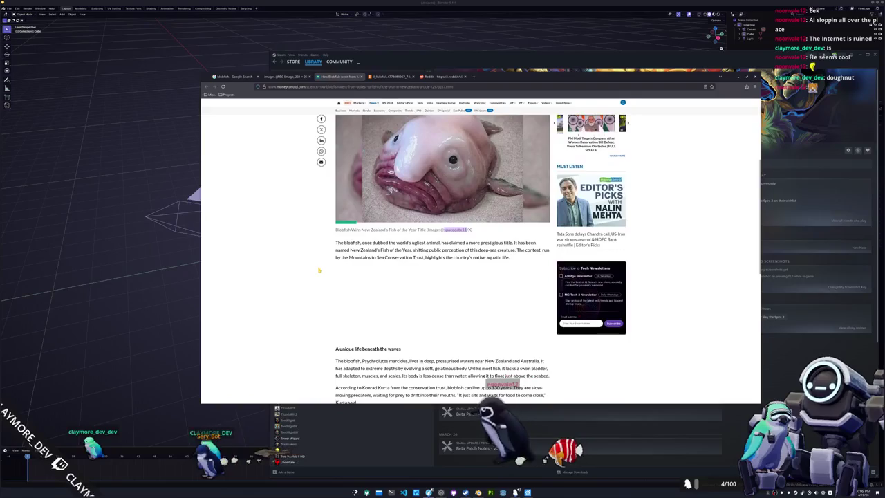
pyautogui.scroll(1, 319, 270)
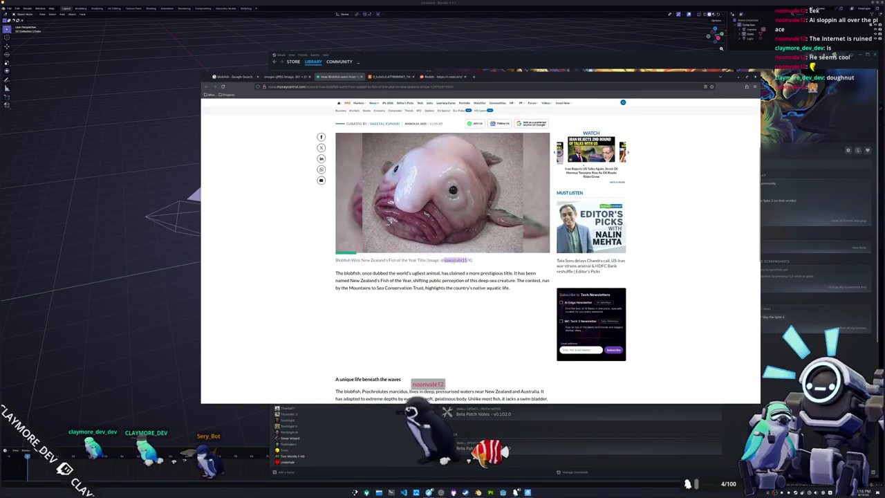
pyautogui.rightClick(454, 260)
pyautogui.click(477, 306)
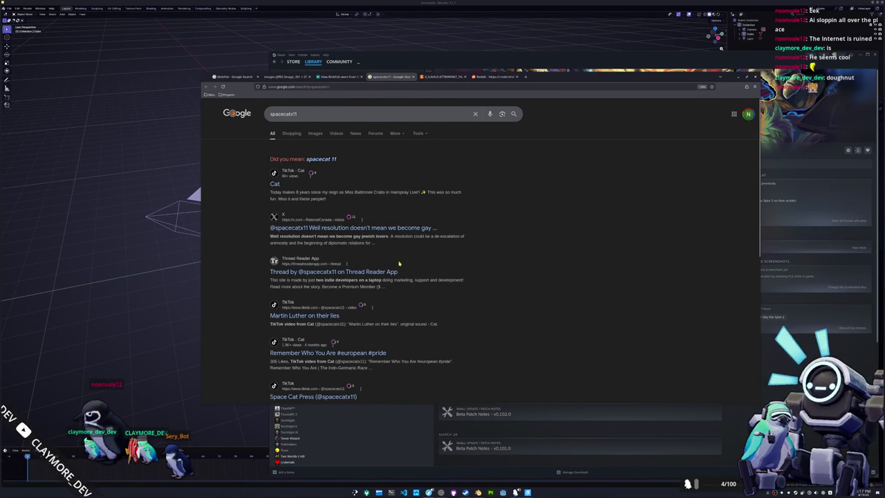
pyautogui.scroll(-2, 255, 286)
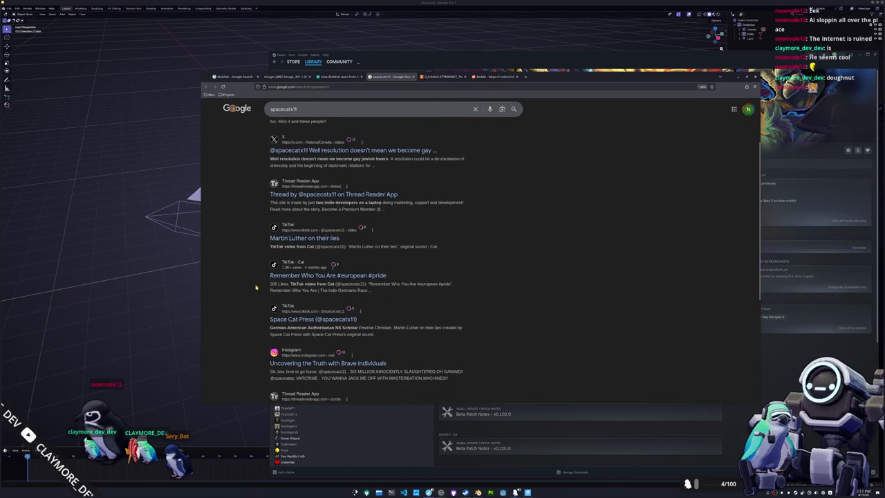
pyautogui.scroll(-1, 256, 286)
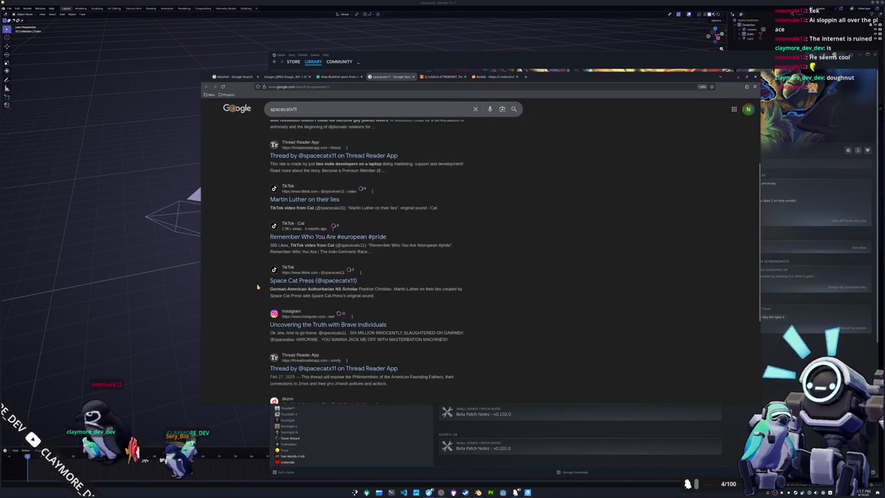
pyautogui.scroll(-1, 256, 286)
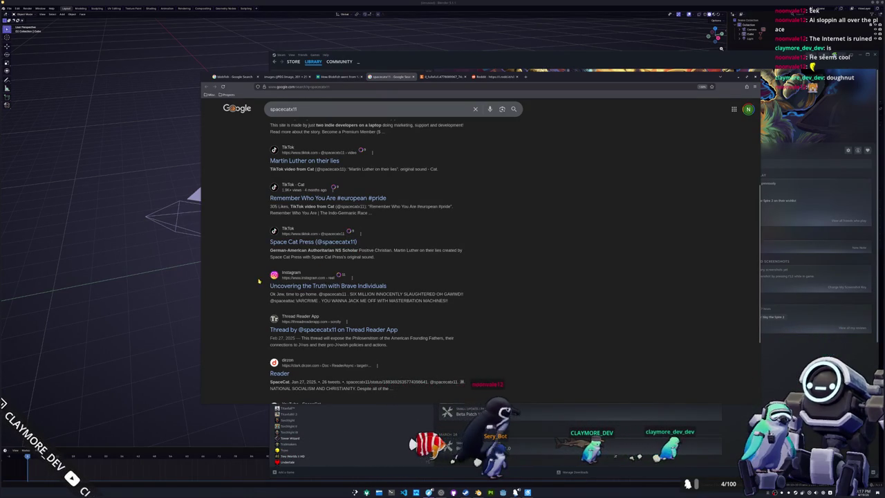
pyautogui.scroll(1, 252, 281)
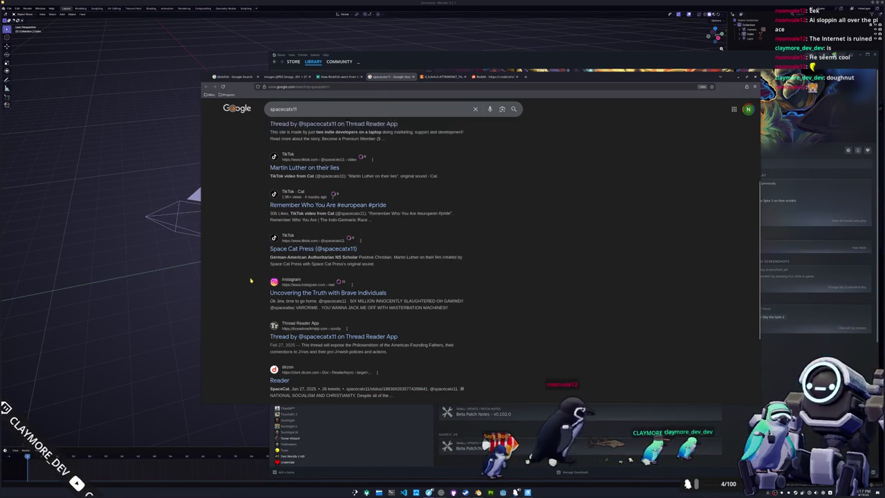
pyautogui.scroll(2, 251, 281)
pyautogui.scroll(1, 260, 311)
pyautogui.scroll(1, 261, 328)
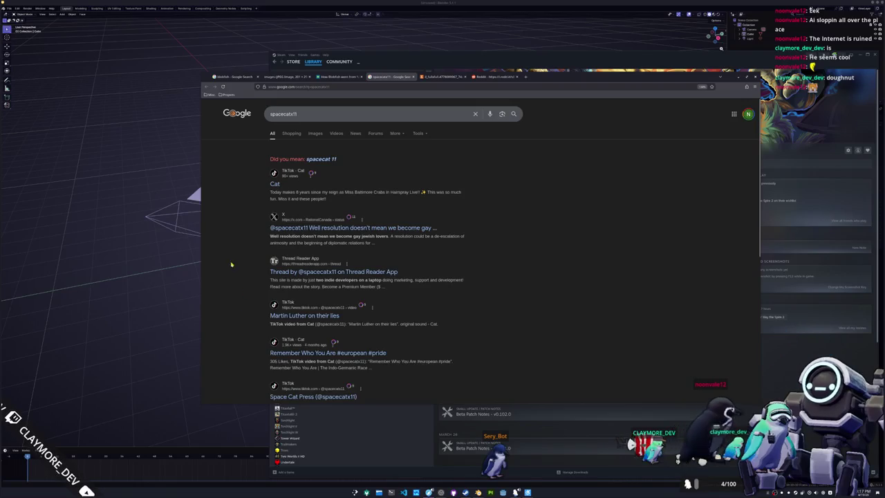
# Open the credited X post, dismiss the Google sign-in prompt, and view the author's profile
pyautogui.click(306, 229)
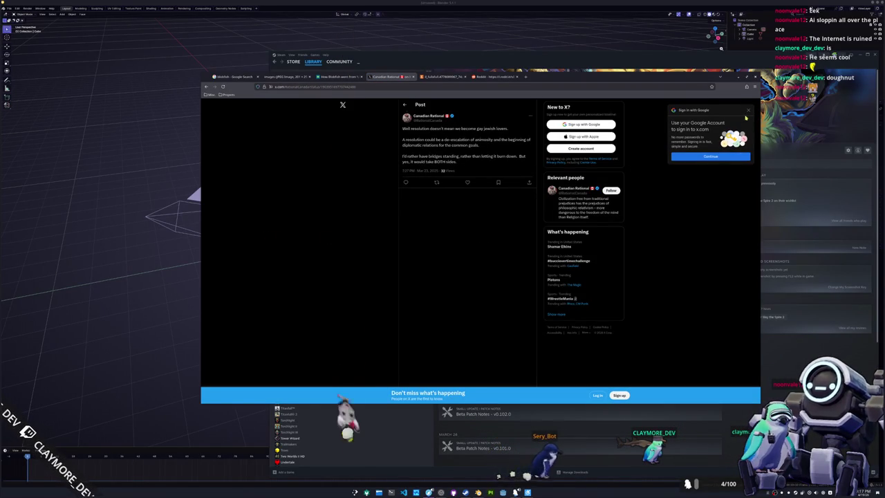
pyautogui.click(747, 110)
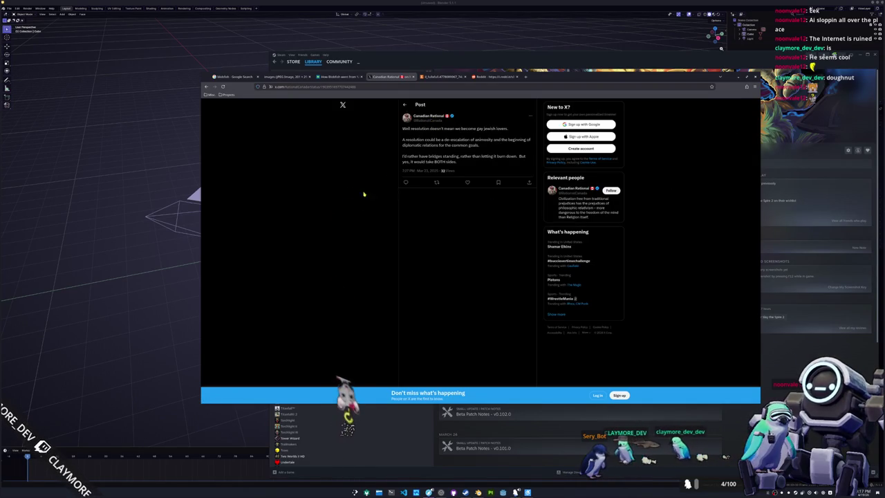
pyautogui.click(424, 122)
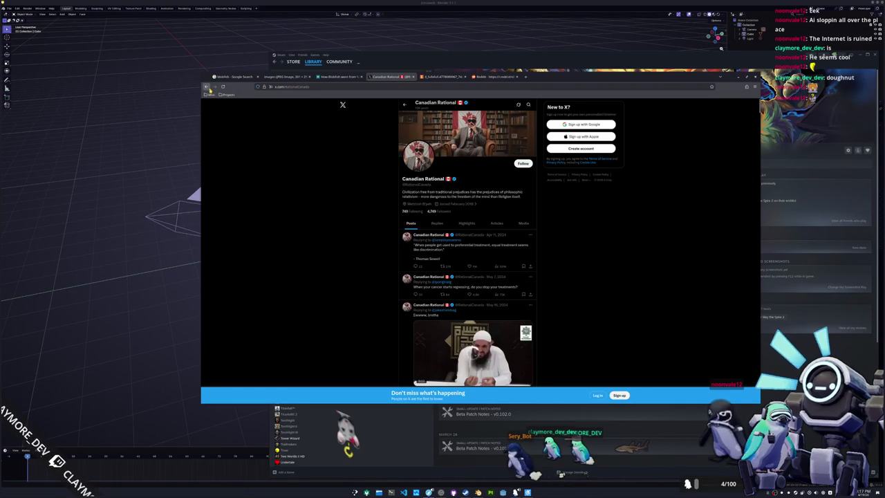
pyautogui.hotkey('alt', 'Left')
pyautogui.hotkey('alt', 'Left')
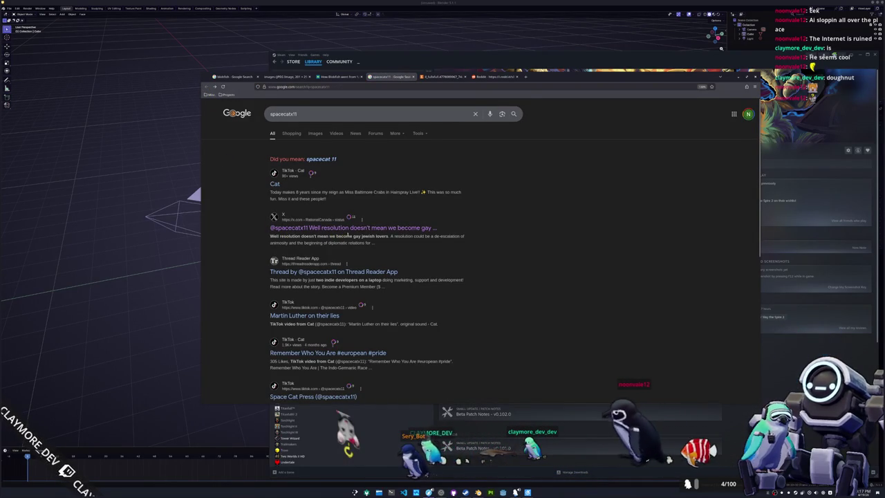
# Reopen the author's X profile, scroll through its posts, and close the tab
pyautogui.click(311, 228)
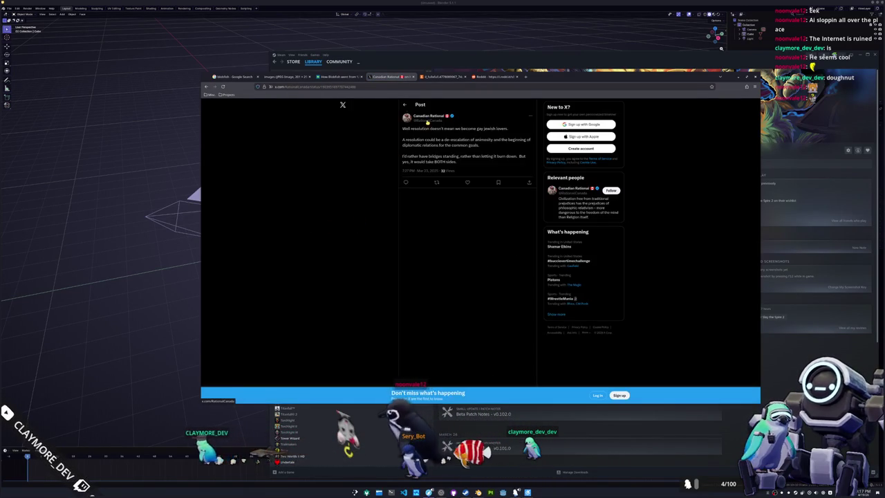
pyautogui.click(428, 116)
pyautogui.scroll(-3, 383, 186)
pyautogui.scroll(-2, 383, 186)
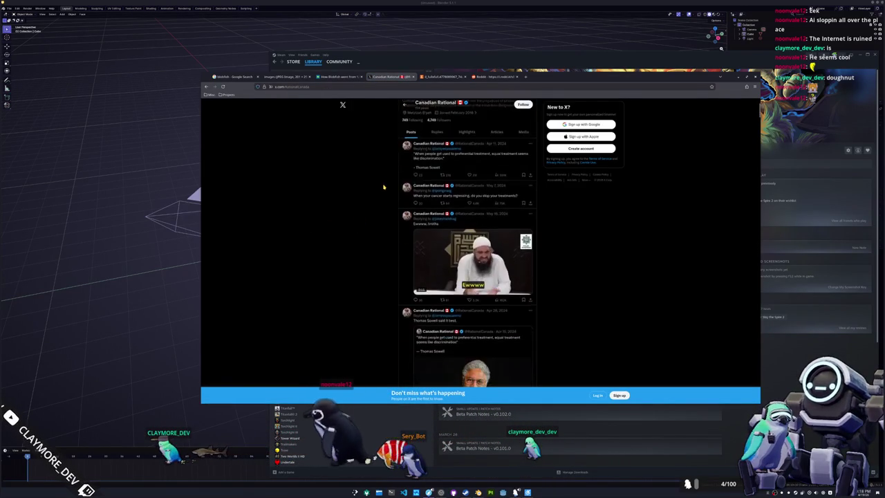
pyautogui.scroll(-2, 384, 187)
pyautogui.scroll(-2, 384, 188)
pyautogui.scroll(-2, 385, 189)
pyautogui.scroll(-2, 385, 190)
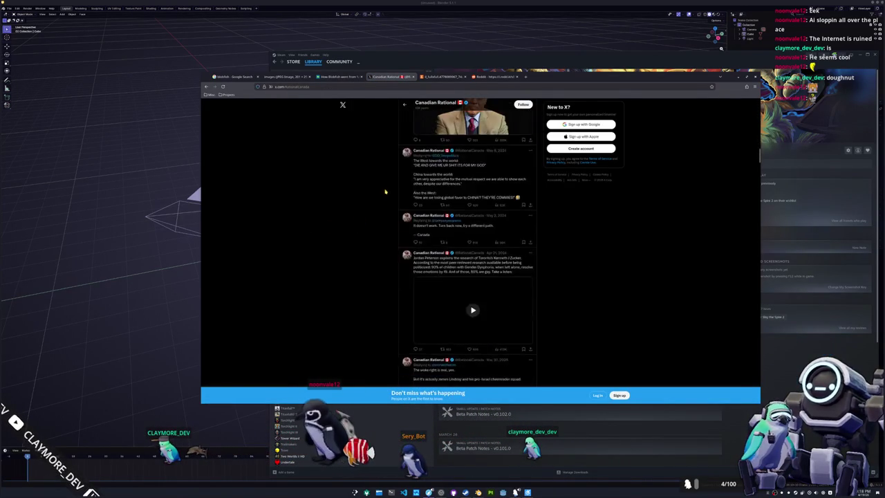
pyautogui.scroll(-2, 385, 192)
pyautogui.scroll(-2, 386, 197)
pyautogui.scroll(-2, 386, 201)
pyautogui.scroll(-2, 385, 202)
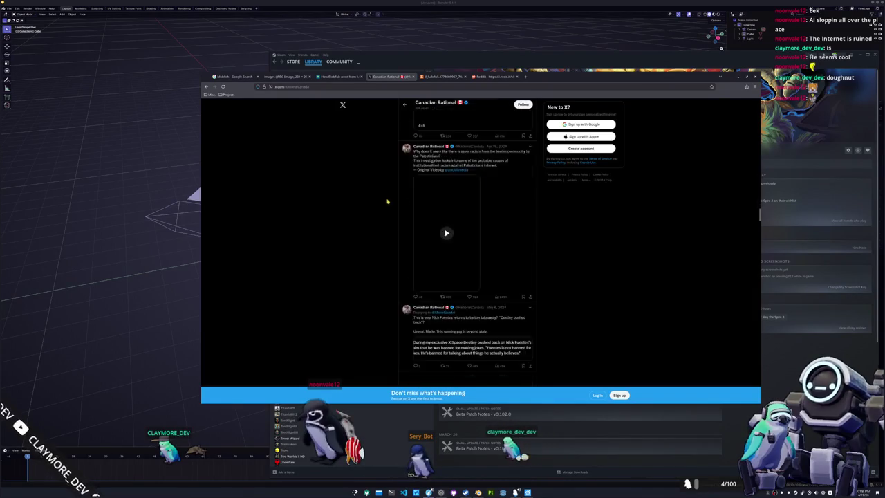
pyautogui.scroll(-2, 386, 203)
pyautogui.scroll(-2, 387, 204)
pyautogui.scroll(-2, 388, 205)
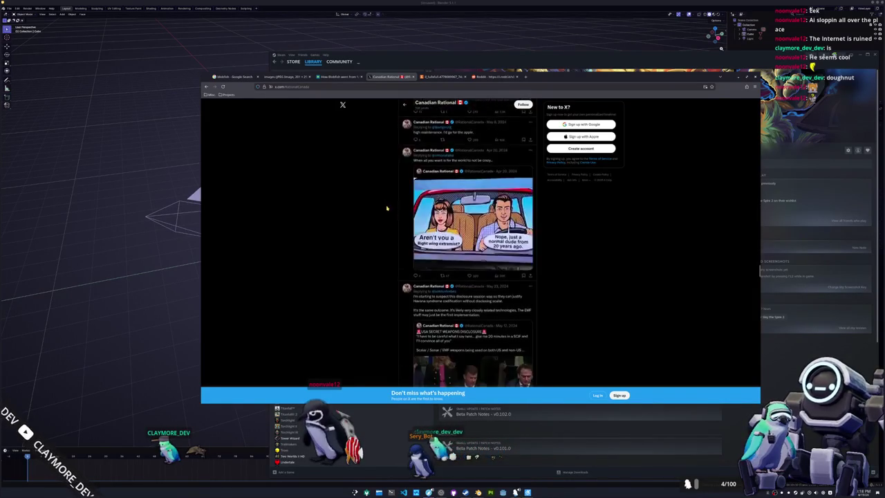
pyautogui.scroll(-2, 387, 207)
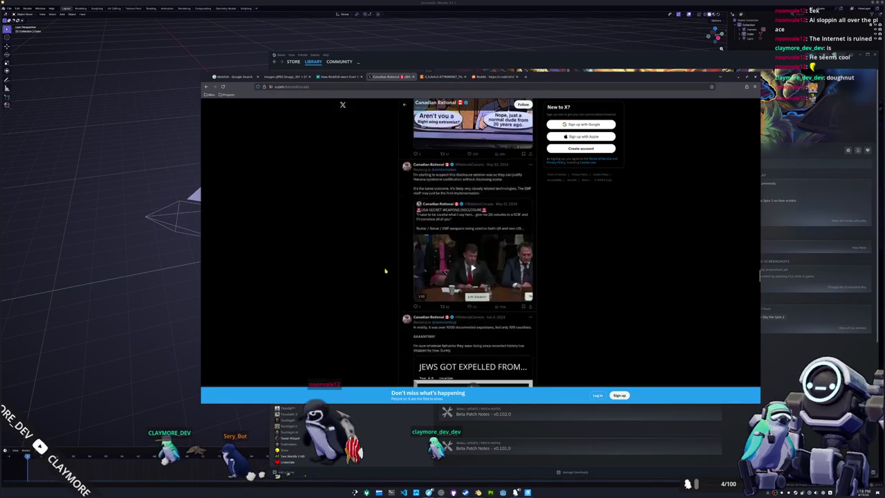
pyautogui.scroll(-5, 386, 270)
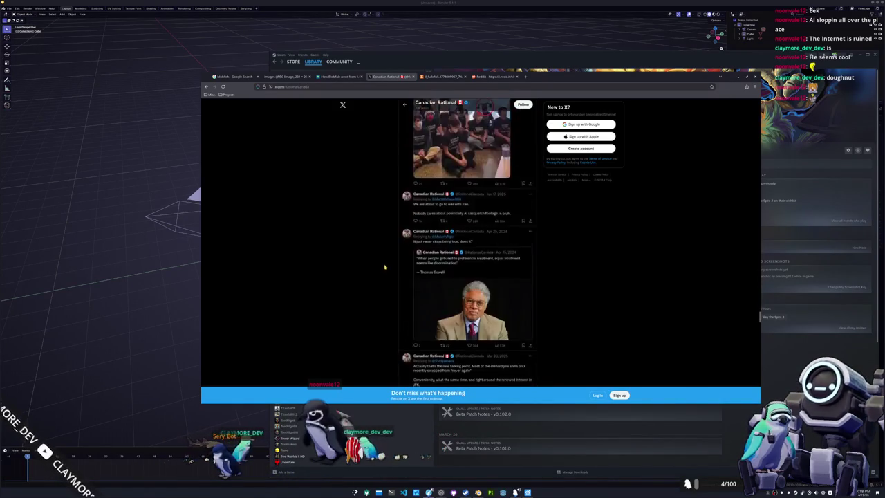
pyautogui.scroll(-5, 385, 267)
pyautogui.scroll(-5, 385, 263)
pyautogui.scroll(-5, 384, 261)
pyautogui.scroll(-5, 384, 261)
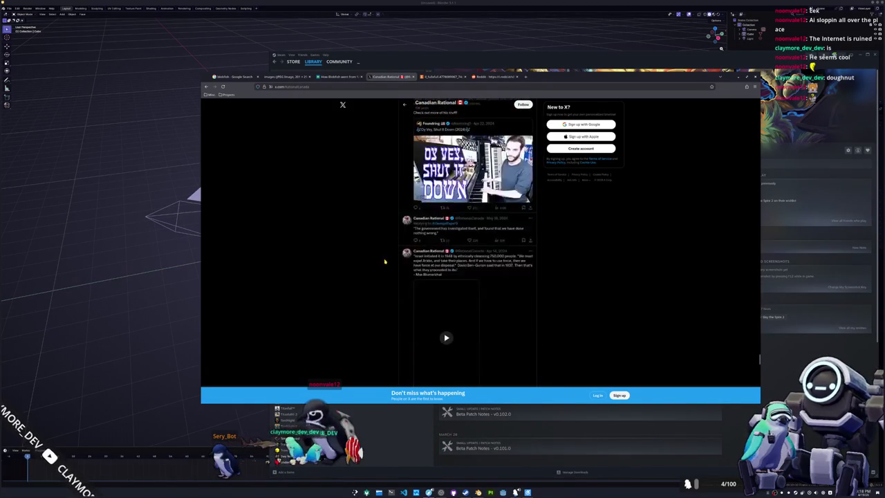
pyautogui.scroll(-5, 381, 261)
pyautogui.scroll(-5, 380, 260)
pyautogui.scroll(-5, 380, 259)
pyautogui.scroll(-5, 380, 260)
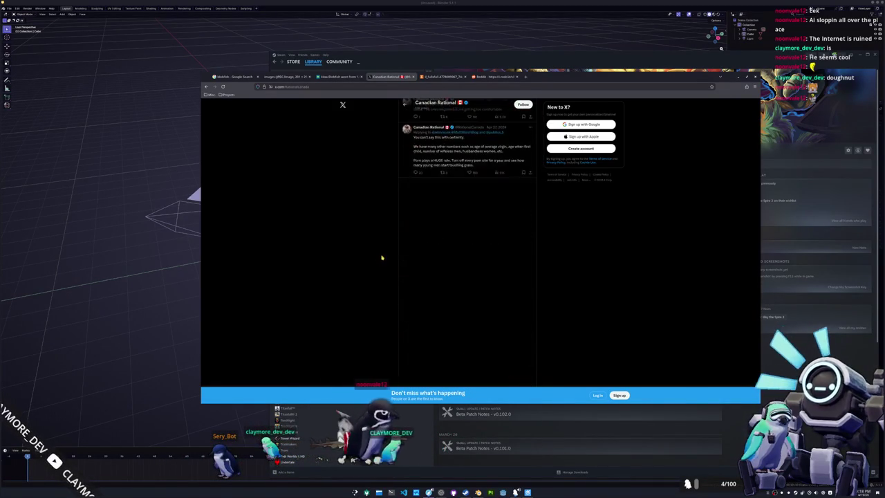
pyautogui.scroll(-3, 380, 260)
pyautogui.middleClick(396, 78)
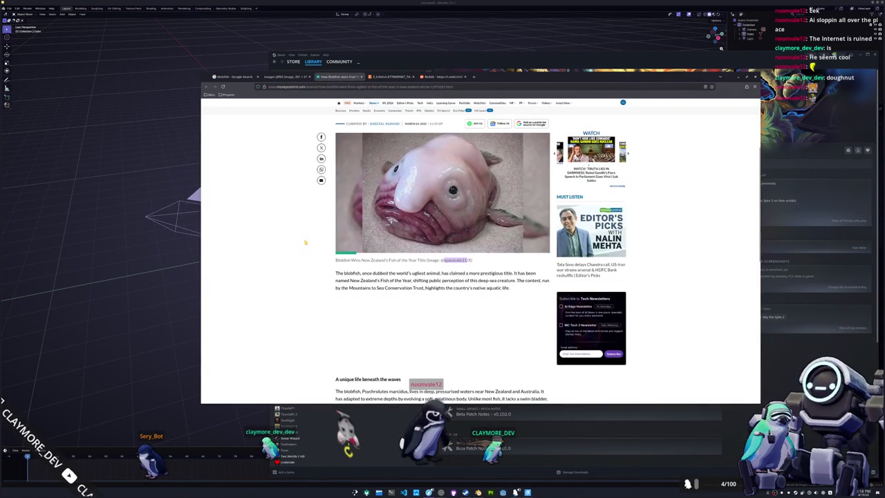
# Expand the Moneycontrol article with READ MORE and read it to the end
pyautogui.scroll(-1, 305, 242)
pyautogui.scroll(-2, 305, 242)
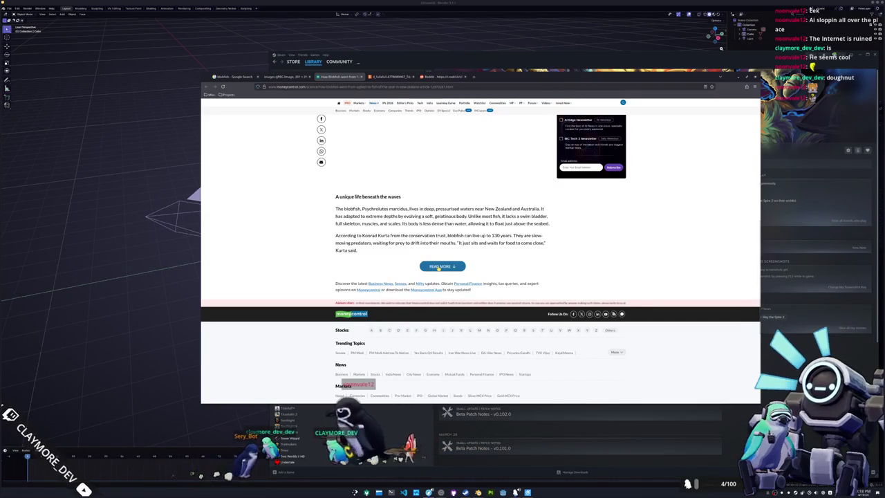
pyautogui.click(439, 267)
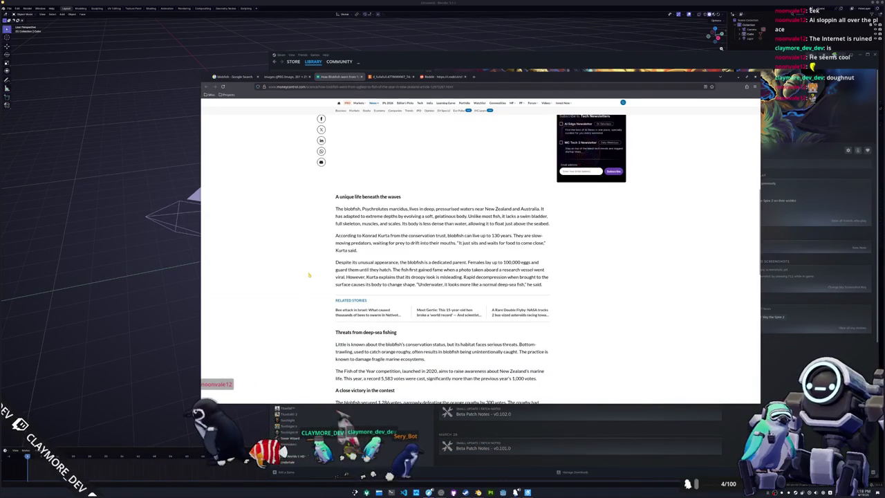
pyautogui.scroll(-1, 308, 276)
pyautogui.scroll(-1, 311, 274)
pyautogui.scroll(-1, 314, 270)
pyautogui.scroll(-1, 314, 271)
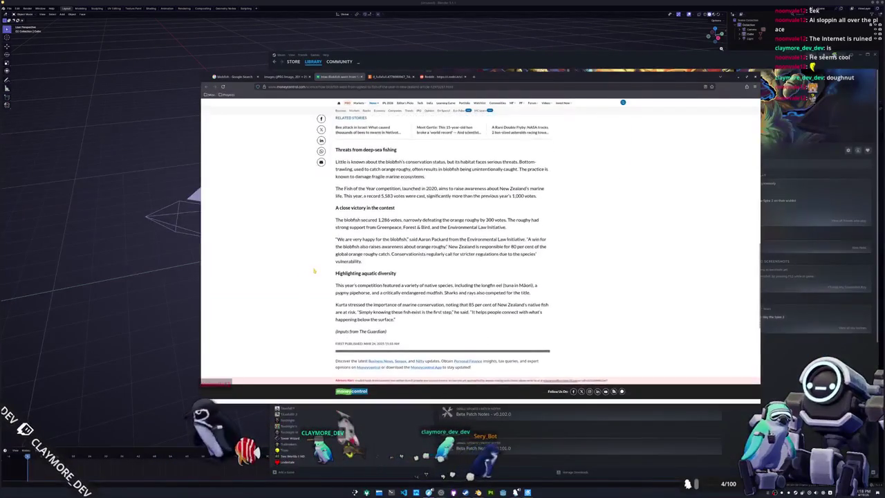
pyautogui.scroll(-1, 313, 262)
pyautogui.scroll(-1, 311, 261)
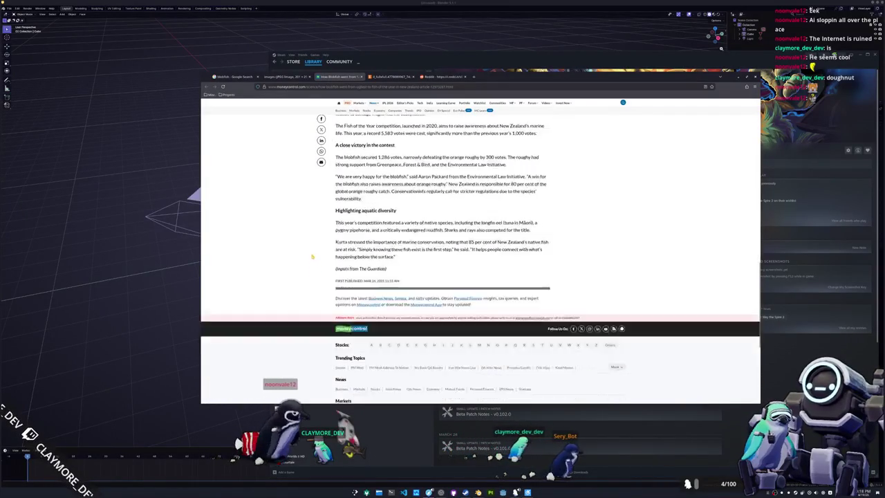
pyautogui.scroll(-1, 308, 273)
# Highlight the 'Inputs from The Guardian' line and the photo caption, then clear the selection
pyautogui.scroll(2, 299, 294)
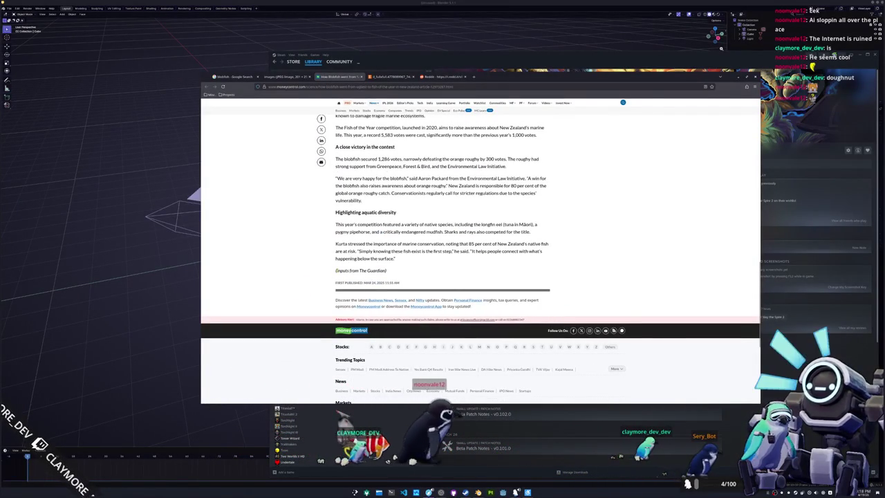
pyautogui.moveTo(335, 270); pyautogui.dragTo(395, 271)
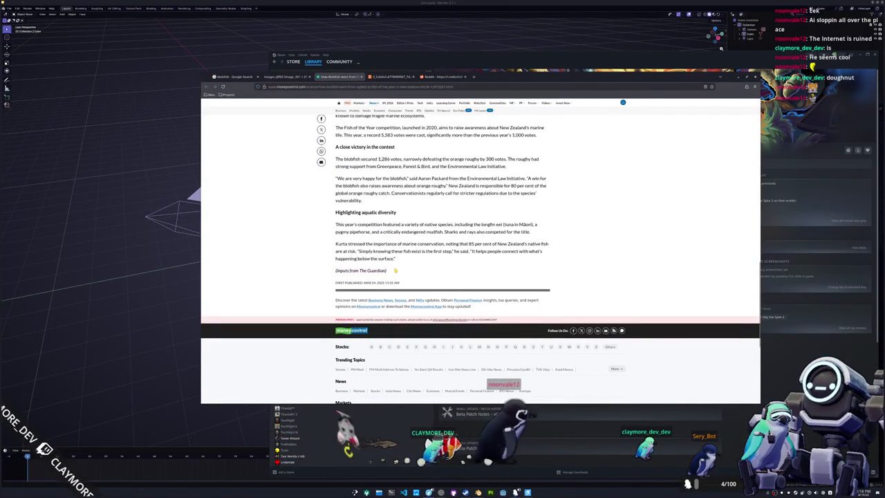
pyautogui.scroll(10, 311, 299)
pyautogui.scroll(2, 312, 299)
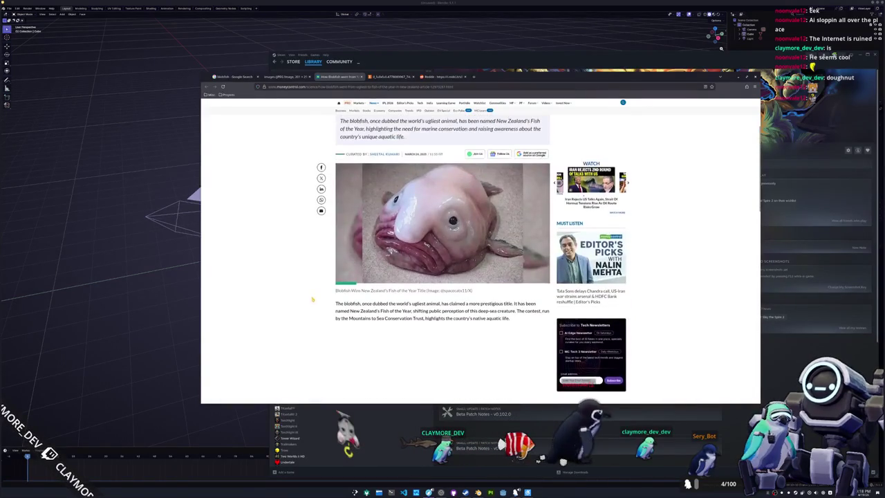
pyautogui.click(476, 294)
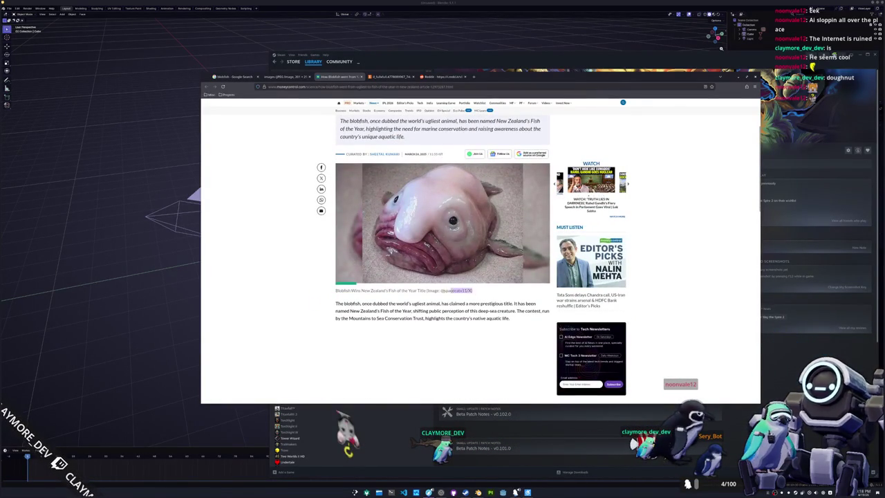
pyautogui.moveTo(336, 290); pyautogui.dragTo(336, 315)
pyautogui.click(336, 290)
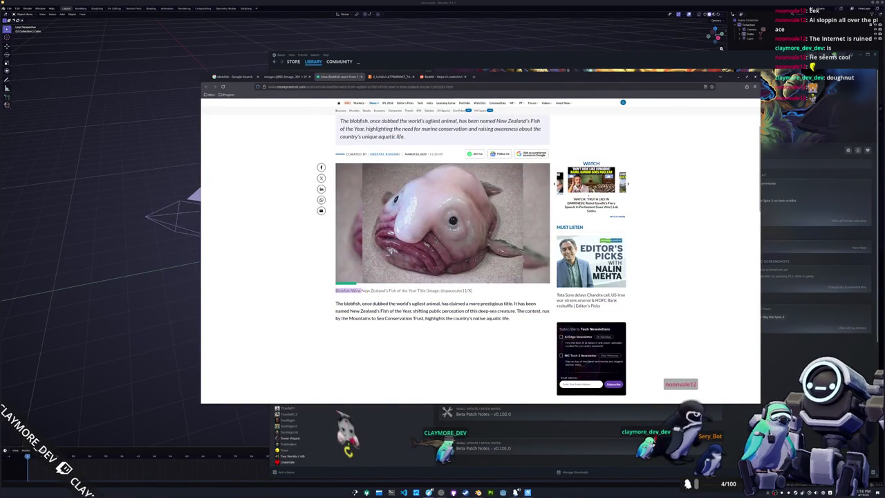
# Return to the blobfish Google Images results and scroll to the HMS Press result
pyautogui.click(283, 76)
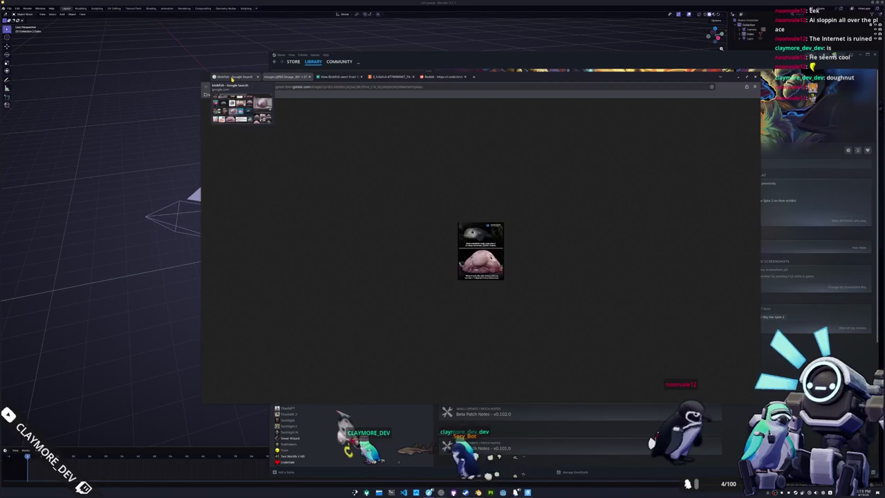
pyautogui.click(232, 77)
pyautogui.scroll(-3, 332, 298)
pyautogui.scroll(1, 332, 299)
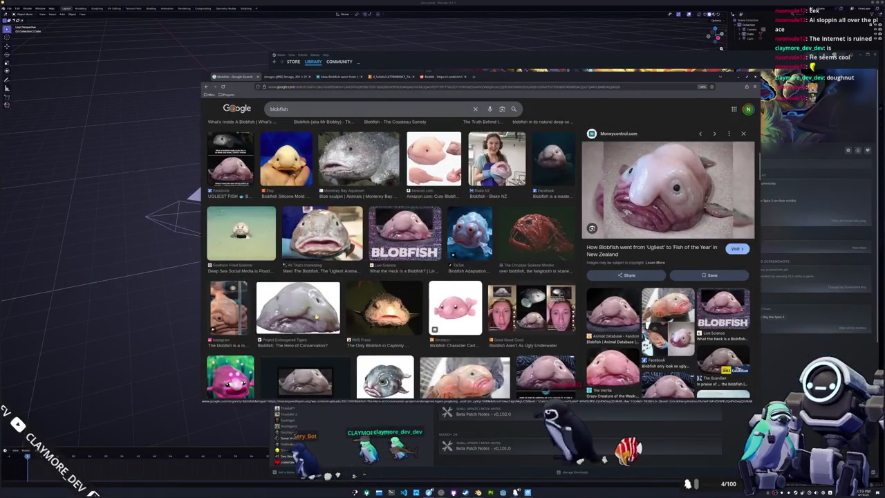
pyautogui.scroll(1, 315, 314)
pyautogui.scroll(2, 315, 314)
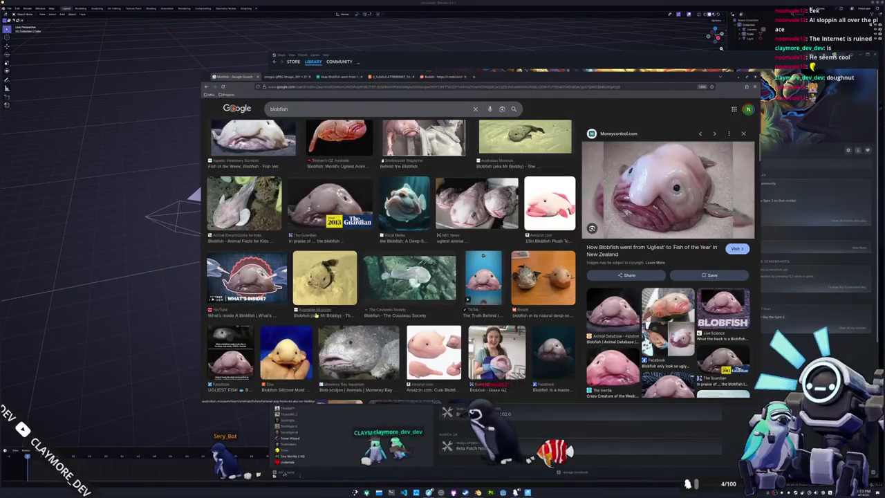
pyautogui.scroll(1, 315, 315)
pyautogui.scroll(1, 316, 314)
pyautogui.scroll(1, 316, 315)
pyautogui.scroll(1, 316, 315)
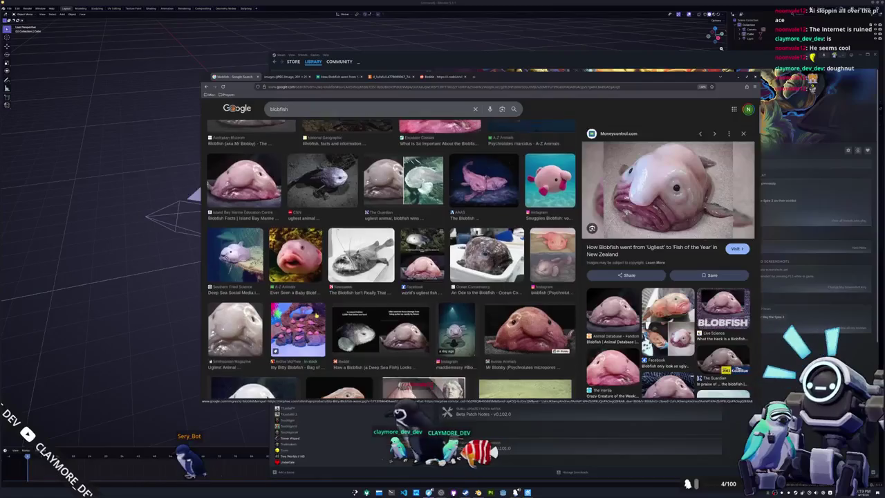
pyautogui.scroll(1, 315, 314)
pyautogui.scroll(-1, 316, 314)
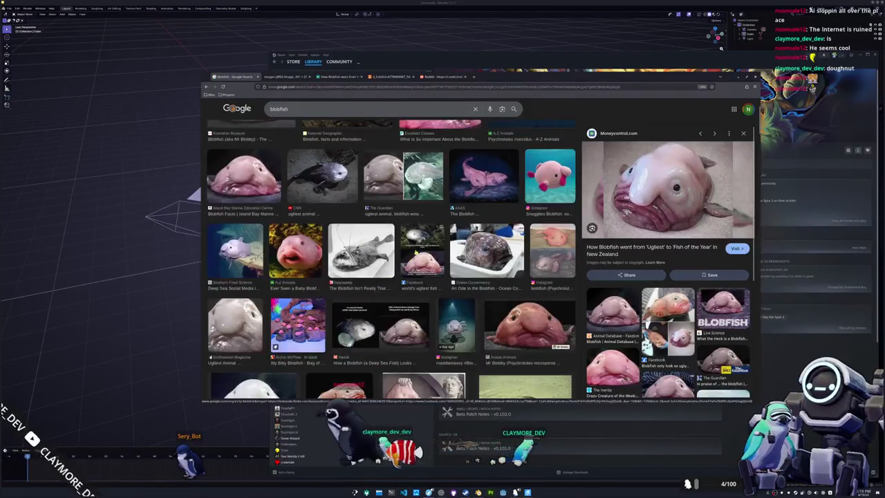
pyautogui.scroll(-1, 416, 252)
pyautogui.scroll(-1, 416, 252)
pyautogui.scroll(-1, 416, 252)
pyautogui.scroll(-1, 416, 253)
pyautogui.scroll(-1, 416, 252)
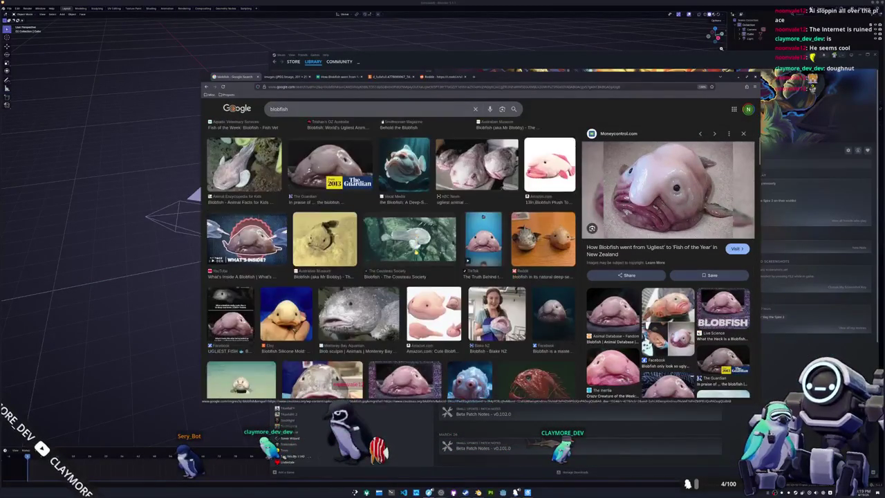
pyautogui.scroll(-2, 430, 314)
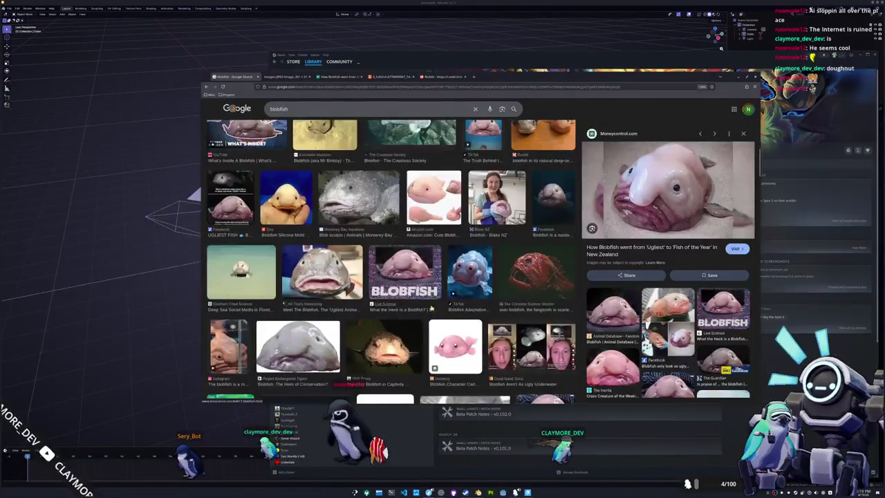
pyautogui.scroll(-1, 429, 308)
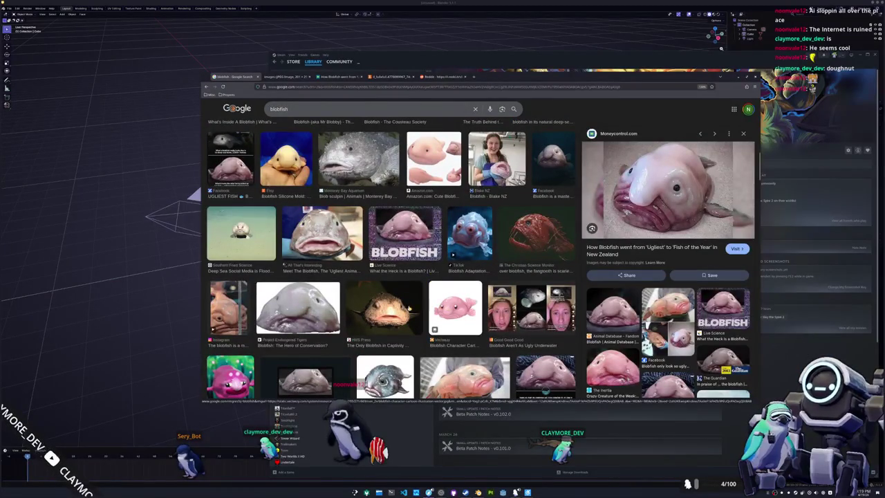
# Preview the HMS Press captive blobfish photo and open its source article in a new tab
pyautogui.click(384, 307)
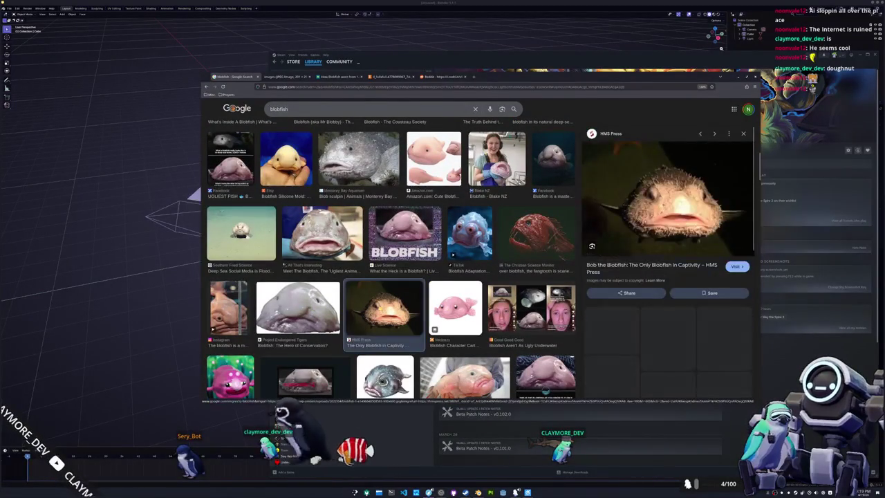
pyautogui.middleClick(642, 267)
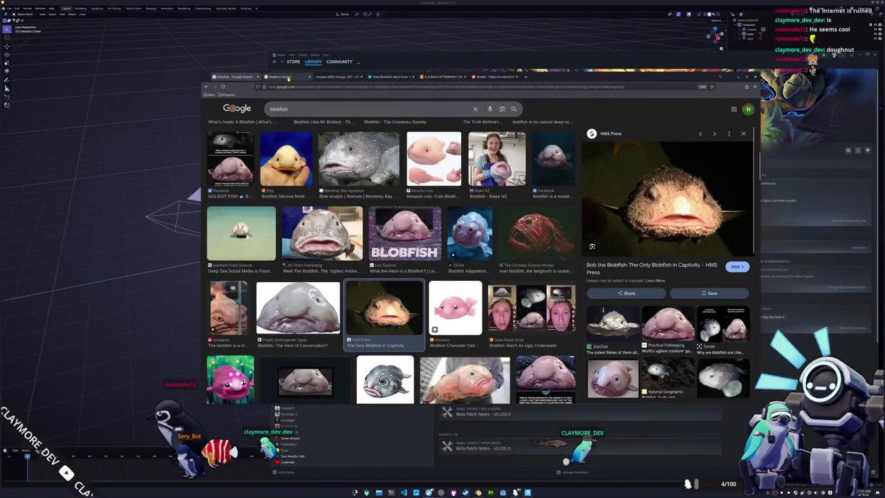
pyautogui.hotkey('ctrl', 'Tab')
pyautogui.click(316, 129)
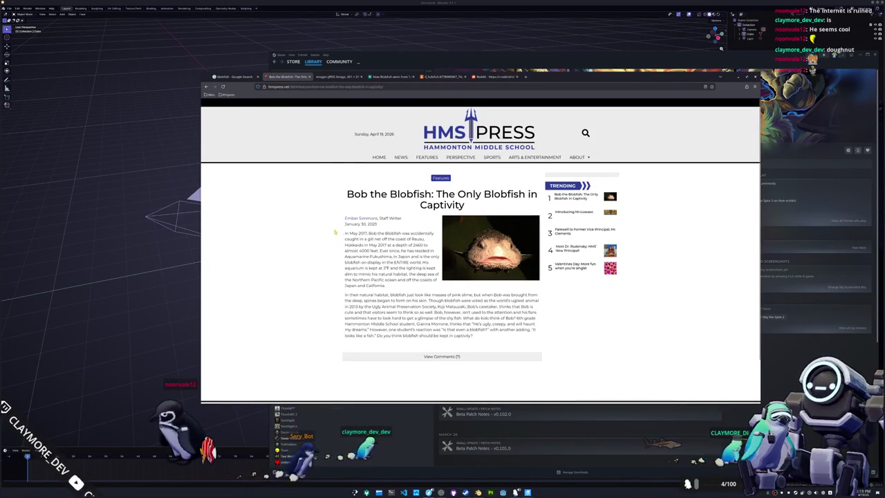
# Highlight the sentence on where Bob was caught, read on, then return to the Redirect Notice
pyautogui.moveTo(368, 232); pyautogui.dragTo(430, 245)
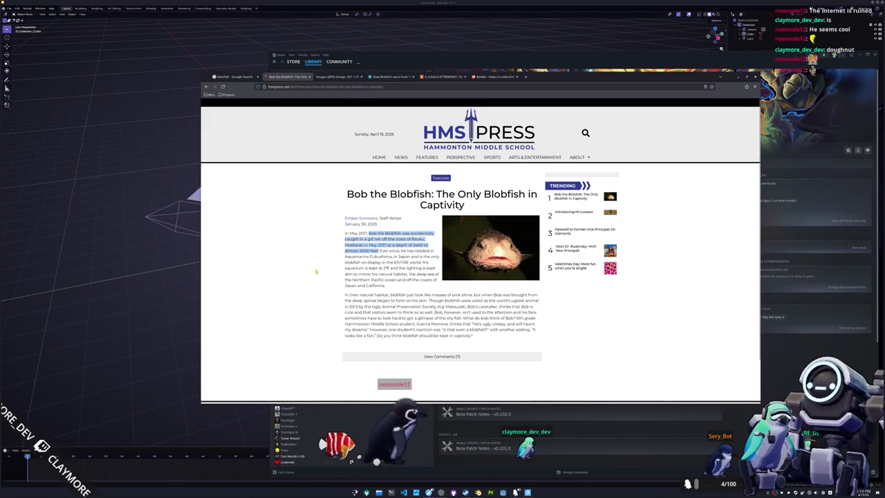
pyautogui.scroll(-1, 316, 272)
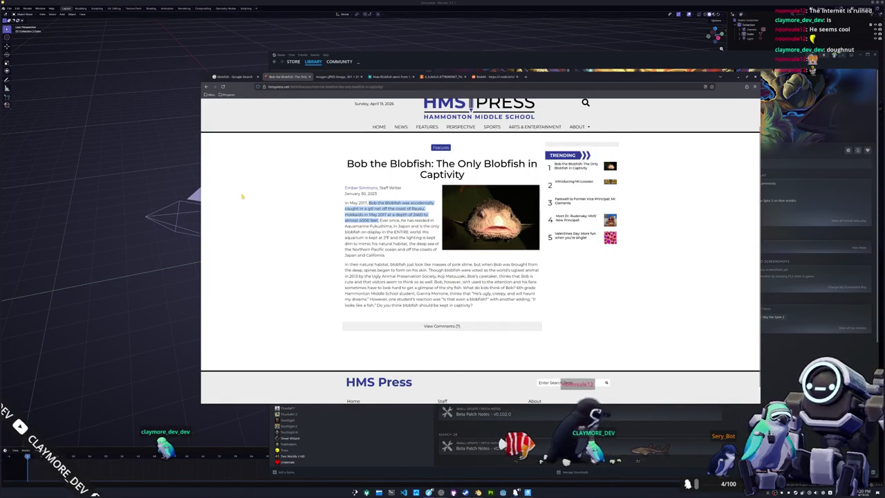
pyautogui.click(205, 87)
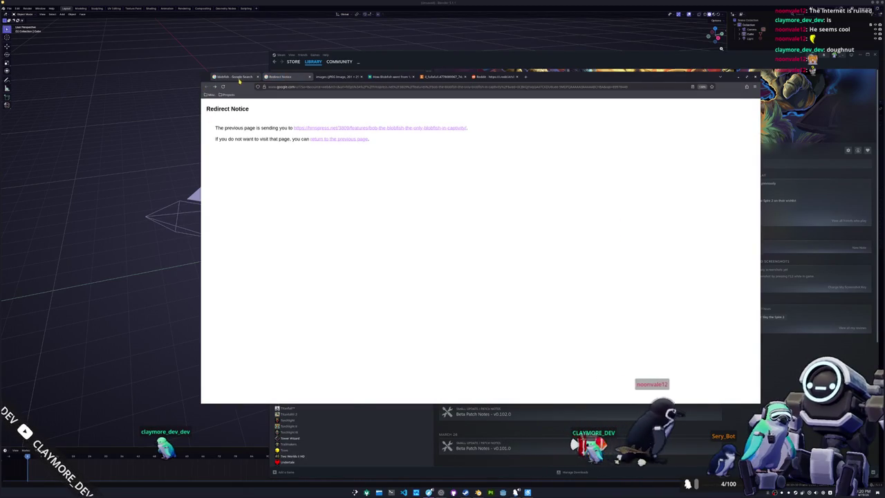
# Go back to the blobfish Google Images results and scroll down the grid
pyautogui.click(236, 76)
pyautogui.scroll(-1, 291, 270)
pyautogui.scroll(-1, 291, 270)
pyautogui.scroll(-1, 291, 271)
pyautogui.scroll(-1, 291, 270)
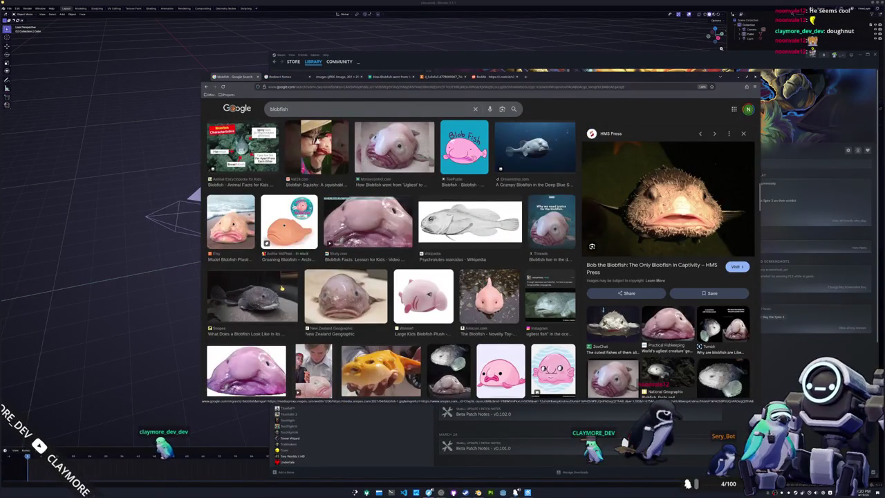
pyautogui.scroll(-1, 283, 285)
pyautogui.scroll(-1, 282, 285)
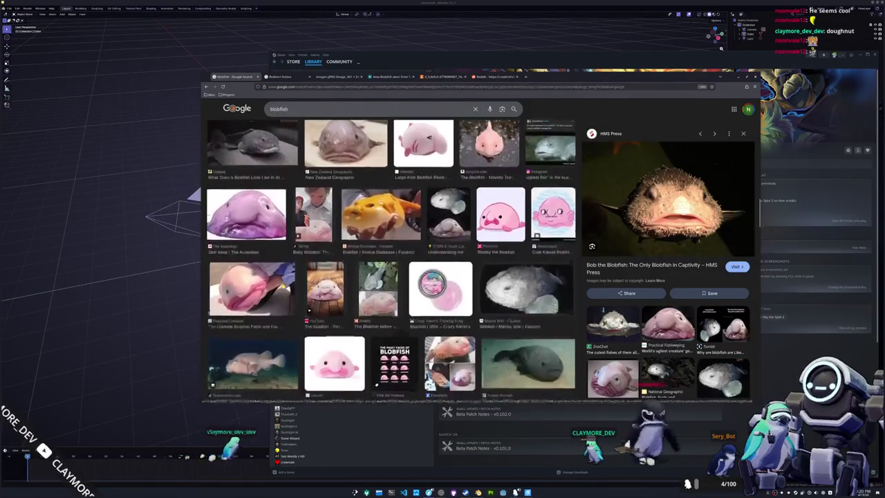
pyautogui.scroll(-1, 283, 285)
pyautogui.scroll(-1, 283, 285)
pyautogui.scroll(-1, 282, 285)
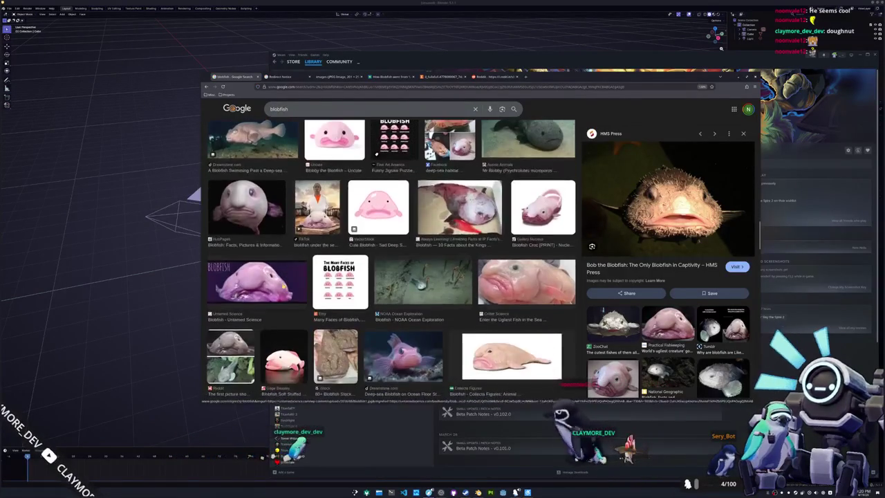
pyautogui.scroll(1, 283, 286)
pyautogui.scroll(-1, 282, 285)
# Preview the Many Faces of Blobfish, deep-sea comparison and Science Focus pink cartoon images
pyautogui.click(339, 279)
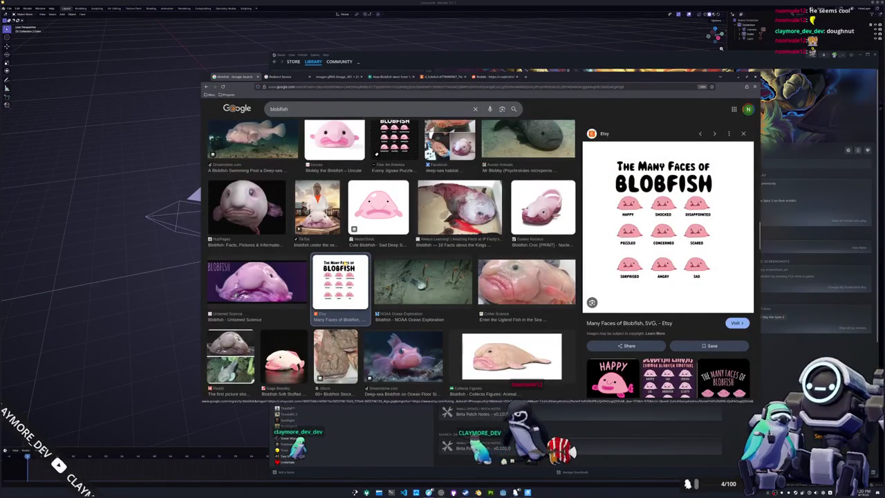
pyautogui.scroll(-2, 391, 259)
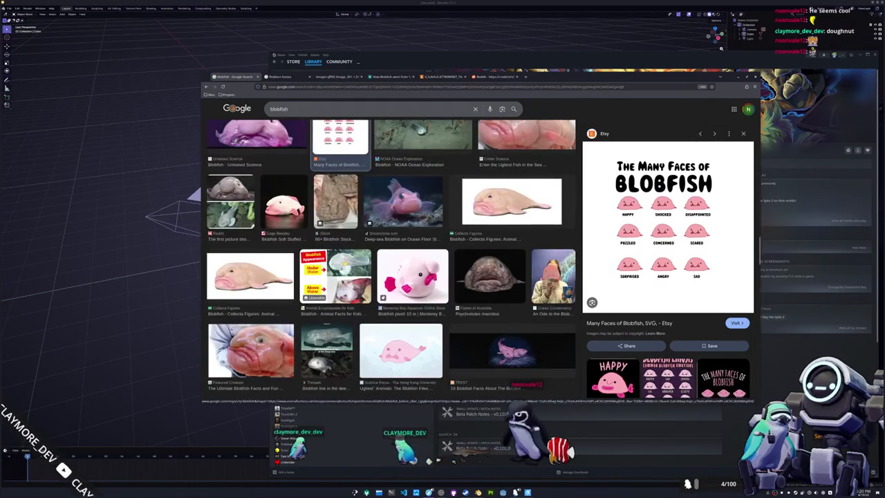
pyautogui.scroll(-1, 344, 262)
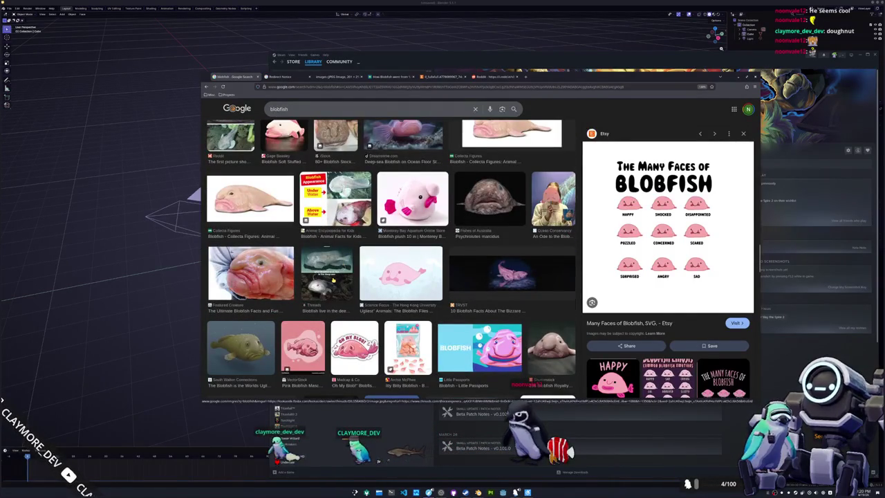
pyautogui.click(332, 280)
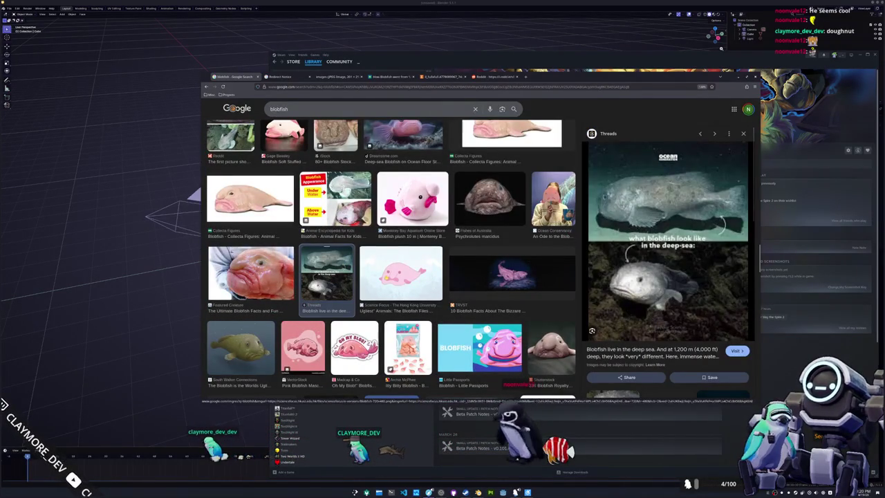
pyautogui.click(401, 273)
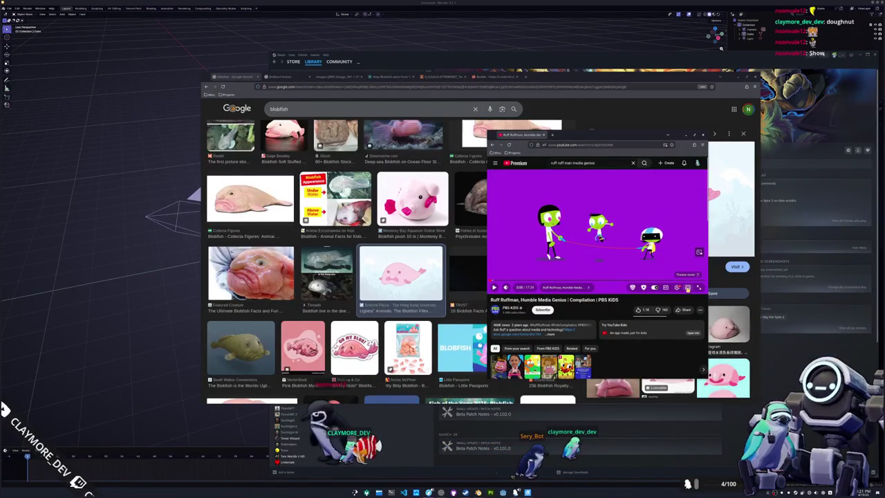
# Widen the YouTube window and switch the Ruff Ruffman video to theater mode
pyautogui.moveTo(486, 259); pyautogui.dragTo(291, 261)
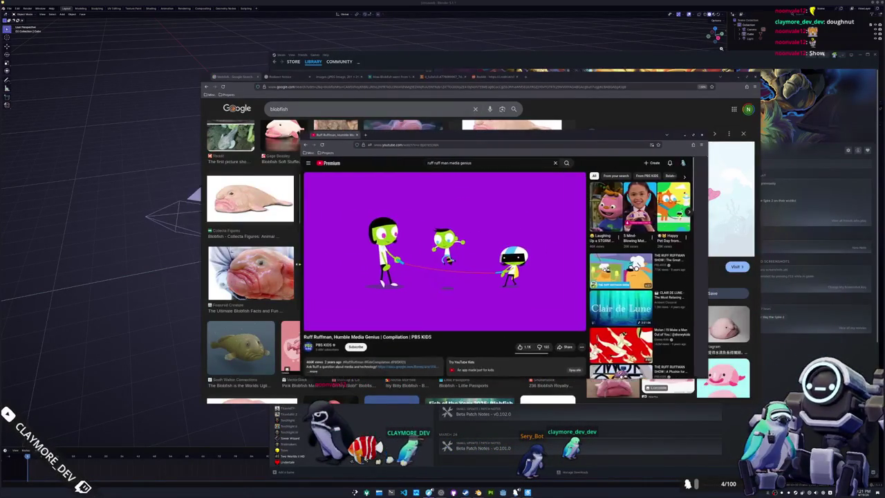
pyautogui.click(565, 330)
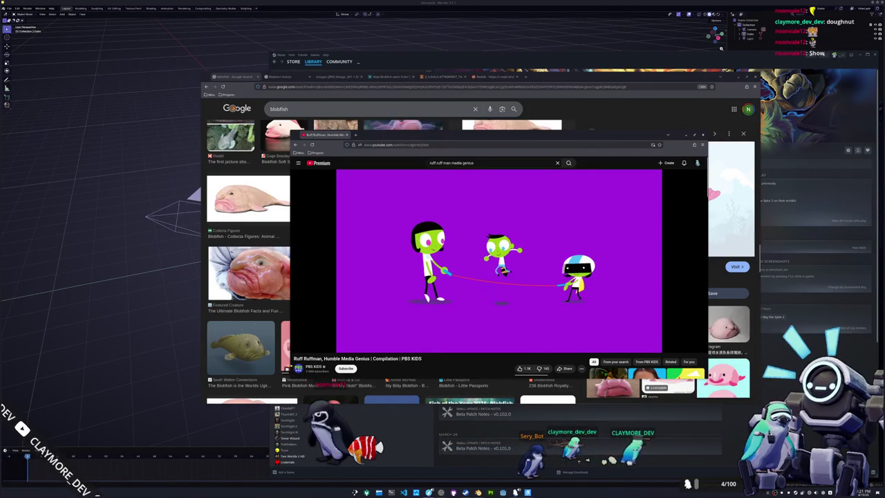
pyautogui.moveTo(290, 261)
pyautogui.mouseDown()
pyautogui.moveTo(310, 261)
pyautogui.moveTo(245, 262)
pyautogui.mouseUp()
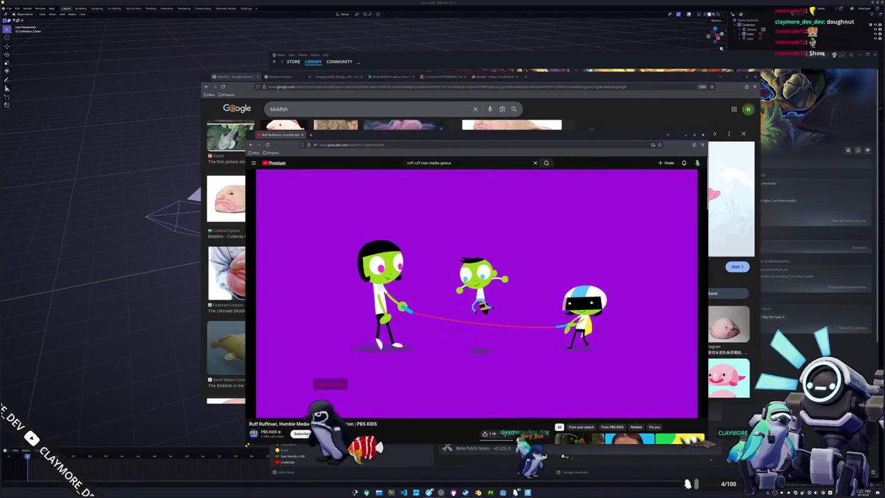
pyautogui.moveTo(344, 405)
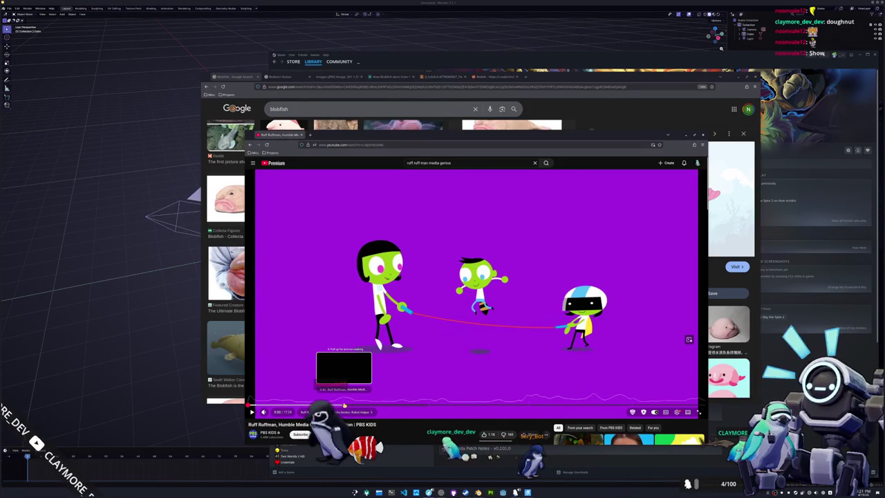
# Seek to a later point in the video, play it, then pause
pyautogui.click(344, 405)
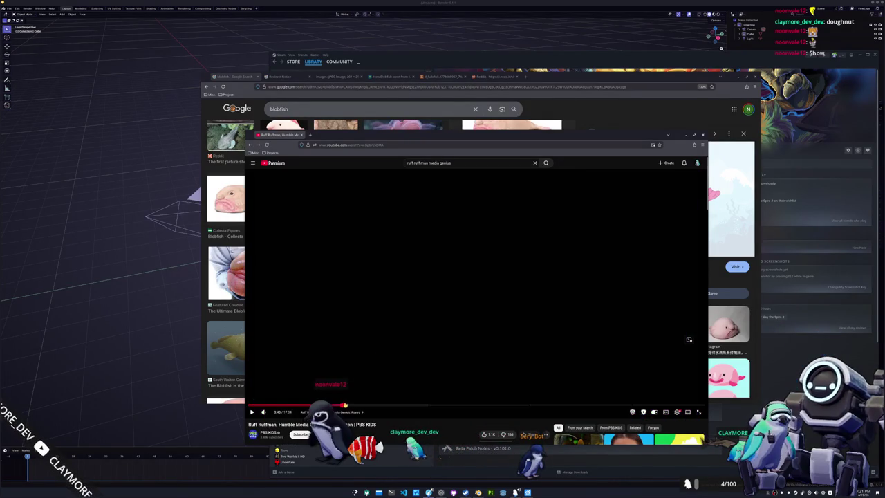
pyautogui.scroll(-3, 429, 411)
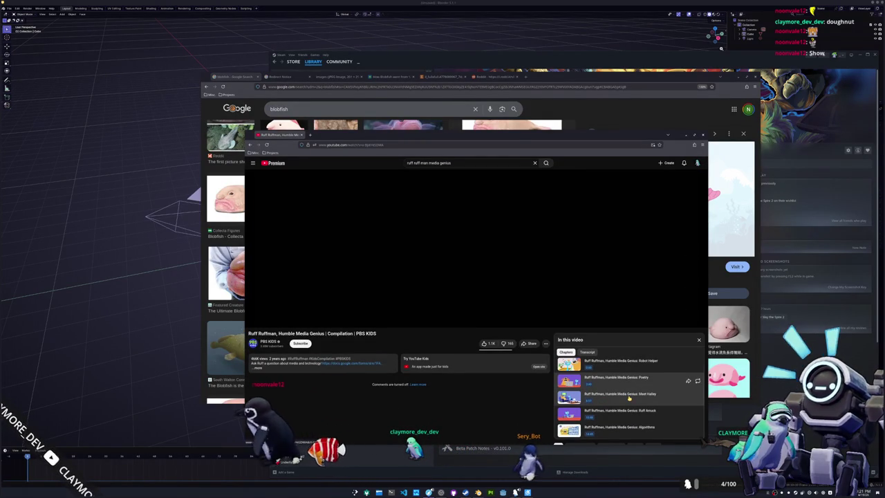
pyautogui.scroll(3, 415, 345)
pyautogui.click(484, 311)
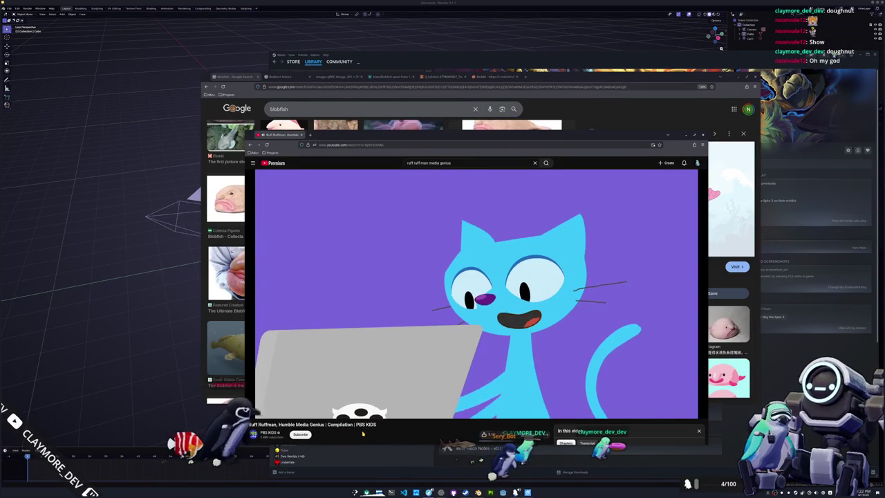
pyautogui.click(407, 359)
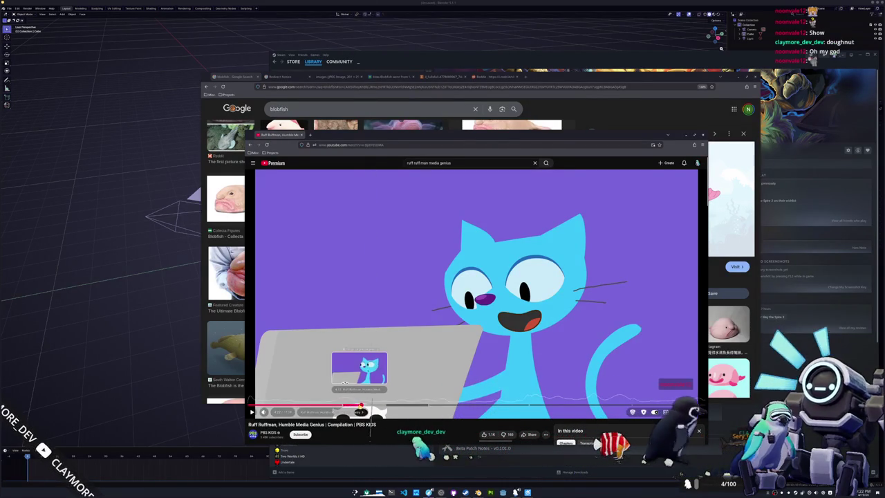
# Jump ahead to the HALLEY CHAT 3000 scene, let it play, then pause
pyautogui.click(359, 405)
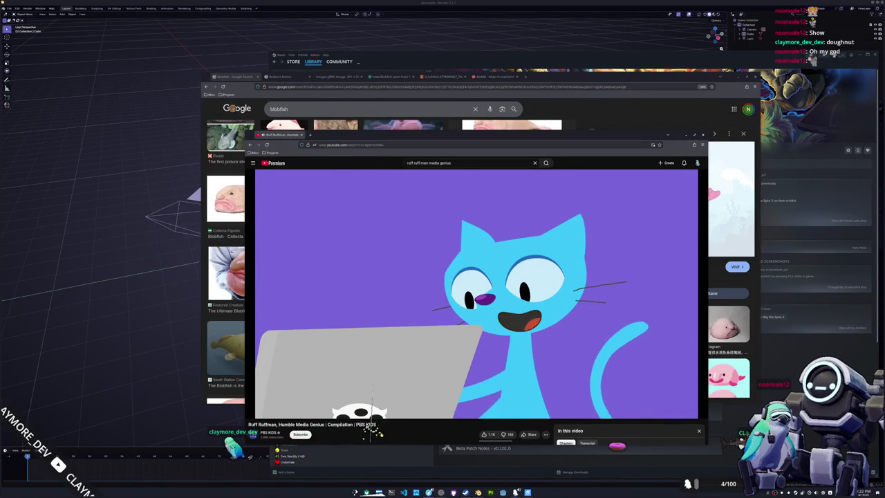
pyautogui.press('space')
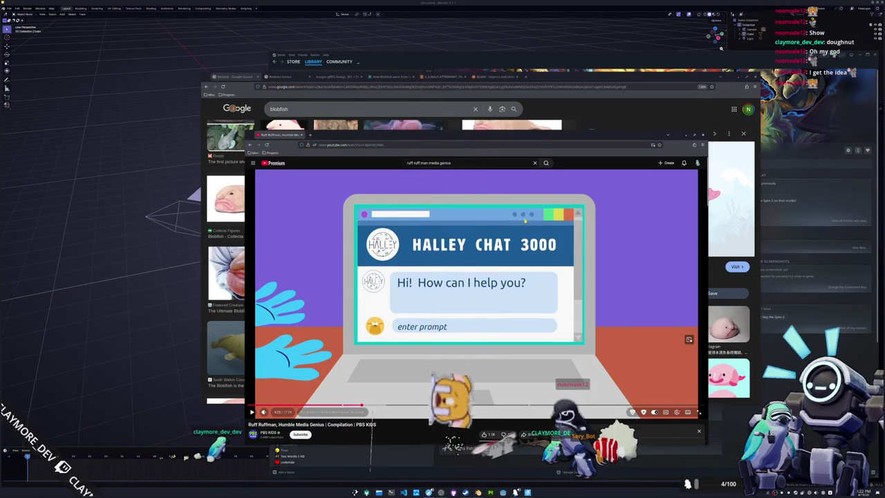
pyautogui.click(625, 243)
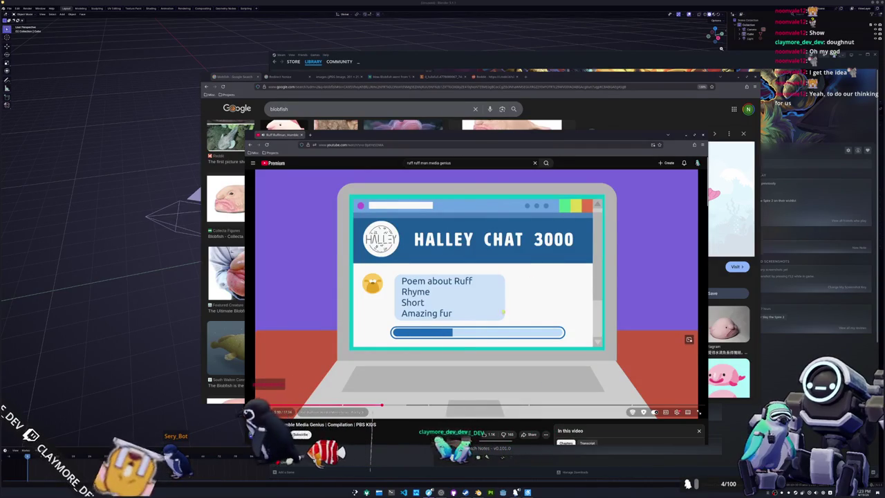
pyautogui.press('space')
# Seek the Ruff Ruffman video back to the HALLEY CHAT 3000 scene
pyautogui.click(387, 405)
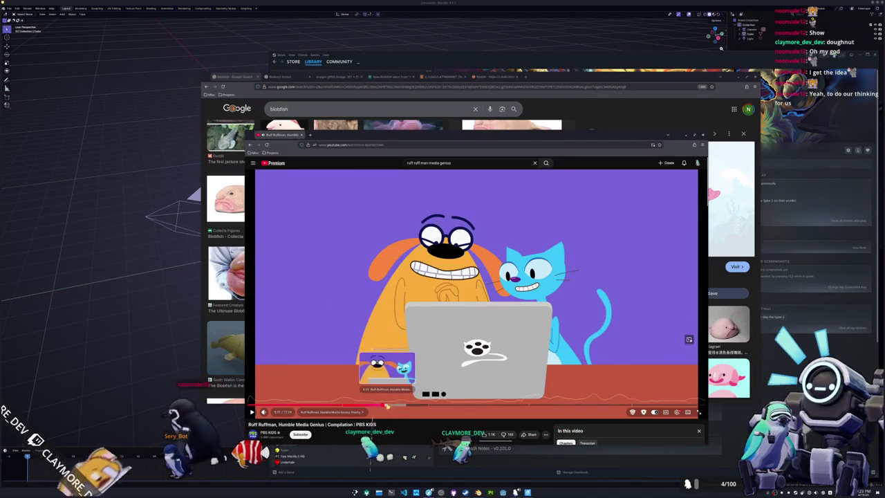
pyautogui.click(384, 405)
pyautogui.click(381, 406)
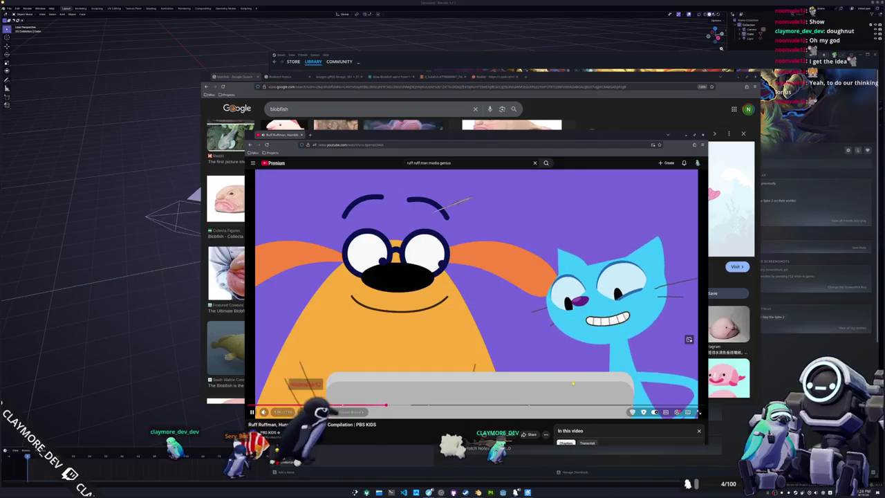
# Pause the video, move its window aside, and bring the blobfish results forward
pyautogui.click(567, 351)
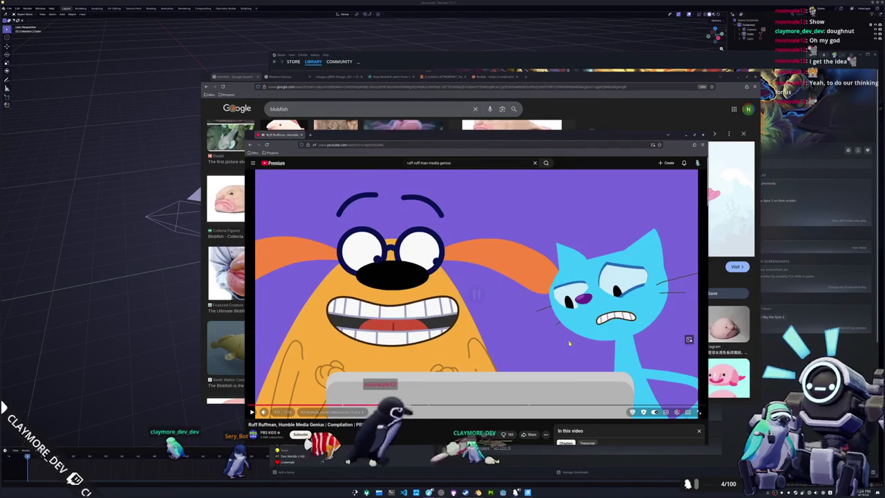
pyautogui.moveTo(370, 135); pyautogui.dragTo(451, 152)
pyautogui.click(450, 145)
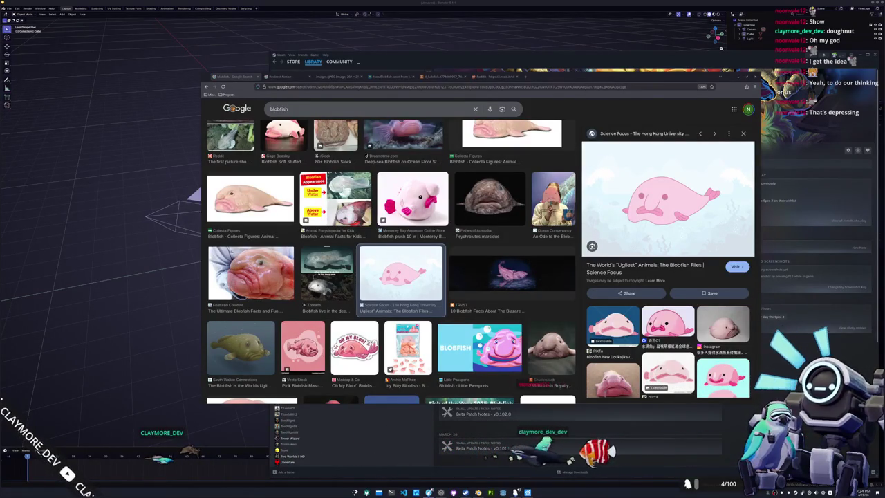
# Scroll through Gemini's glibc downgrade reply, selecting the last question, then close the chat
pyautogui.hotkey('alt', 'Tab')
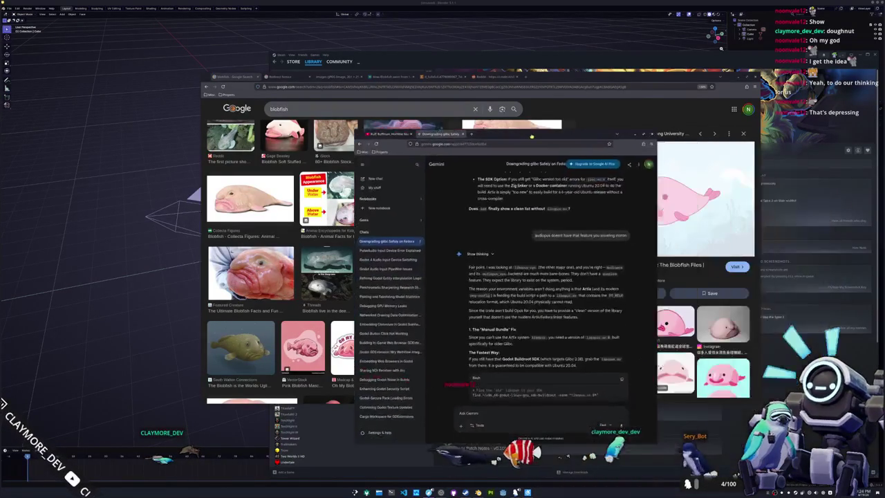
pyautogui.scroll(-1, 449, 275)
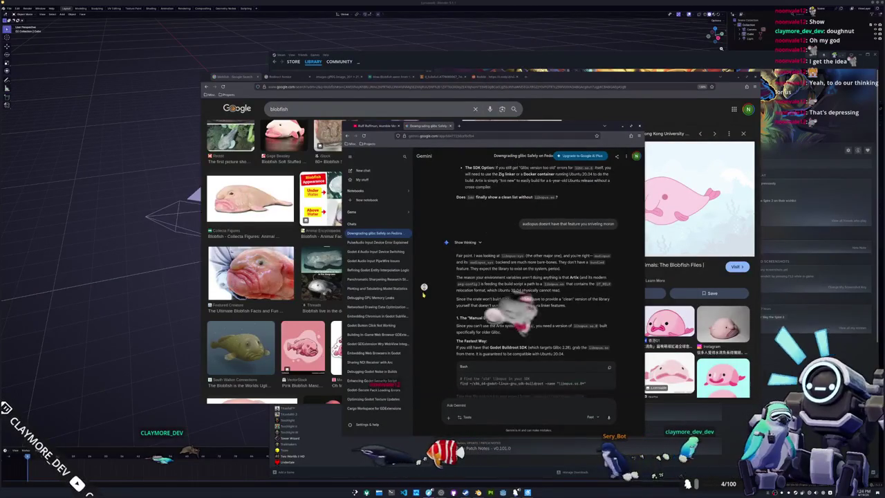
pyautogui.moveTo(523, 203); pyautogui.dragTo(619, 206)
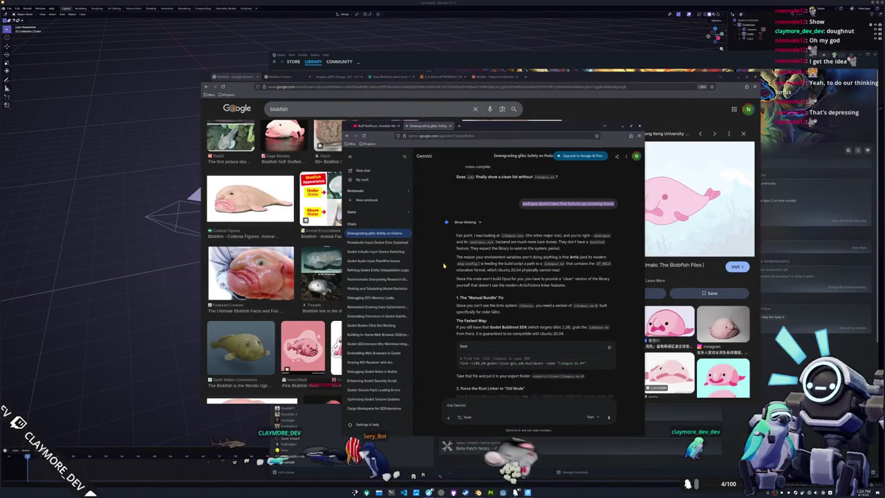
pyautogui.scroll(-1, 444, 264)
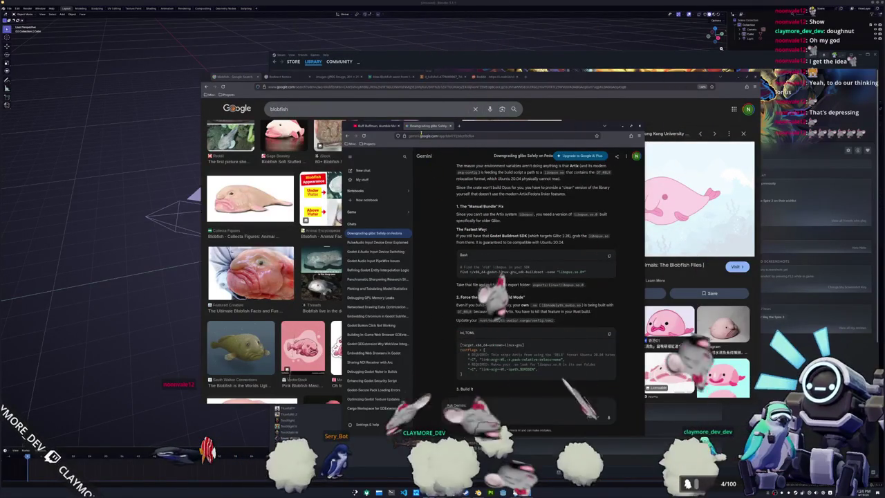
pyautogui.click(451, 126)
pyautogui.moveTo(453, 130); pyautogui.dragTo(496, 151)
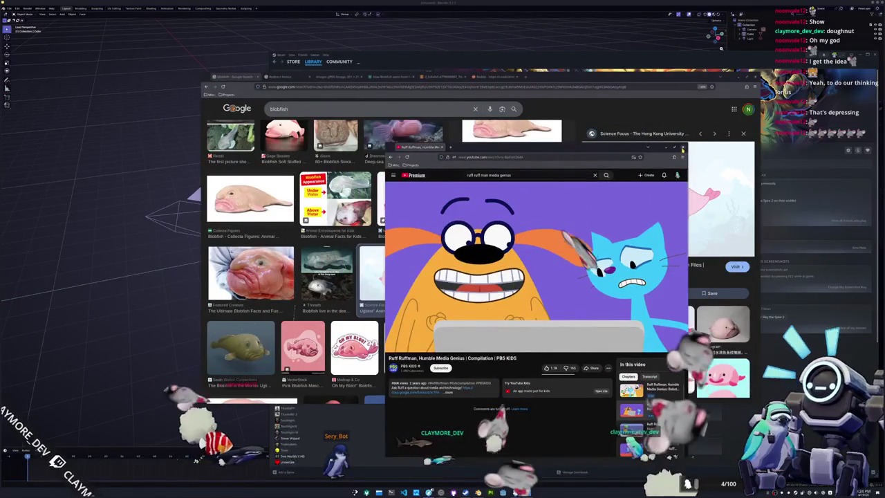
# Dismiss the YouTube window, scroll to the top, and close the blobfish search tab
pyautogui.hotkey('alt', 'Tab')
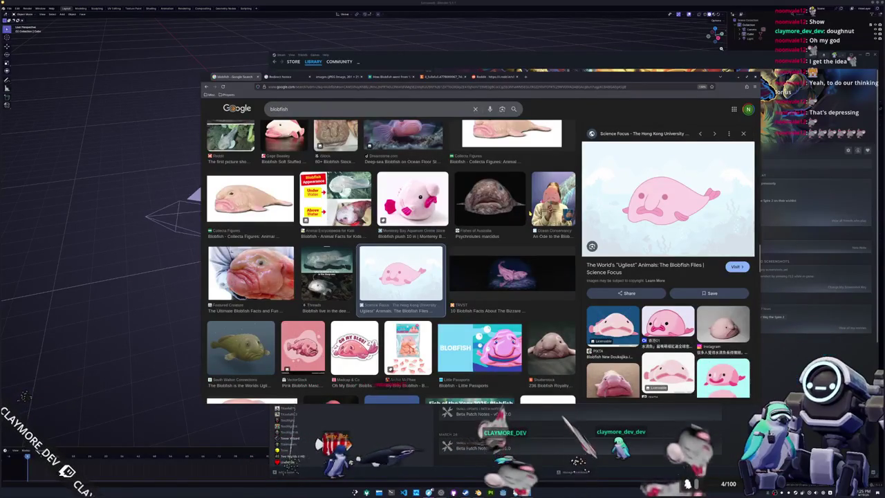
pyautogui.scroll(1, 529, 215)
pyautogui.scroll(2, 529, 214)
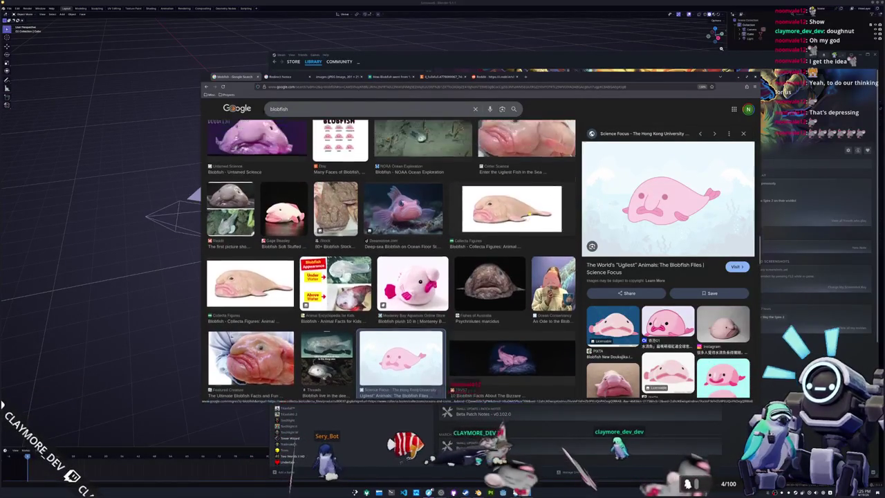
pyautogui.scroll(2, 525, 215)
pyautogui.scroll(2, 519, 217)
pyautogui.scroll(2, 507, 218)
pyautogui.scroll(2, 504, 218)
pyautogui.scroll(2, 504, 219)
pyautogui.scroll(2, 505, 218)
pyautogui.scroll(2, 506, 217)
pyautogui.scroll(3, 505, 217)
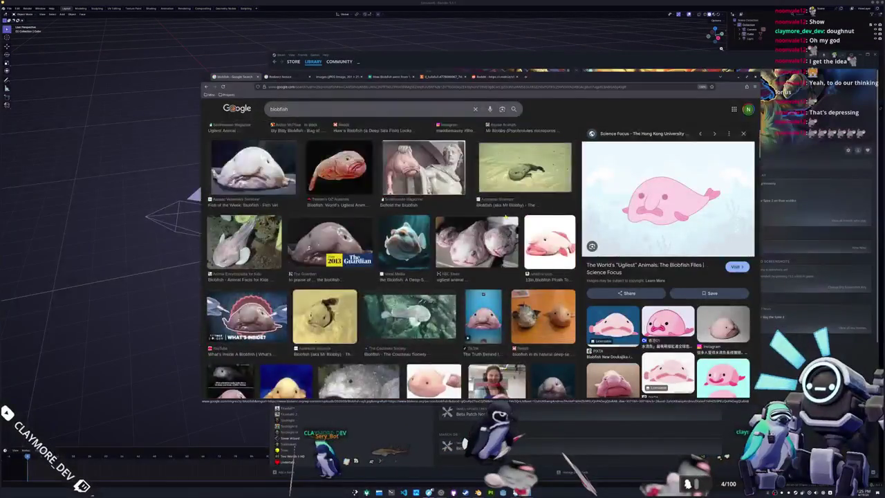
pyautogui.scroll(3, 505, 217)
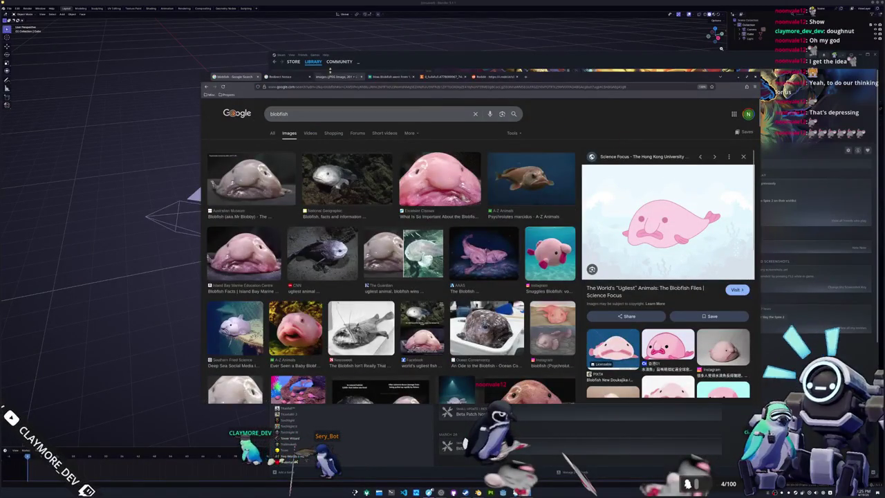
pyautogui.middleClick(237, 77)
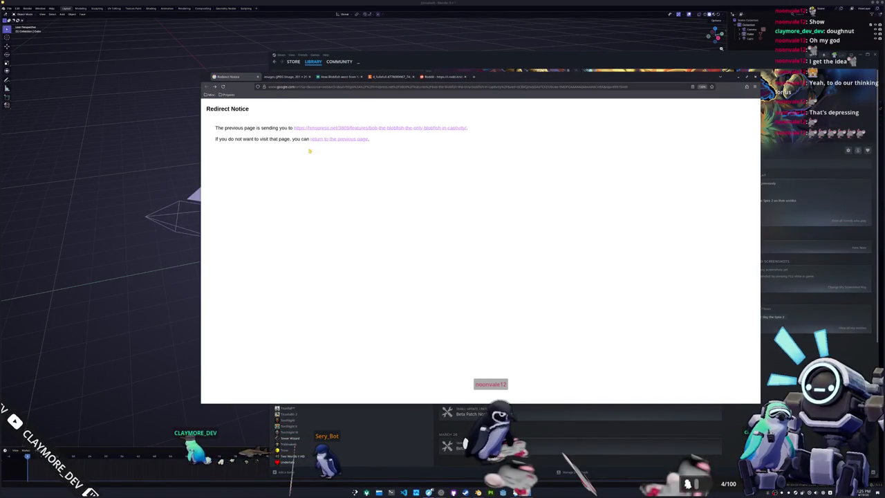
# View the blobfish comparison image tab, scrolling through it
pyautogui.click(281, 77)
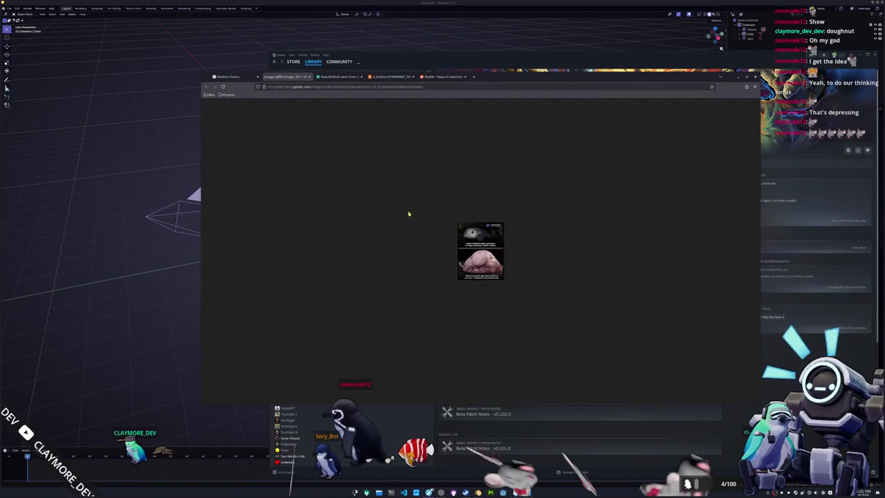
pyautogui.keyDown('ctrl'); pyautogui.scroll(1, 412, 225); pyautogui.keyUp('ctrl')
pyautogui.keyDown('ctrl'); pyautogui.scroll(2, 415, 235); pyautogui.keyUp('ctrl')
pyautogui.keyDown('ctrl'); pyautogui.scroll(2, 412, 239); pyautogui.keyUp('ctrl')
pyautogui.keyDown('ctrl'); pyautogui.scroll(2, 380, 242); pyautogui.keyUp('ctrl')
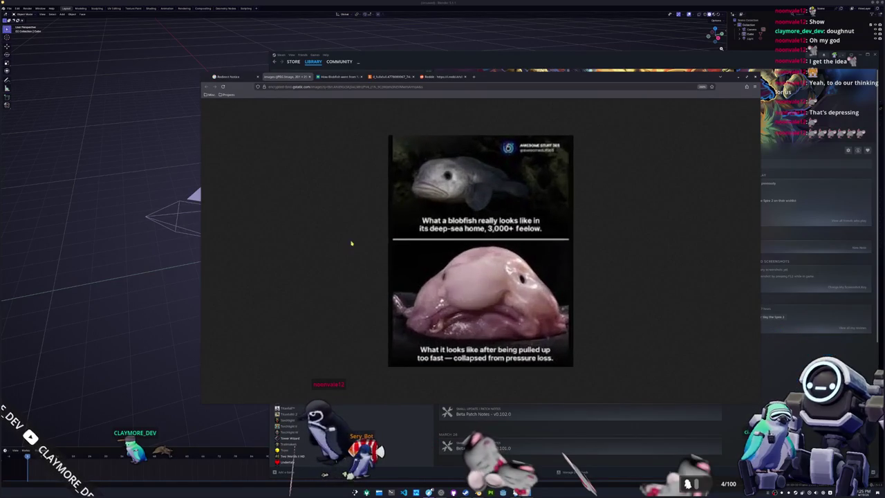
pyautogui.keyDown('ctrl'); pyautogui.scroll(1, 351, 243); pyautogui.keyUp('ctrl')
pyautogui.keyDown('ctrl'); pyautogui.scroll(-1, 355, 242); pyautogui.keyUp('ctrl')
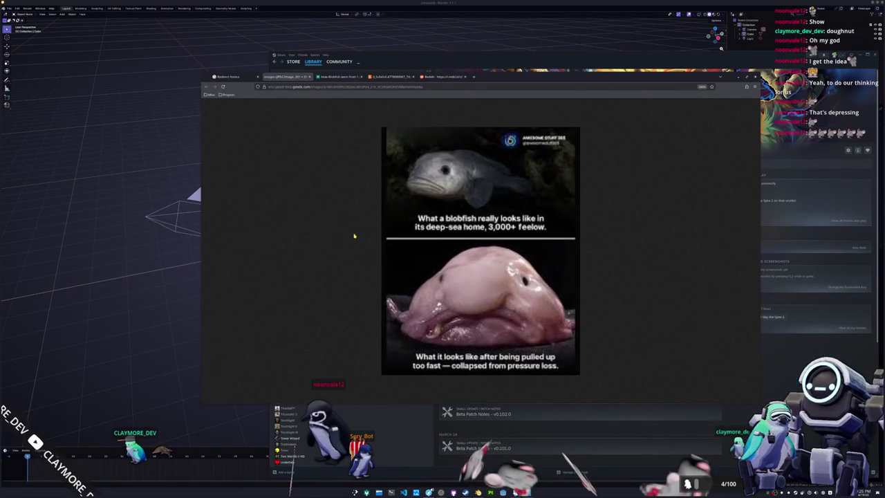
pyautogui.keyDown('ctrl'); pyautogui.scroll(1, 353, 236); pyautogui.keyUp('ctrl')
pyautogui.keyDown('ctrl'); pyautogui.scroll(1, 351, 230); pyautogui.keyUp('ctrl')
# Open the Fish of the Year article's blobfish photo in a new tab and close the article
pyautogui.click(336, 79)
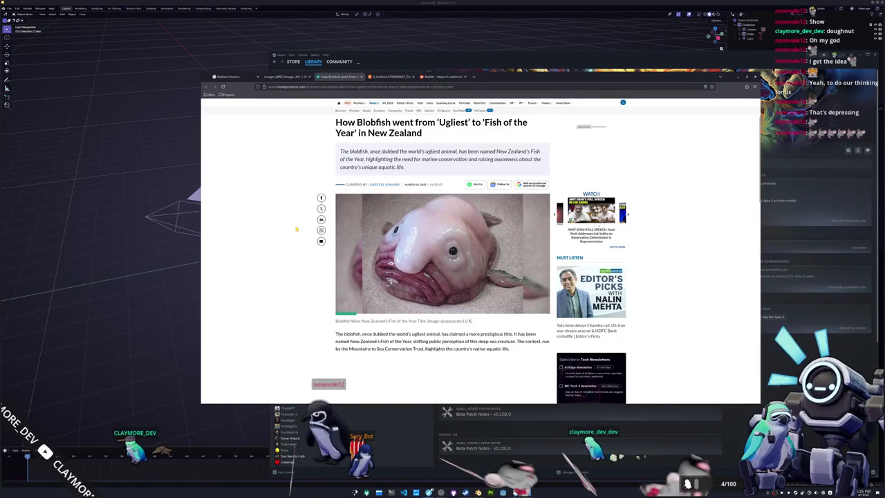
pyautogui.rightClick(412, 266)
pyautogui.click(421, 270)
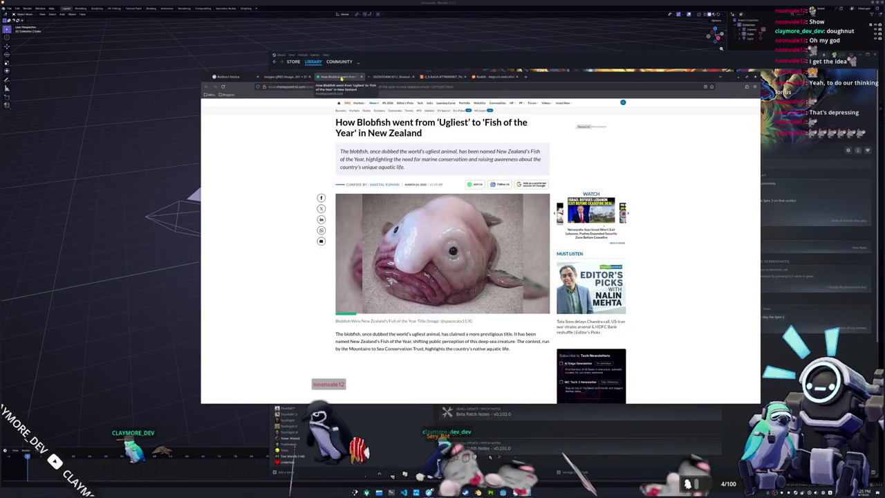
pyautogui.click(360, 77)
# Cycle through the cute photo, Reddit post and comparison tabs, then close the Redirect Notice
pyautogui.click(398, 78)
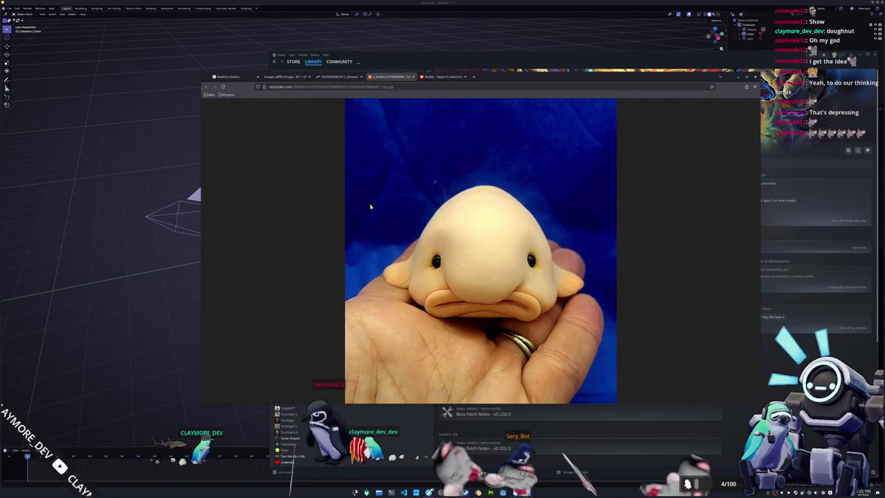
pyautogui.click(449, 77)
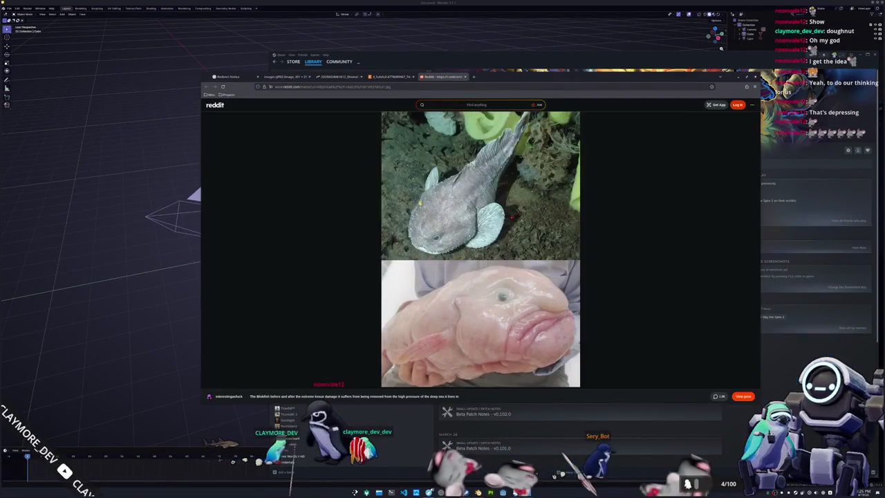
pyautogui.click(285, 77)
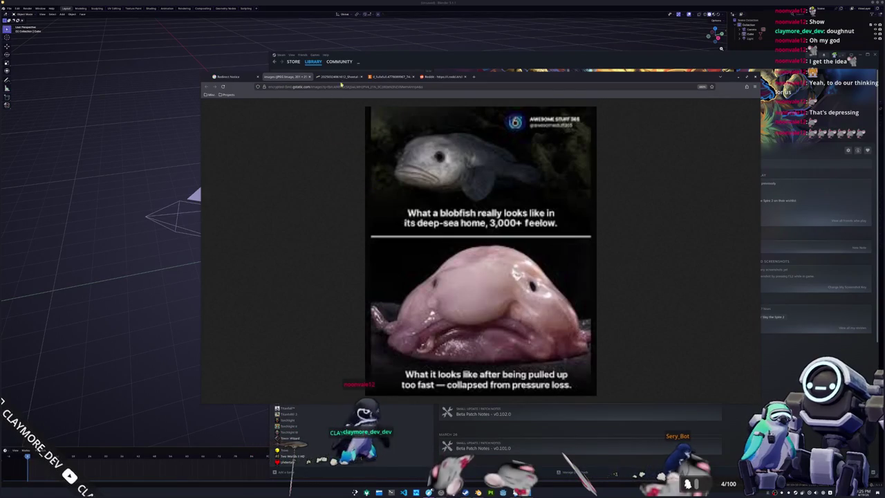
pyautogui.click(338, 78)
pyautogui.click(391, 76)
pyautogui.click(442, 77)
pyautogui.click(389, 76)
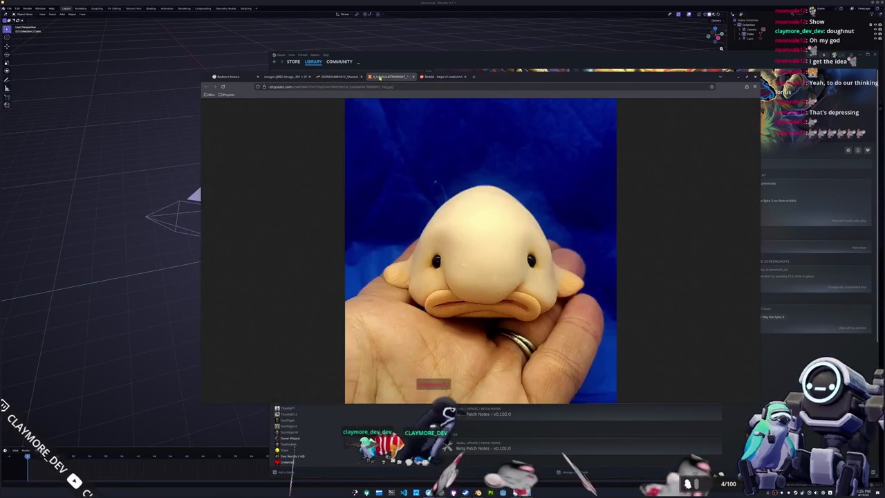
pyautogui.click(338, 76)
pyautogui.click(286, 77)
pyautogui.click(230, 77)
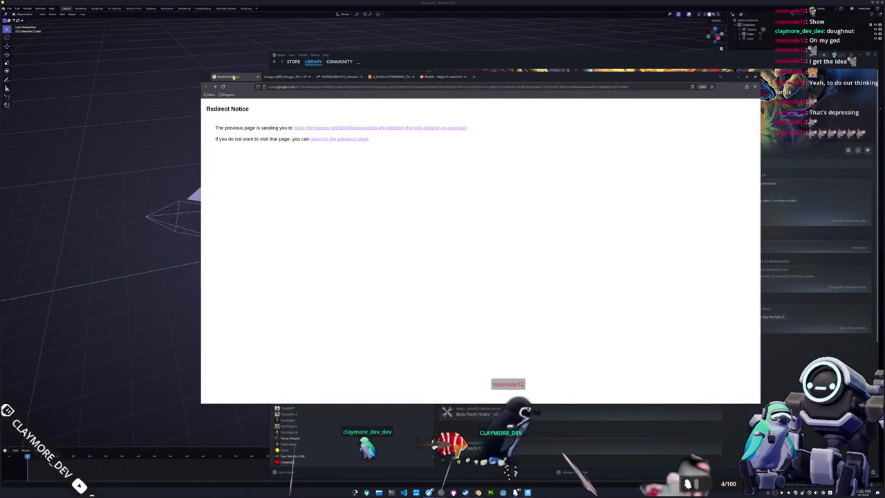
pyautogui.click(257, 77)
# Hide the browser and delete the default cube, camera and light in Blender
pyautogui.moveTo(498, 83); pyautogui.dragTo(601, 71)
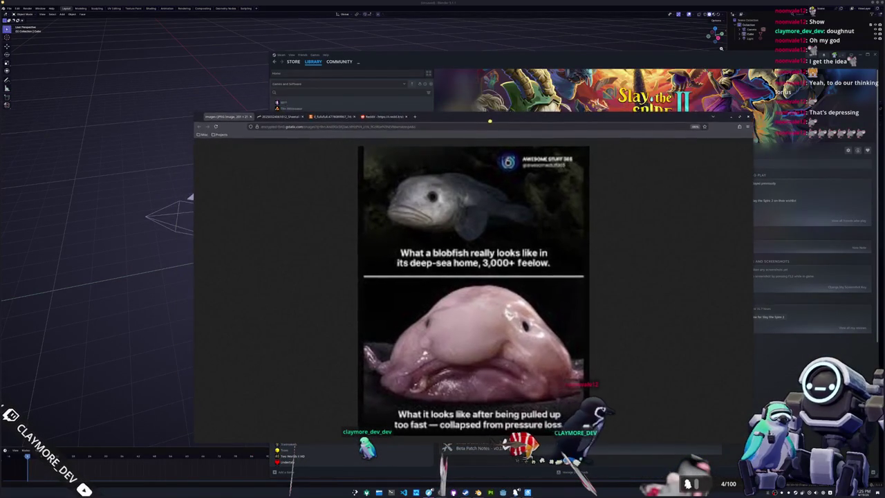
pyautogui.click(222, 281)
pyautogui.press('x')
pyautogui.click(324, 306)
# Open assets/entities/fish/medium in Dolphin and choose Create New > Folder there
pyautogui.keyDown('shift'); pyautogui.moveTo(354, 306); pyautogui.dragTo(398, 313, button='middle'); pyautogui.keyUp('shift')
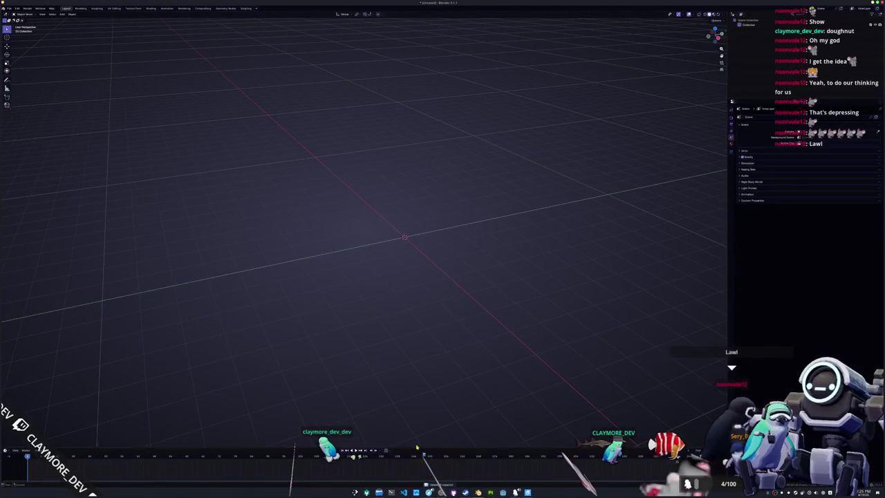
pyautogui.click(390, 492)
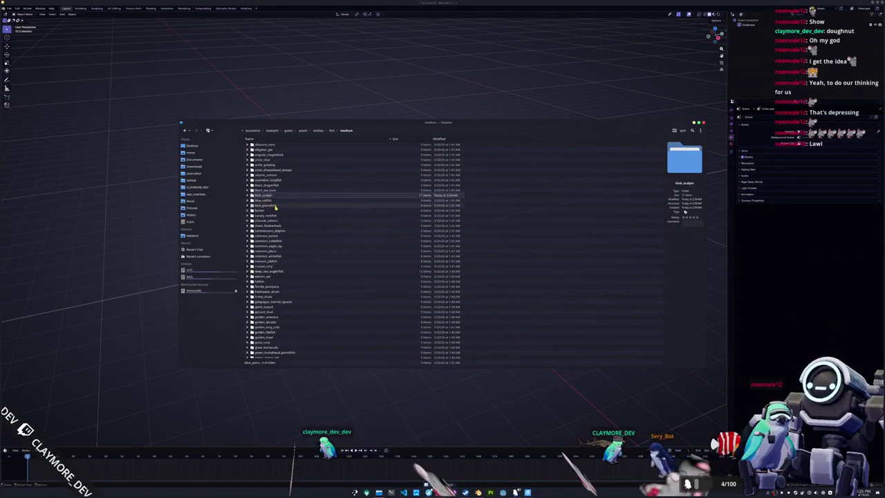
pyautogui.rightClick(370, 240)
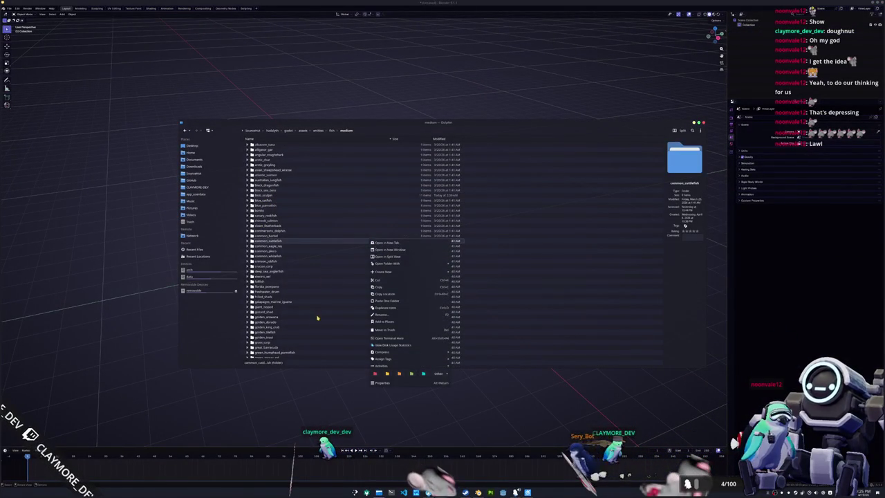
pyautogui.moveTo(316, 316); pyautogui.dragTo(319, 374)
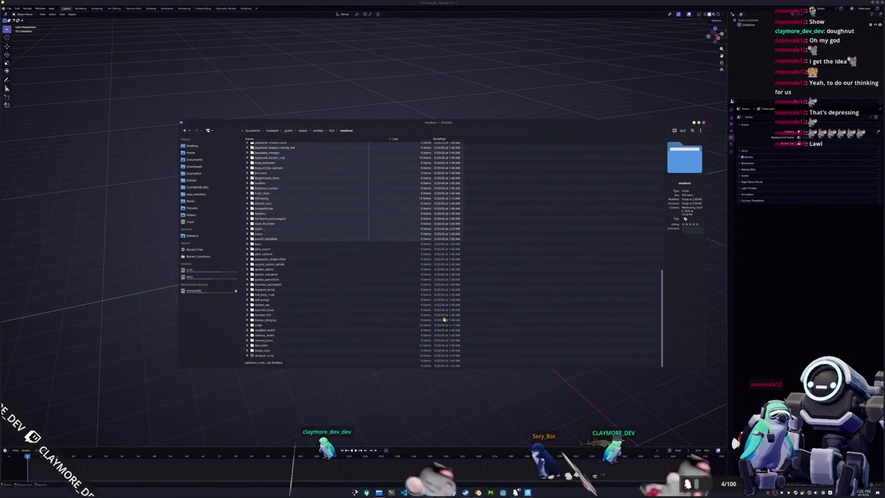
pyautogui.rightClick(339, 364)
pyautogui.click(429, 367)
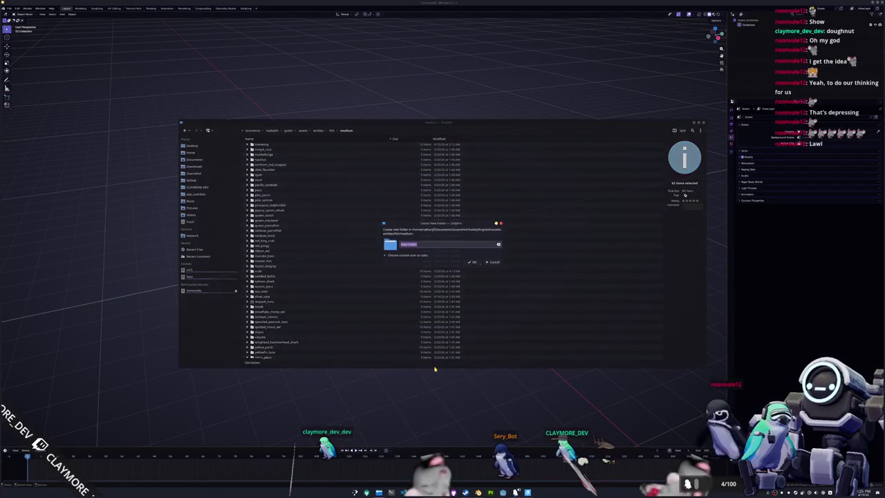
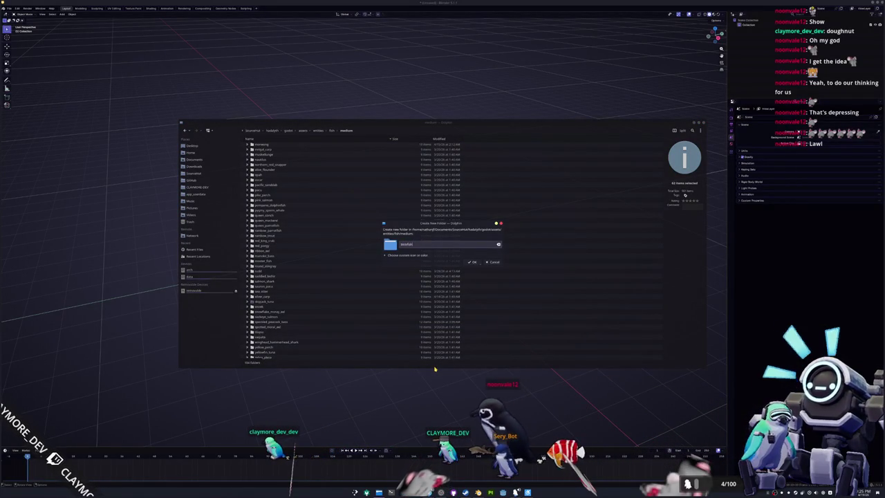
# Create the 'blobfish' folder under fish/medium with an empty 'references' subfolder inside
pyautogui.press('Return')
pyautogui.scroll(2, 267, 194)
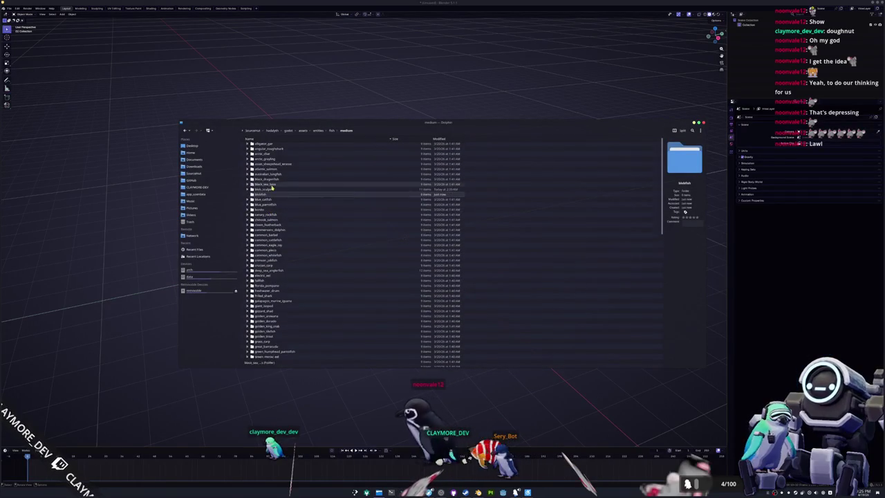
pyautogui.doubleClick(273, 196)
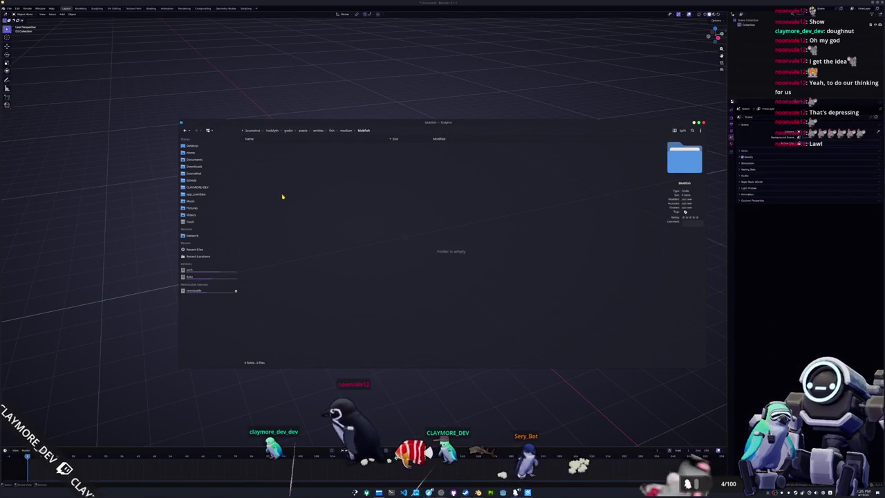
pyautogui.rightClick(283, 197)
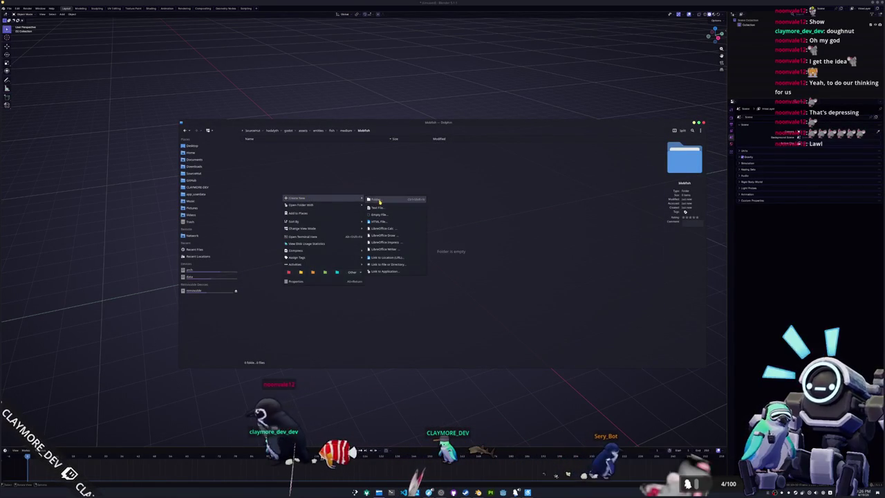
pyautogui.click(380, 203)
pyautogui.write('references')
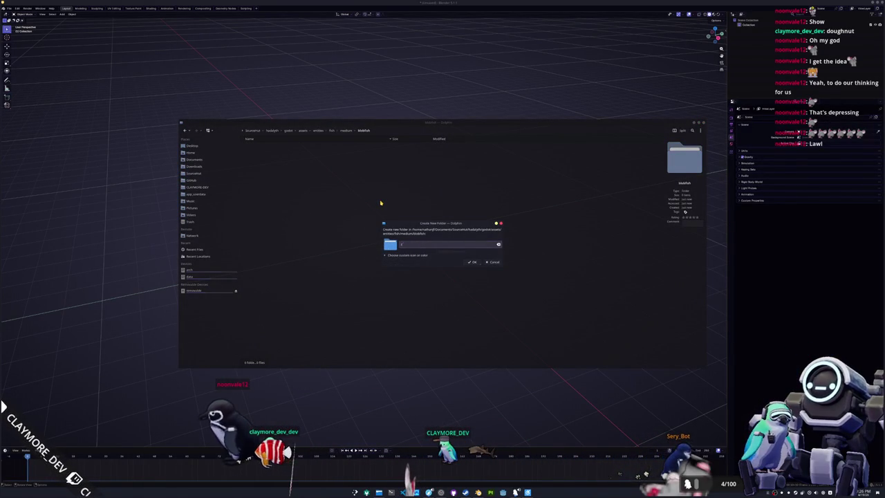
pyautogui.click(473, 262)
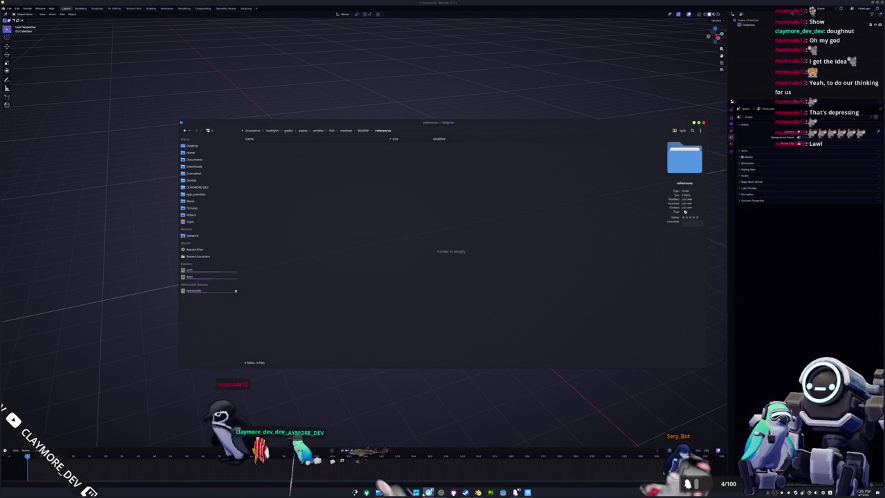
pyautogui.hotkey('alt', 'Tab')
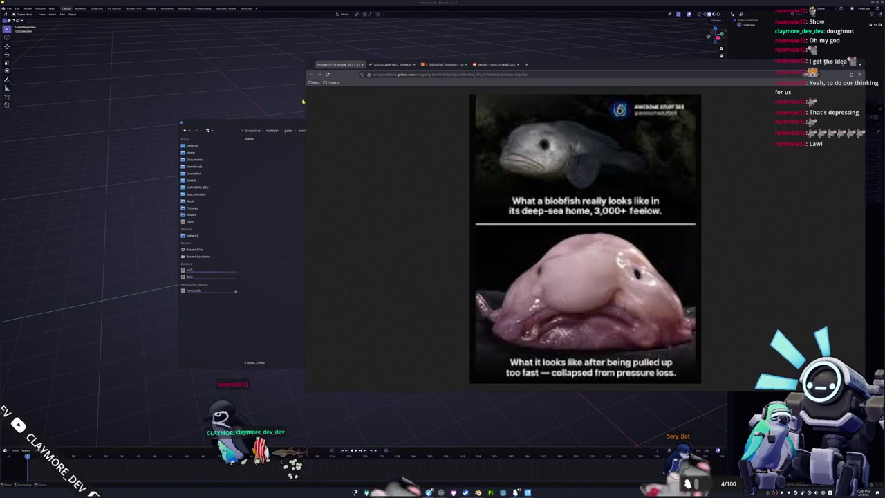
# Copy the blobfish photo and the clay blobfish photo from the browser into references
pyautogui.moveTo(303, 97); pyautogui.dragTo(534, 104)
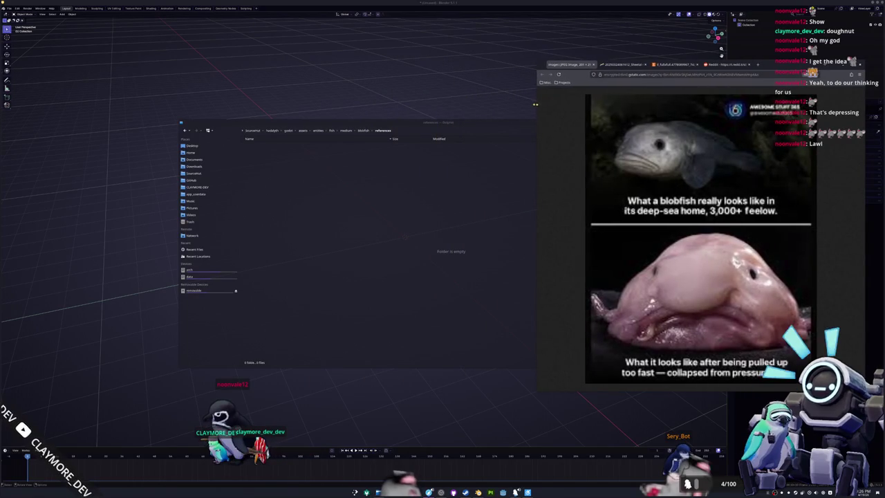
pyautogui.click(607, 67)
pyautogui.moveTo(657, 228); pyautogui.dragTo(363, 242)
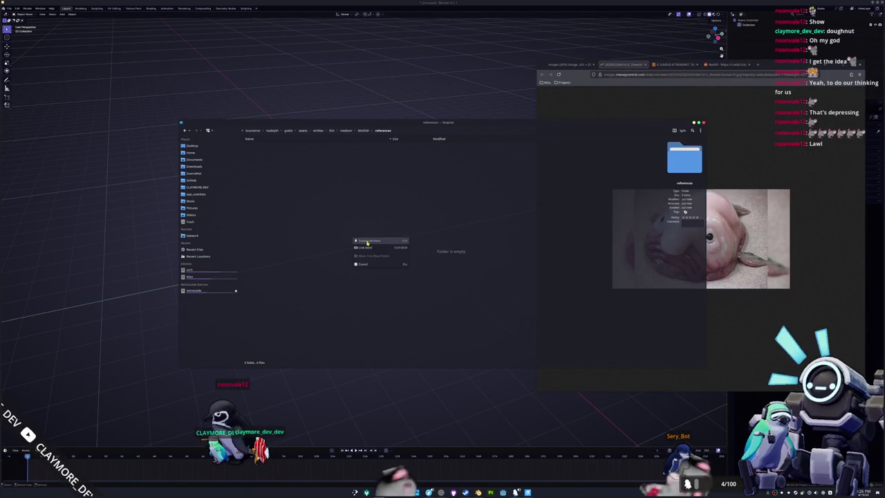
pyautogui.click(671, 65)
pyautogui.moveTo(622, 235); pyautogui.dragTo(456, 243)
pyautogui.click(458, 246)
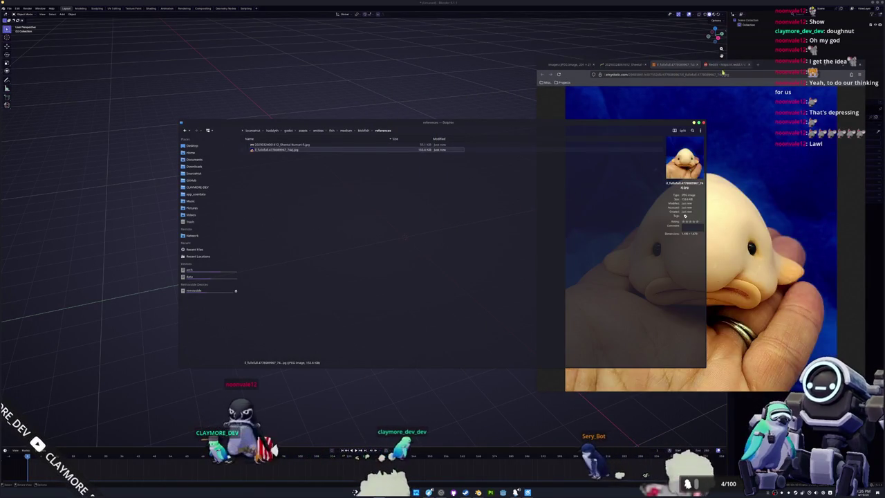
# Copy the Reddit photo and the comparison image, renaming it images.jpeg, then drag a photo into Blender
pyautogui.click(719, 64)
pyautogui.moveTo(691, 207); pyautogui.dragTo(438, 234)
pyautogui.click(437, 234)
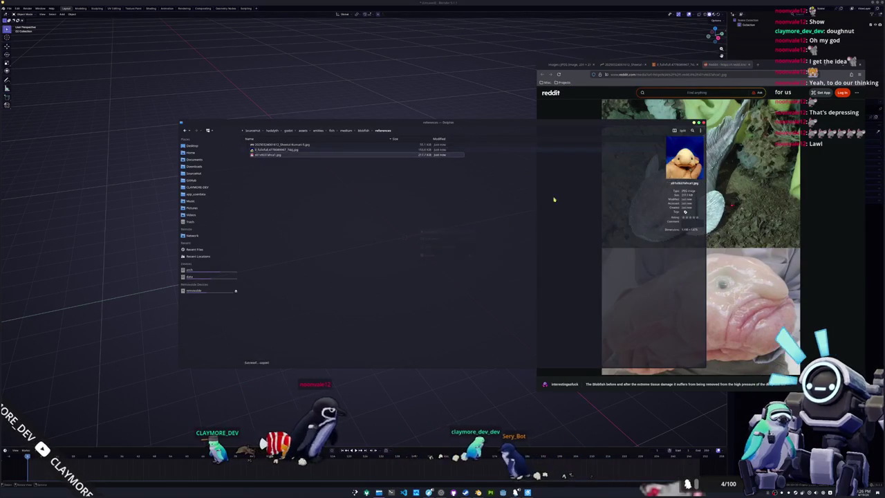
pyautogui.click(572, 64)
pyautogui.click(572, 64)
pyautogui.moveTo(691, 290); pyautogui.dragTo(424, 252)
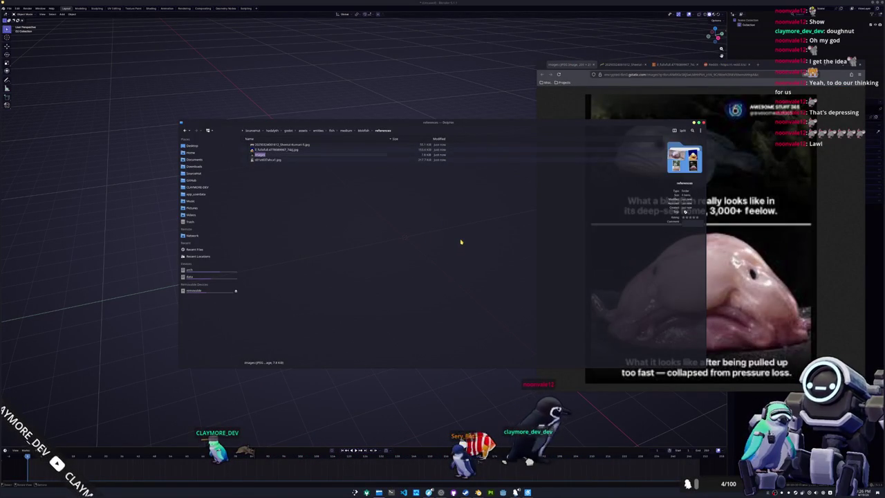
pyautogui.write('.jpeg')
pyautogui.press('Return')
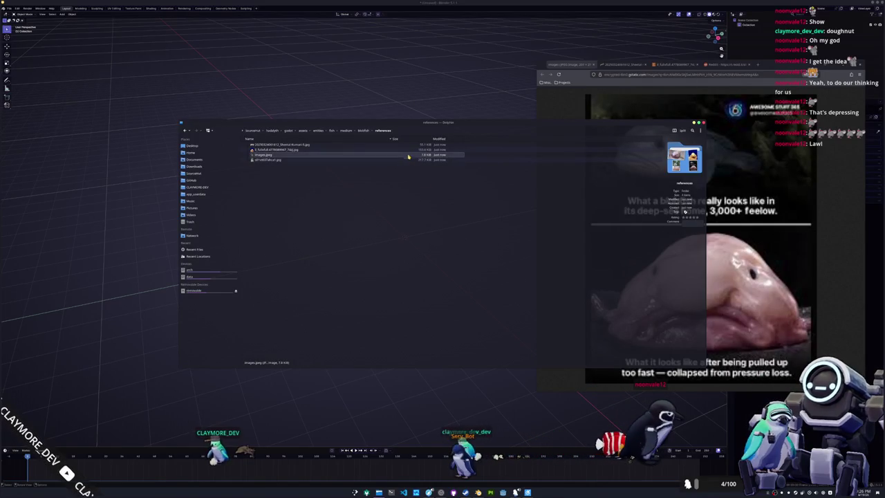
pyautogui.moveTo(297, 144); pyautogui.dragTo(318, 102)
# Drag the clay blobfish, comparison and fourth photos from Dolphin into Blender's viewport
pyautogui.hotkey('alt', 'Tab')
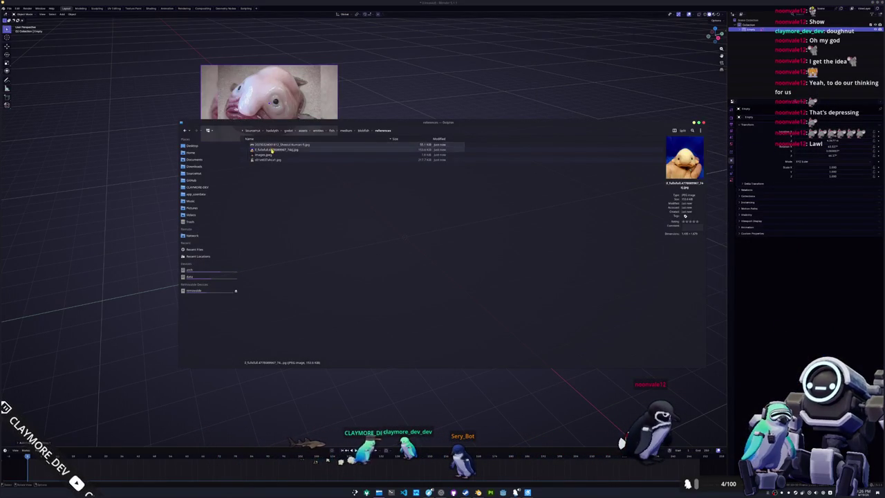
pyautogui.moveTo(411, 101); pyautogui.dragTo(401, 91)
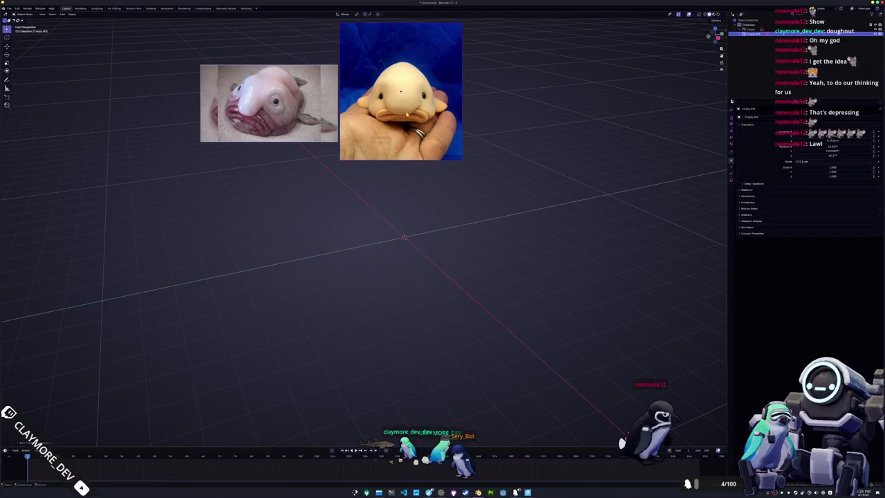
pyautogui.hotkey('alt', 'Tab')
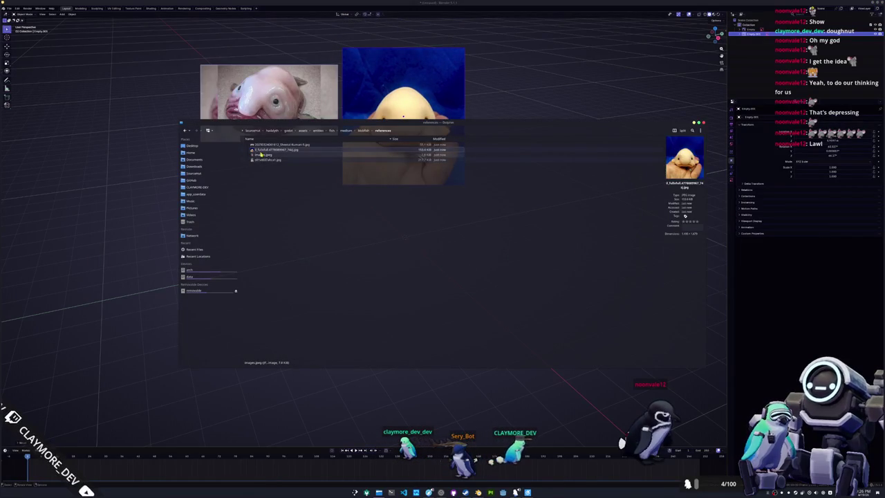
pyautogui.moveTo(266, 156); pyautogui.dragTo(523, 95)
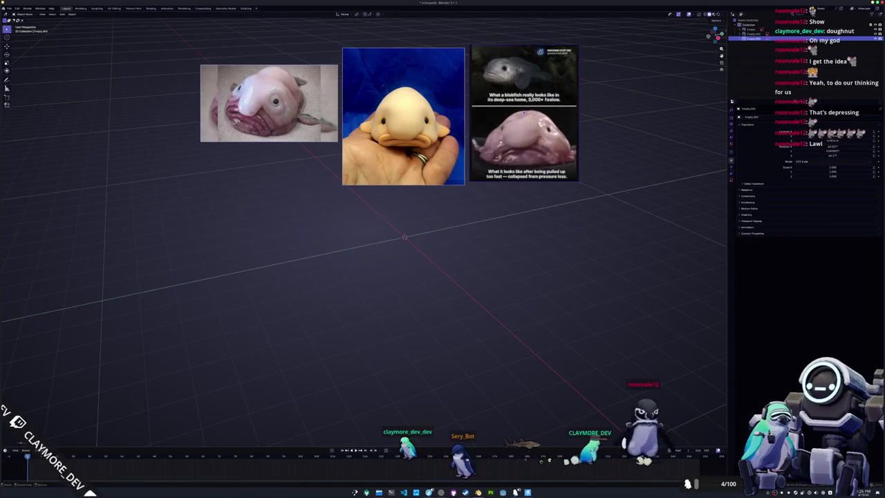
pyautogui.hotkey('alt', 'Tab')
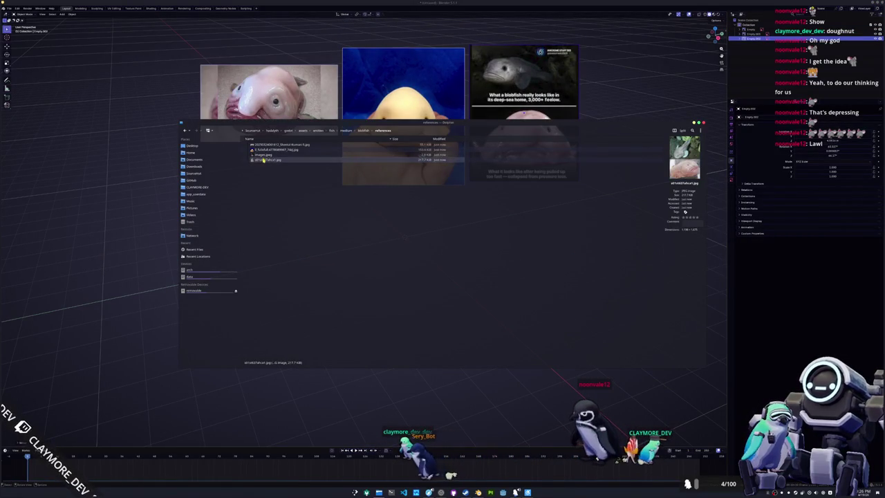
pyautogui.moveTo(643, 91); pyautogui.dragTo(630, 112)
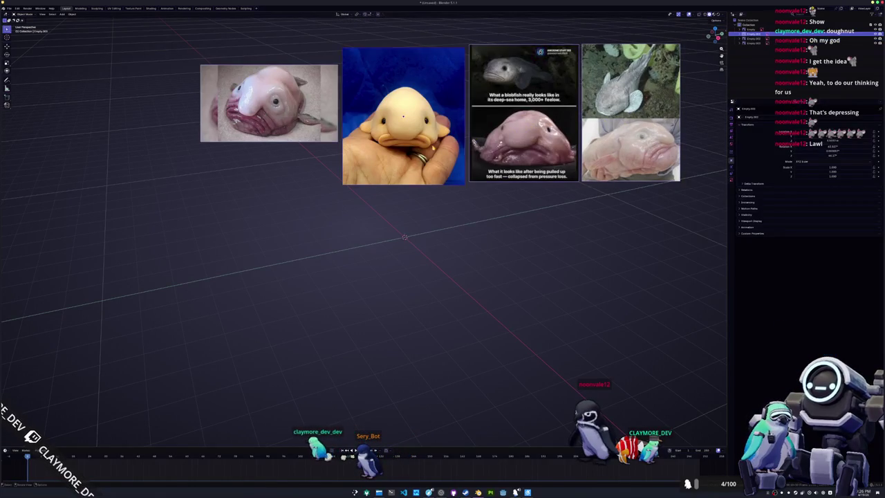
# Reposition the clay image and the first reference photo along their local axes to line them up
pyautogui.press('g')
pyautogui.press('Return')
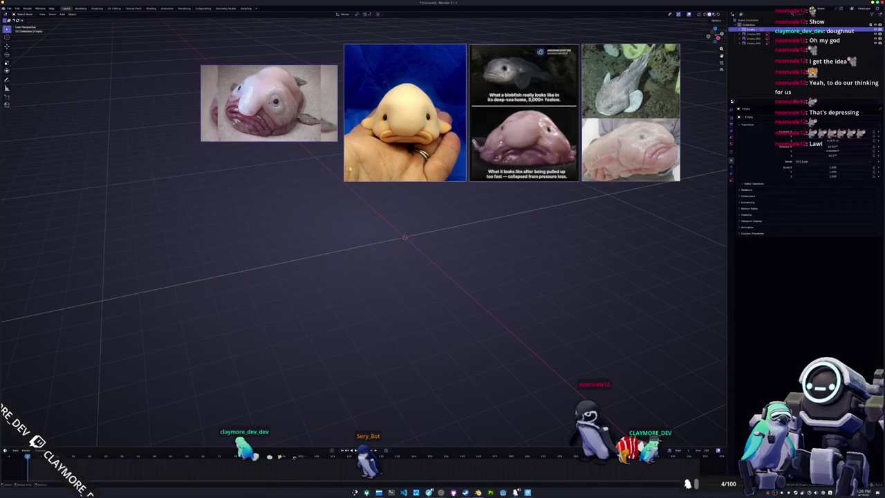
pyautogui.keyDown('shift'); pyautogui.moveTo(302, 166); pyautogui.dragTo(255, 213, button='middle'); pyautogui.keyUp('shift')
pyautogui.press('g')
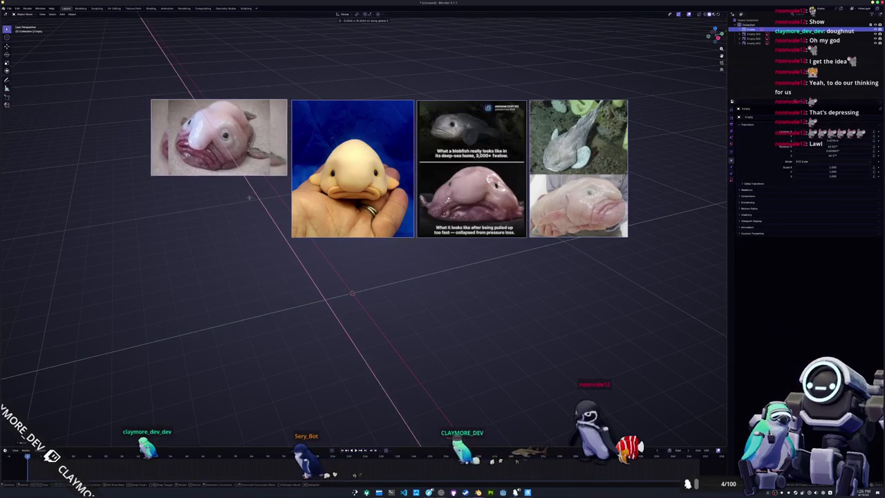
pyautogui.press('y')
pyautogui.press('y')
pyautogui.press('x')
pyautogui.press('x')
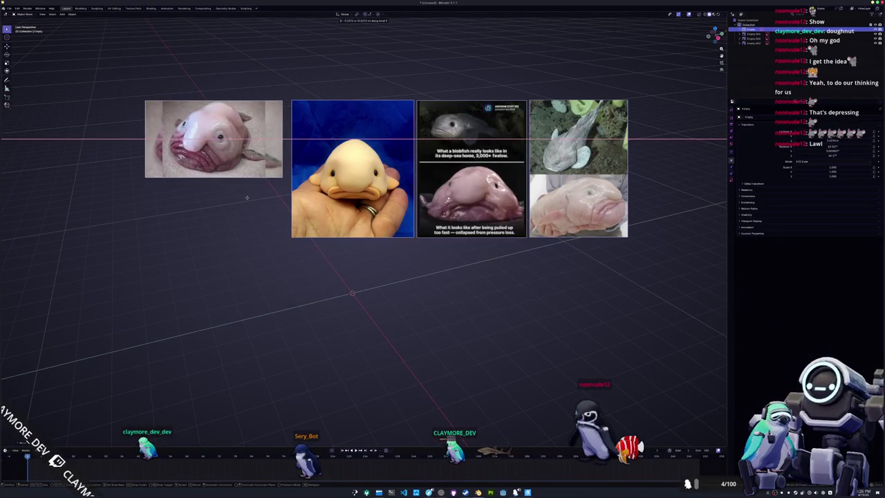
pyautogui.press('x')
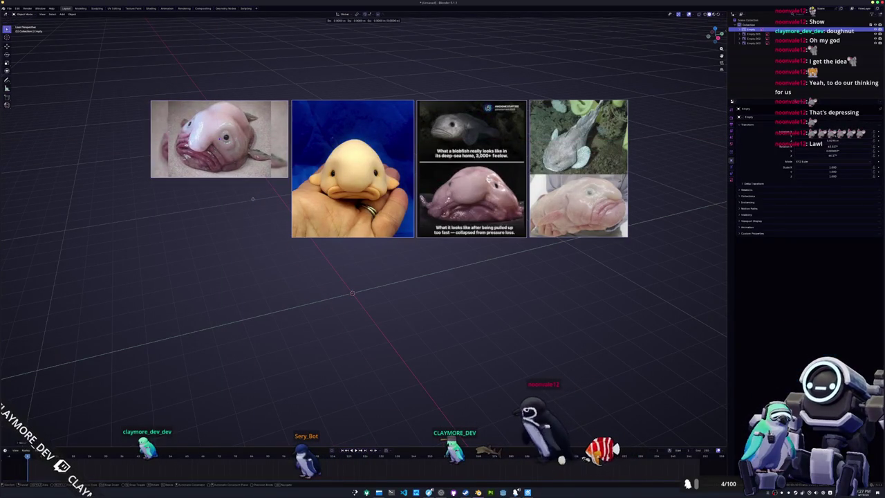
pyautogui.press('x')
pyautogui.press('y')
pyautogui.press('y')
pyautogui.click(253, 199)
# Select all four images, push the row back along Y and rotate it about Z
pyautogui.moveTo(253, 198); pyautogui.dragTo(286, 208, button='middle')
pyautogui.moveTo(523, 273); pyautogui.dragTo(271, 132)
pyautogui.moveTo(270, 132); pyautogui.dragTo(196, 92, button='middle')
pyautogui.press('g')
pyautogui.press('y')
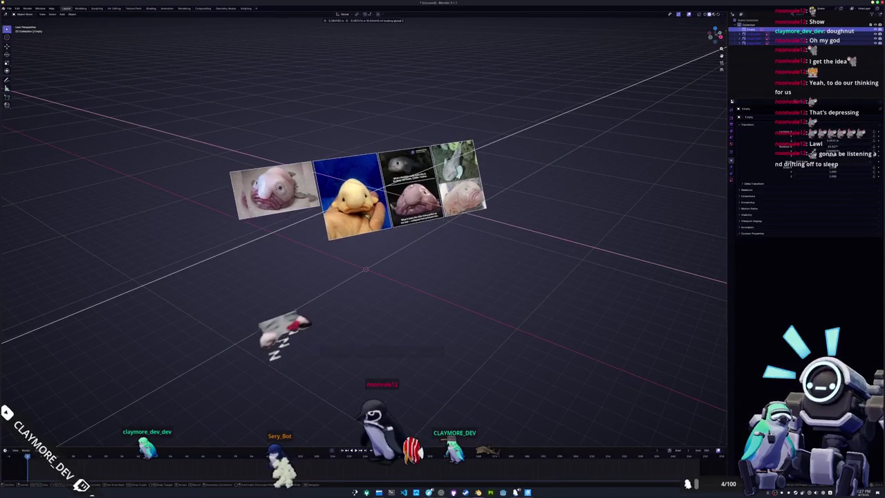
pyautogui.press('Return')
pyautogui.press('r')
pyautogui.press('z')
pyautogui.click(449, 213)
# Tilt the image row upright about its local X axis and view it from the front
pyautogui.moveTo(448, 214); pyautogui.dragTo(352, 231, button='middle')
pyautogui.press('r')
pyautogui.press('x')
pyautogui.press('x')
pyautogui.click(374, 263)
pyautogui.moveTo(504, 285); pyautogui.dragTo(533, 247, button='middle')
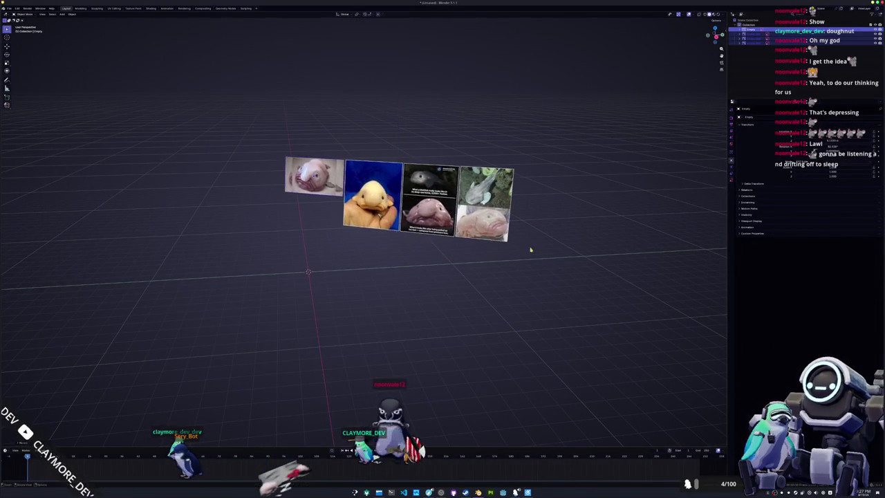
pyautogui.moveTo(379, 276)
pyautogui.mouseDown(button='middle')
pyautogui.moveTo(373, 280)
pyautogui.moveTo(381, 272)
pyautogui.mouseUp(button='middle')
pyautogui.scroll(2, 381, 278)
pyautogui.hotkey('shift', 'a')
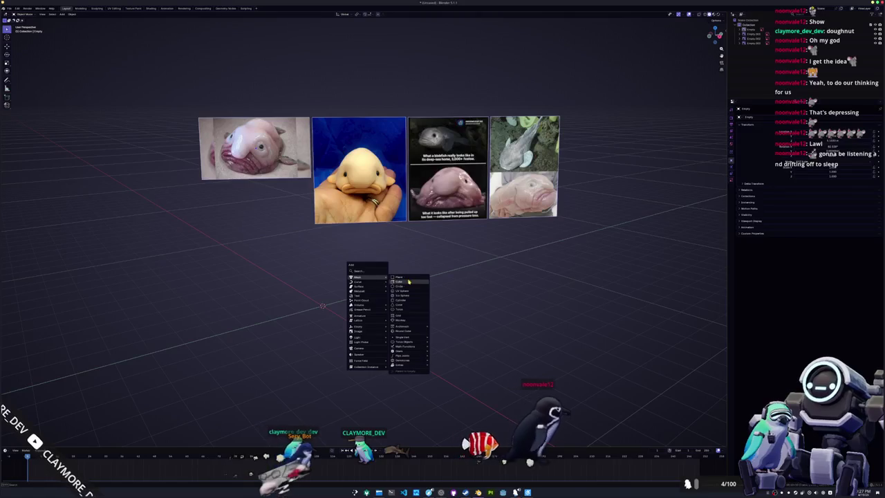
# Add a cube at the 3D cursor and show its transform values in the sidebar
pyautogui.click(391, 285)
pyautogui.moveTo(391, 285); pyautogui.dragTo(532, 248, button='middle')
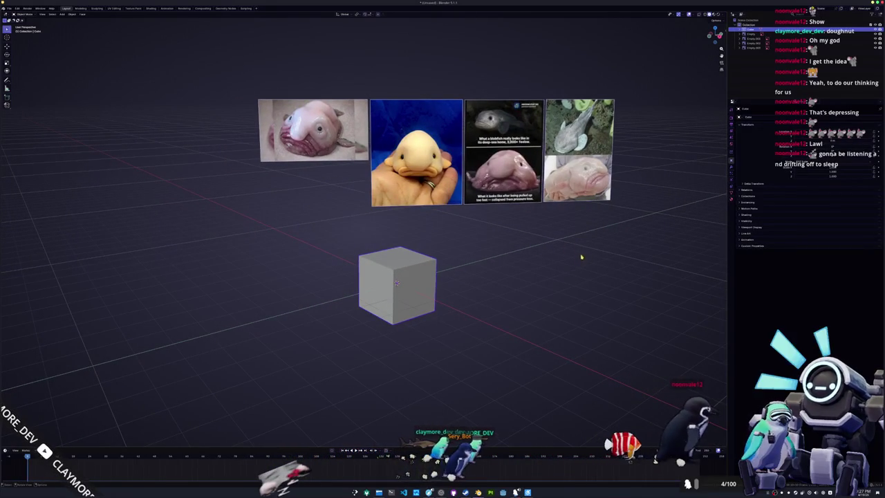
pyautogui.scroll(2, 657, 291)
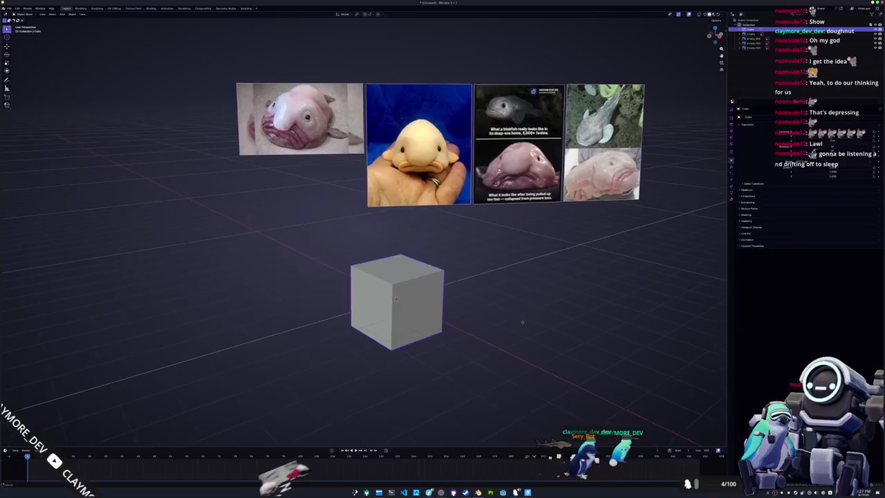
pyautogui.keyDown('shift'); pyautogui.moveTo(523, 320); pyautogui.dragTo(507, 337, button='middle'); pyautogui.keyUp('shift')
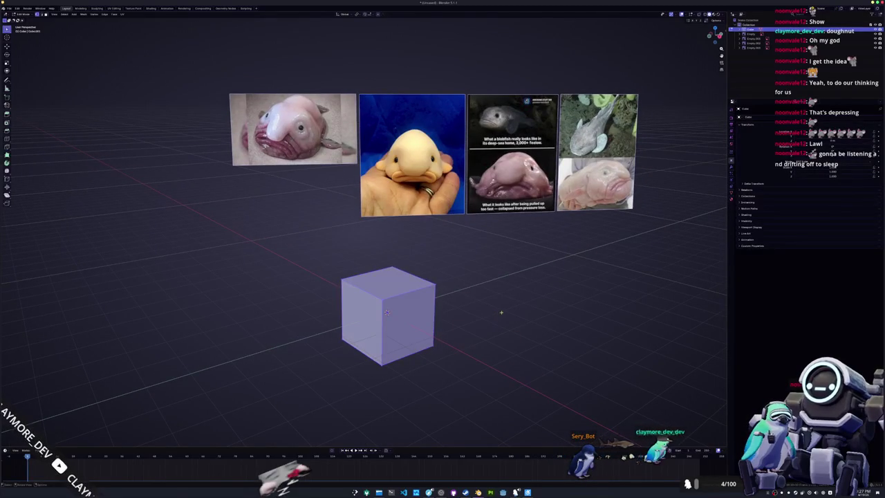
pyautogui.press('n')
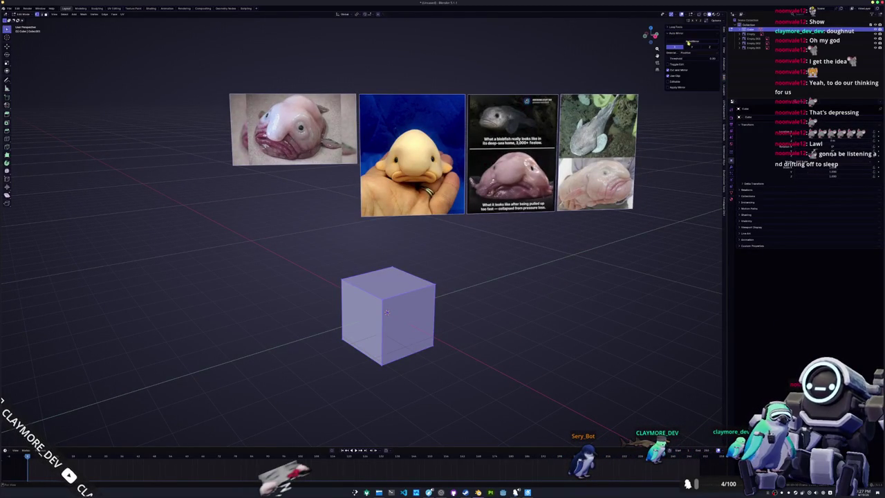
# Deselect the faces, enable X-ray, switch to right orthographic view and return to Object Mode
pyautogui.click(688, 43)
pyautogui.hotkey('alt', 'z')
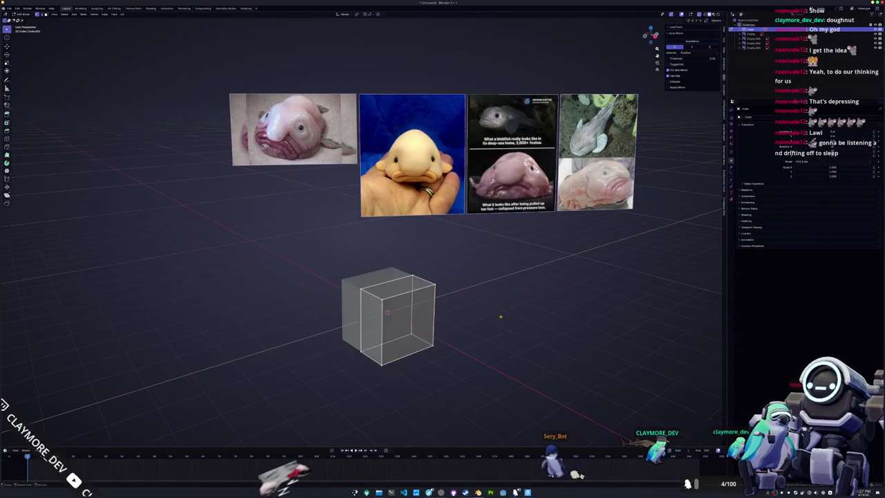
pyautogui.press('KP_3')
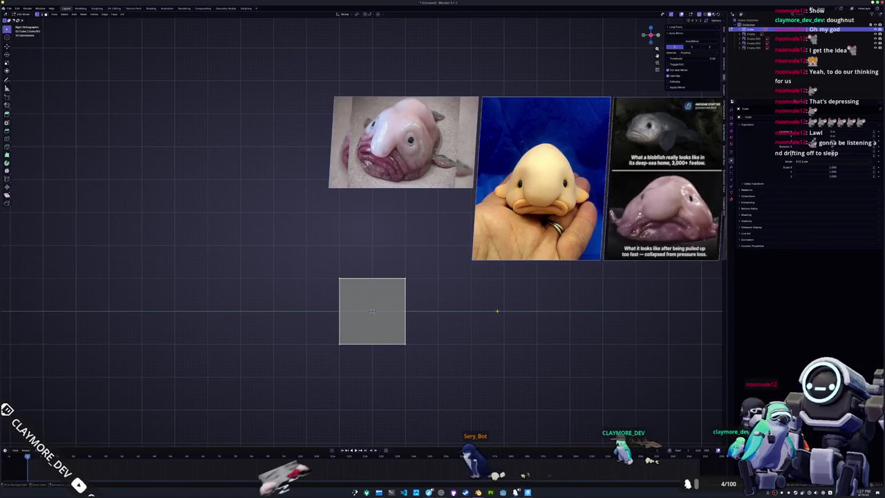
pyautogui.press('Tab')
pyautogui.scroll(-3, 467, 322)
pyautogui.scroll(-1, 468, 311)
pyautogui.moveTo(469, 302)
pyautogui.mouseDown(button='middle')
pyautogui.moveTo(438, 304)
pyautogui.moveTo(405, 265)
pyautogui.mouseUp(button='middle')
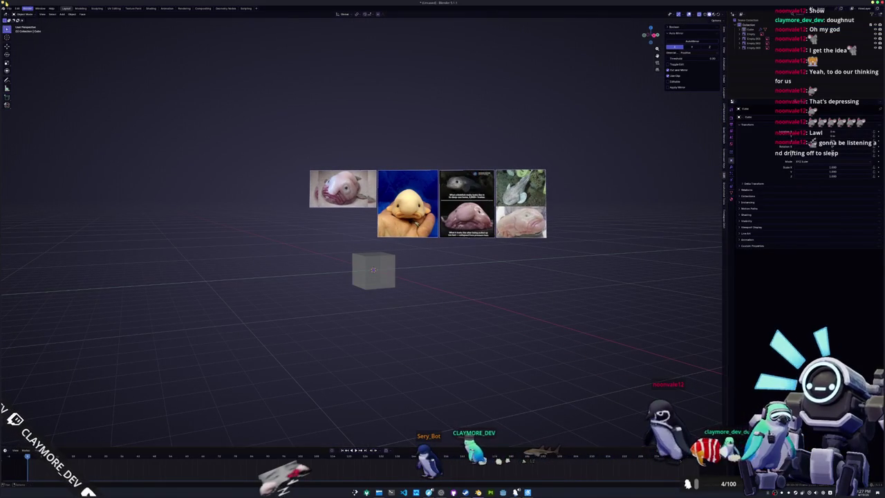
pyautogui.click(10, 8)
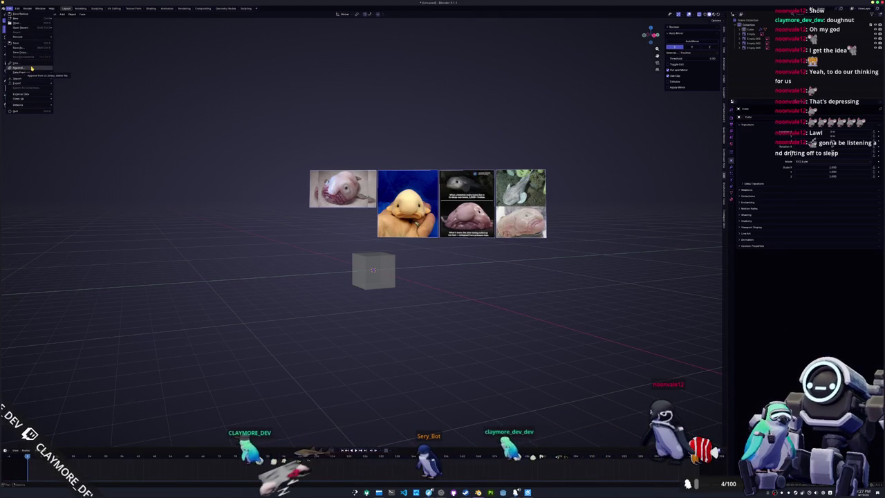
# Start File > Append and browse recent folders to the one holding the fish projects
pyautogui.click(31, 68)
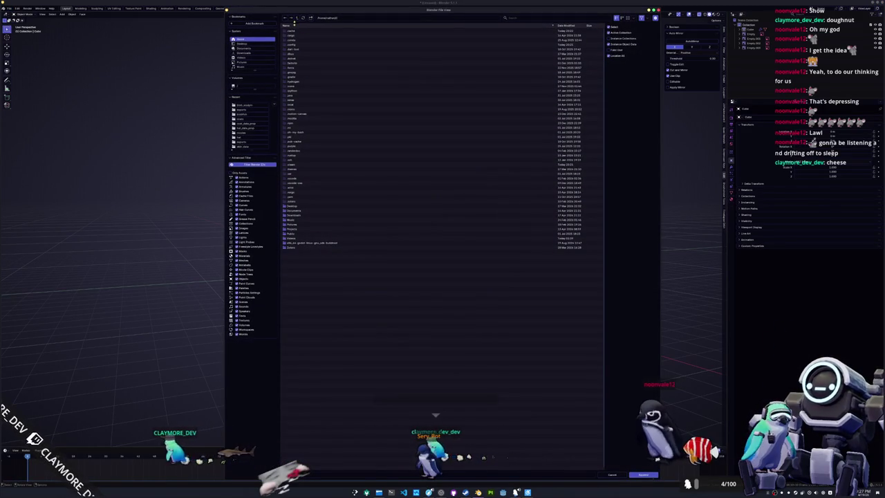
pyautogui.click(244, 123)
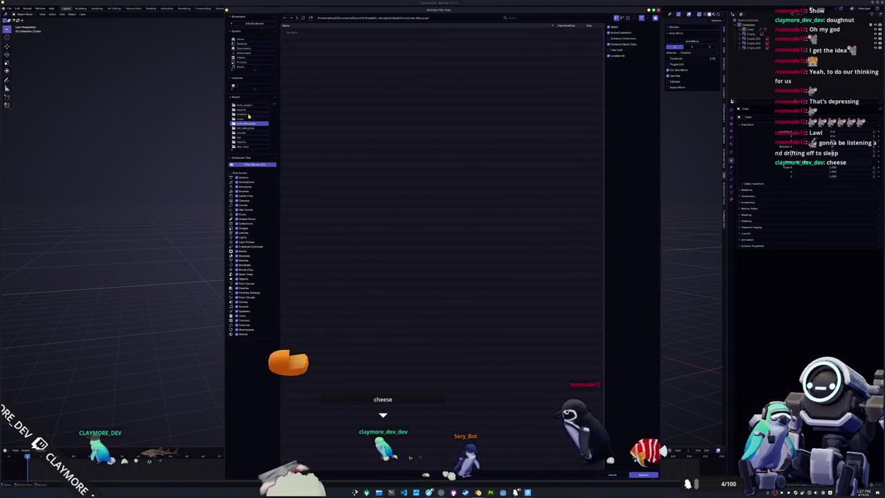
pyautogui.click(242, 119)
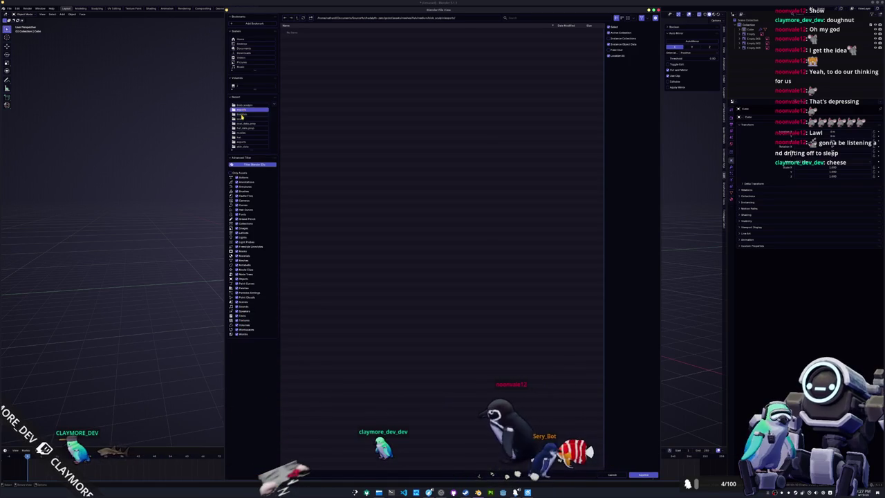
pyautogui.click(241, 123)
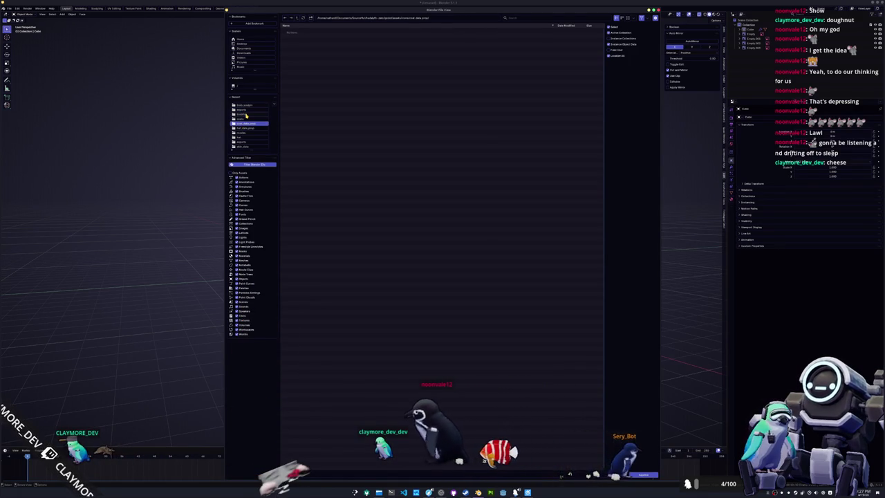
pyautogui.click(243, 105)
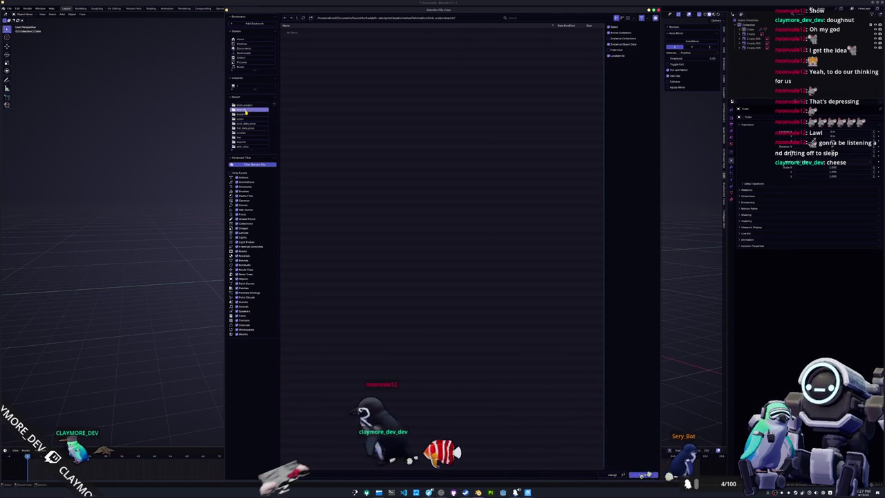
pyautogui.click(298, 20)
pyautogui.click(303, 17)
pyautogui.doubleClick(296, 46)
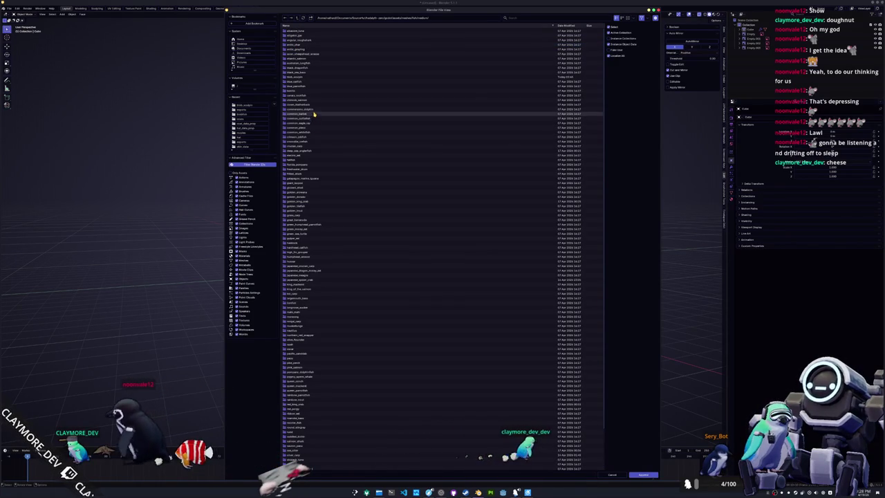
# Append the fish object from kiosk_sculpt.blend's Object folder into the scene
pyautogui.hotkey('alt', 'Right')
pyautogui.doubleClick(305, 50)
pyautogui.doubleClick(298, 63)
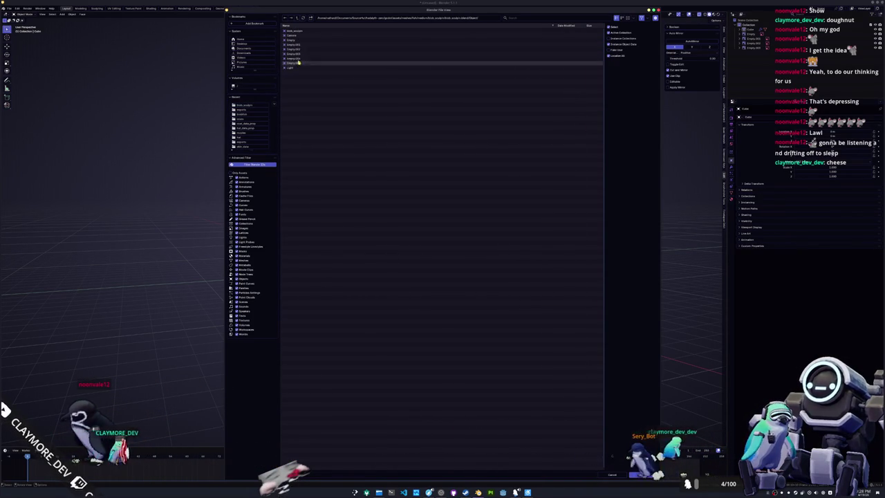
pyautogui.doubleClick(302, 33)
pyautogui.scroll(3, 321, 146)
pyautogui.scroll(4, 324, 159)
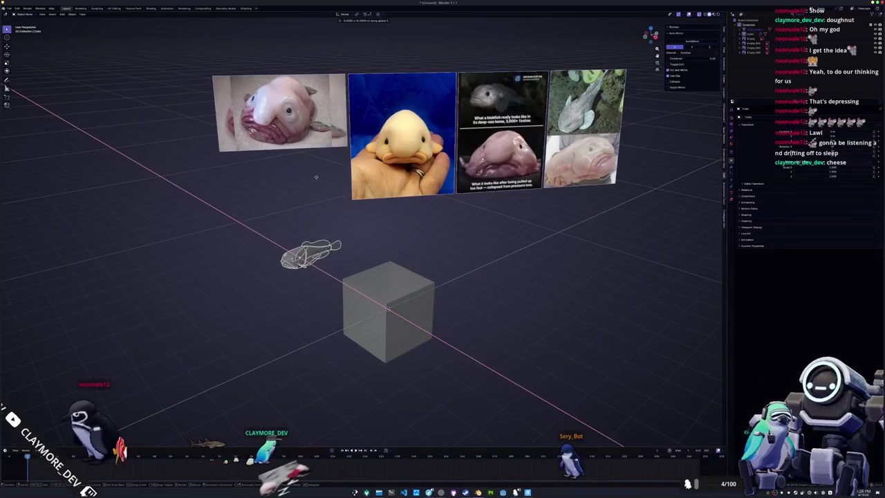
# Slide the fish left along X over the cube and switch to right orthographic view
pyautogui.click(273, 246)
pyautogui.press('KP_3')
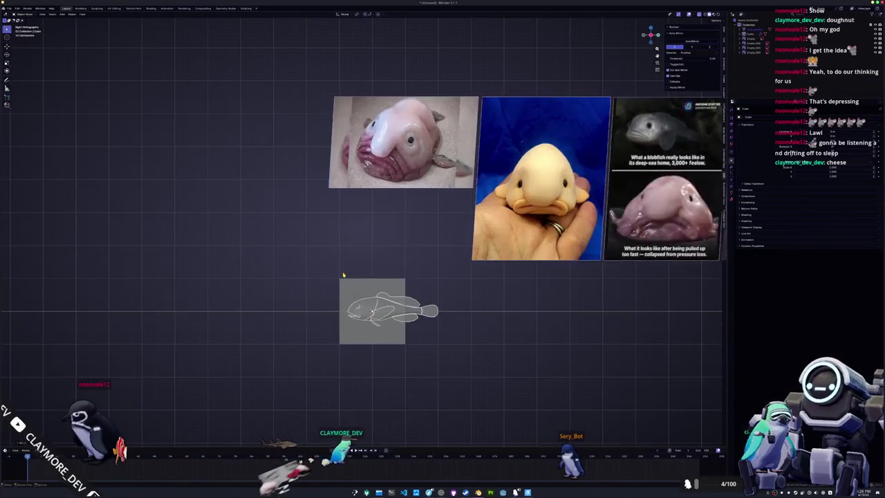
pyautogui.scroll(-3, 425, 274)
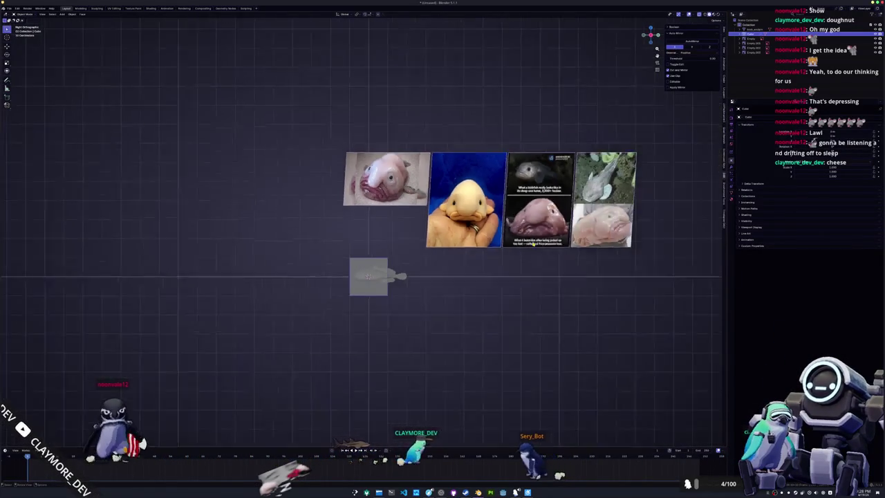
pyautogui.scroll(-1, 424, 274)
# Move the blobfish reference photos slightly left and scale them down
pyautogui.press('g')
pyautogui.click(293, 122)
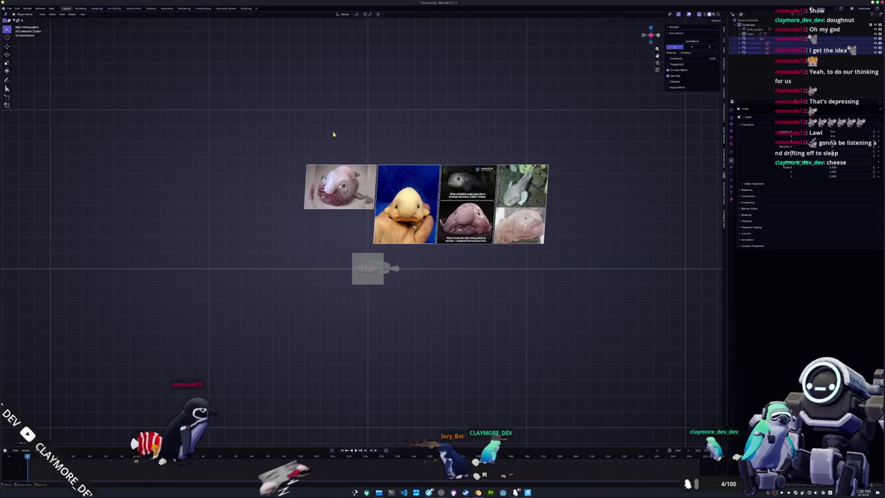
pyautogui.press('s')
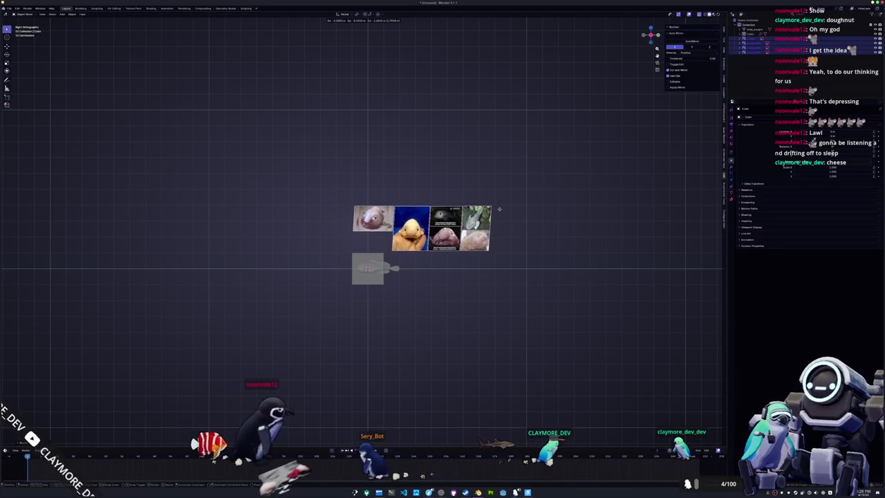
pyautogui.scroll(6, 501, 200)
pyautogui.press('s')
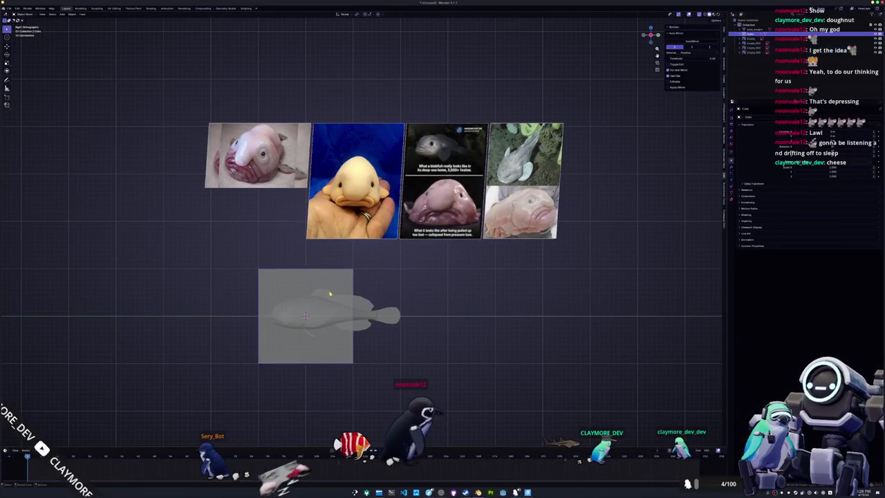
# Nudge the cube right, enter Edit Mode with X-ray on, and move its left vertices vertically
pyautogui.scroll(1, 366, 283)
pyautogui.moveTo(345, 291); pyautogui.dragTo(359, 292)
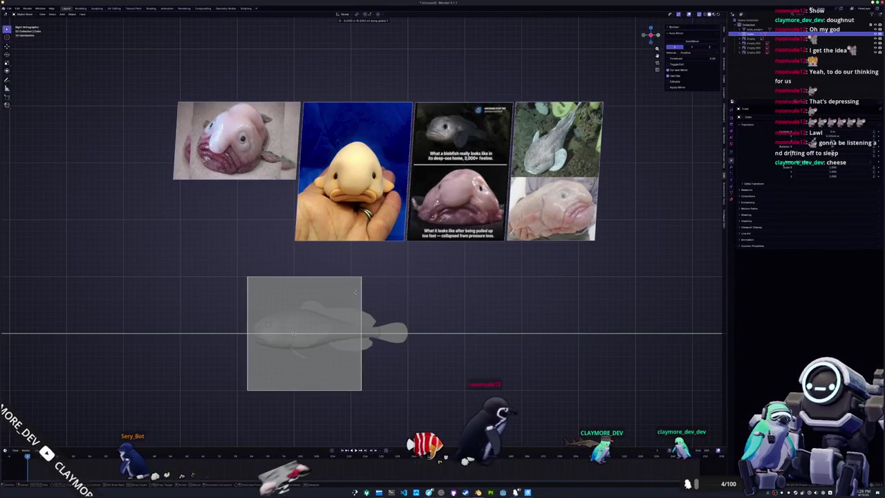
pyautogui.press('Tab')
pyautogui.hotkey('alt', 'z')
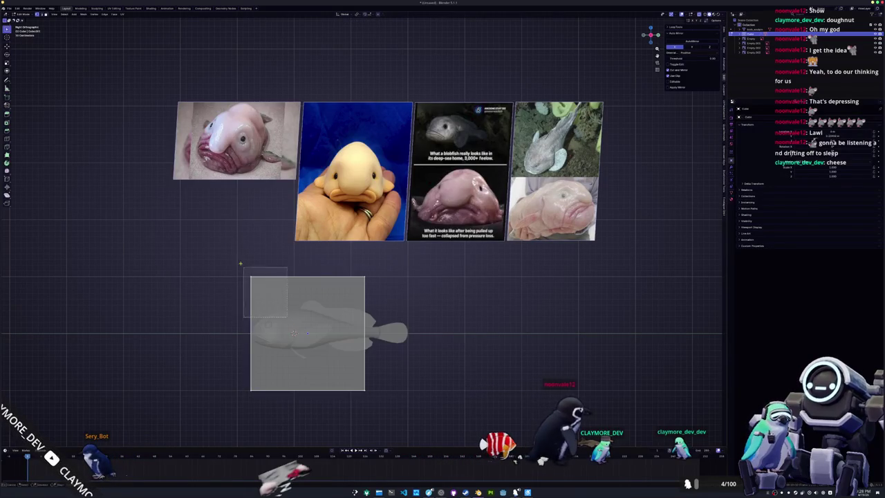
pyautogui.press('g')
pyautogui.press('y')
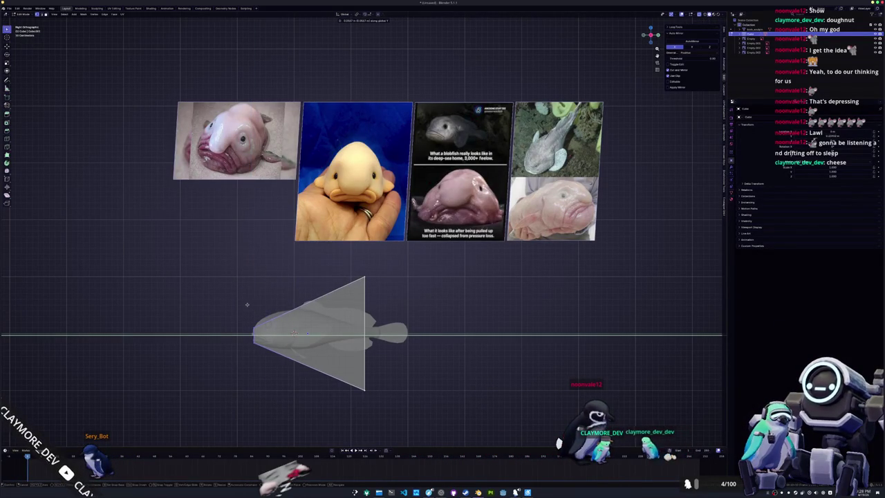
pyautogui.keyDown('shift'); pyautogui.moveTo(247, 304); pyautogui.dragTo(285, 302, button='middle'); pyautogui.keyUp('shift')
# Move the top vertex vertically and squash the tail-end edge loop along Z
pyautogui.press('g')
pyautogui.press('z')
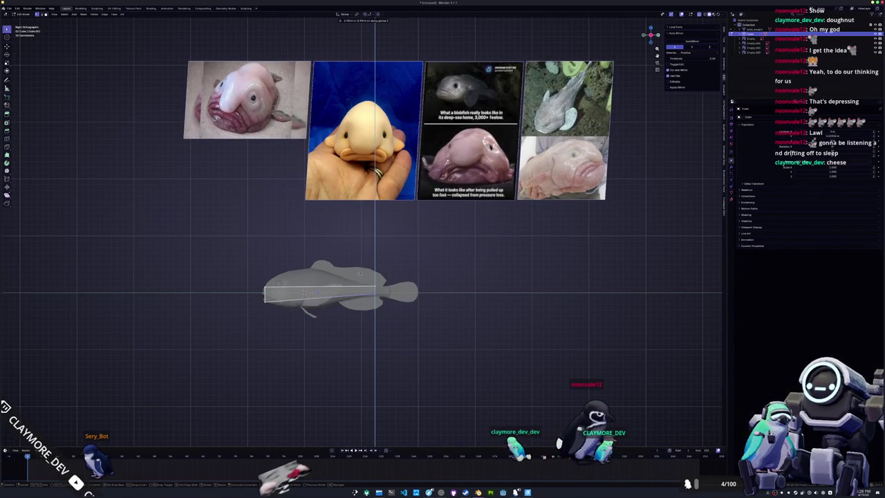
pyautogui.scroll(4, 379, 276)
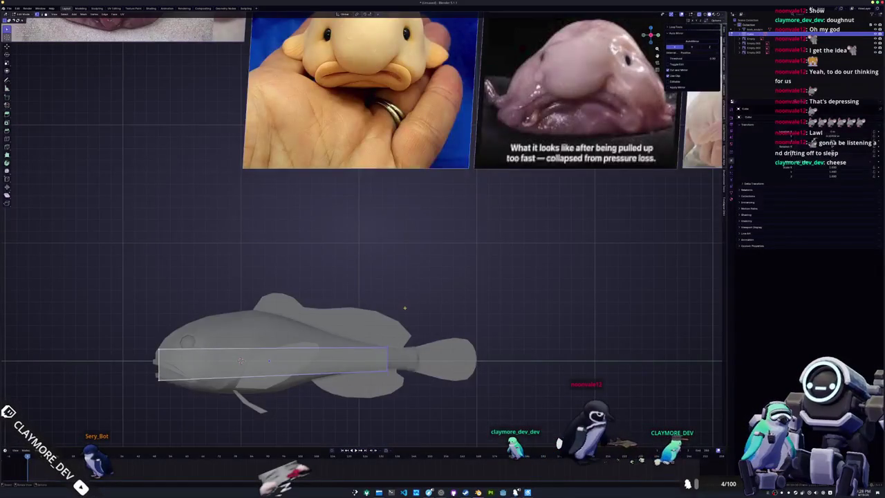
pyautogui.scroll(2, 422, 291)
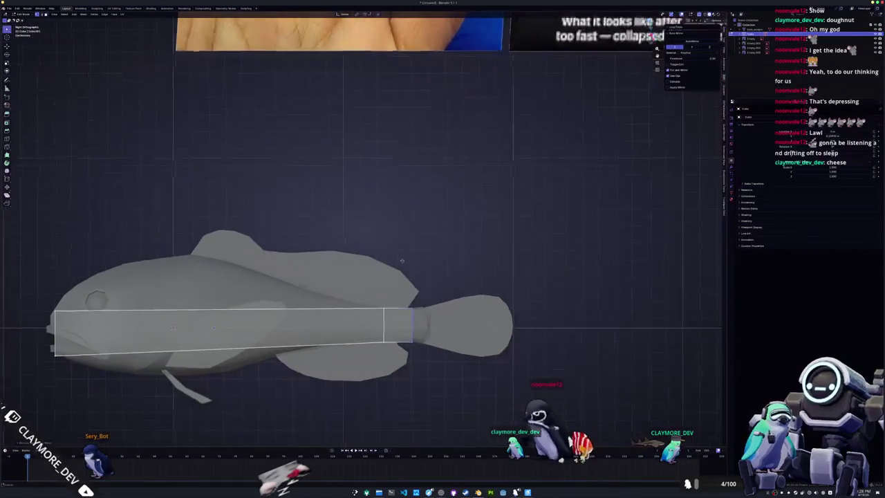
pyautogui.press('s')
pyautogui.press('z')
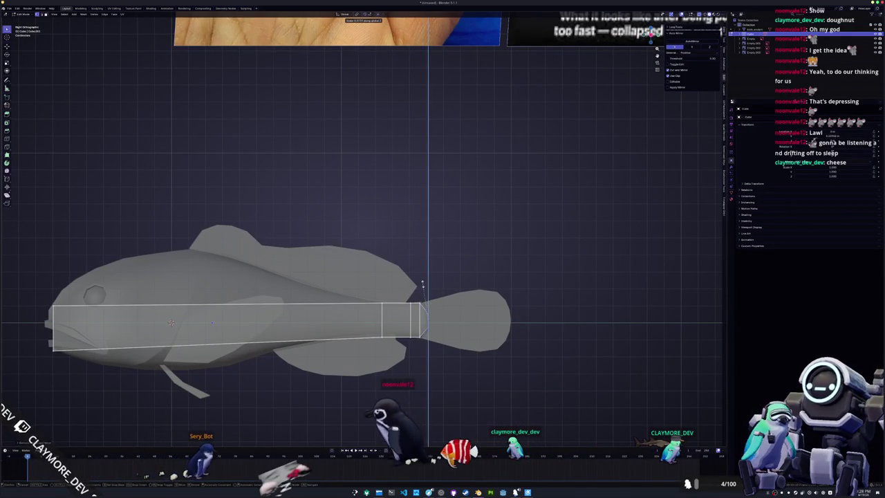
pyautogui.click(423, 323)
# Scale the tail-end loop along Y and again along Z to taper the tail
pyautogui.press('s')
pyautogui.press('z')
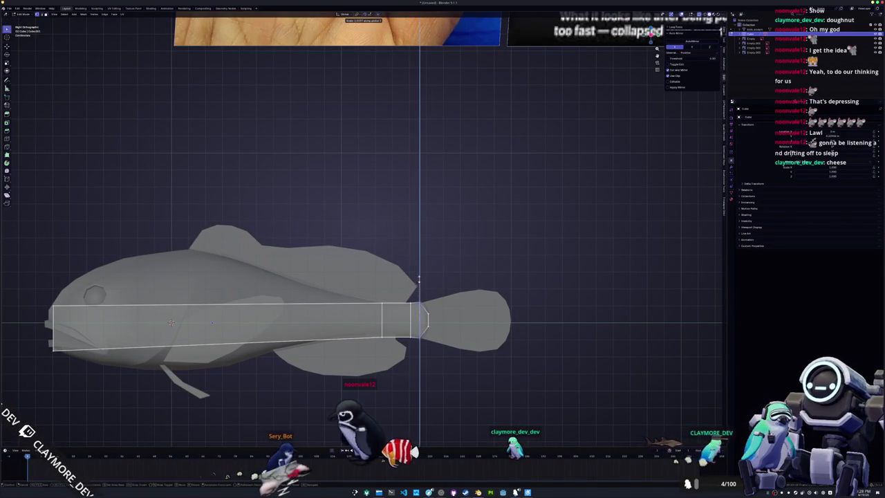
pyautogui.press('y')
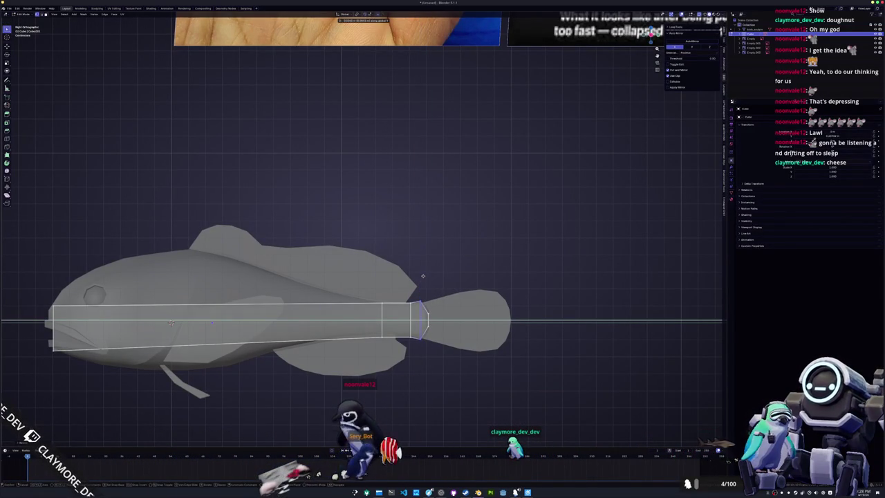
pyautogui.click(423, 276)
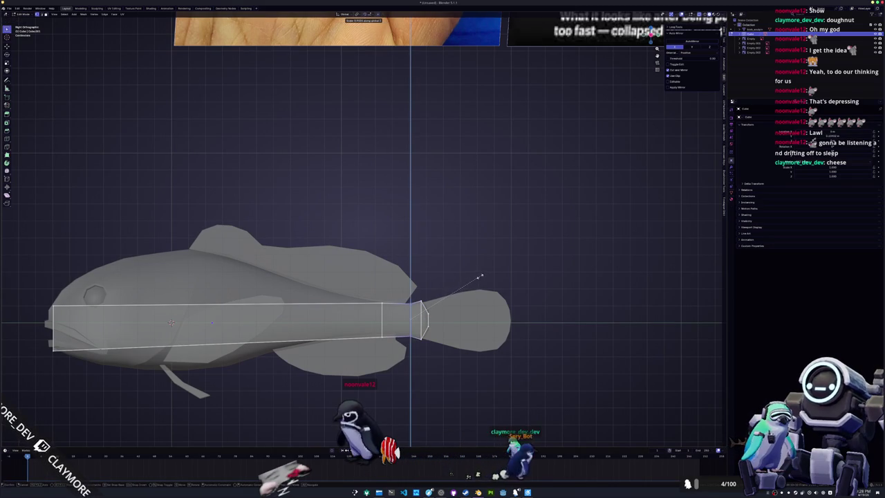
pyautogui.click(482, 276)
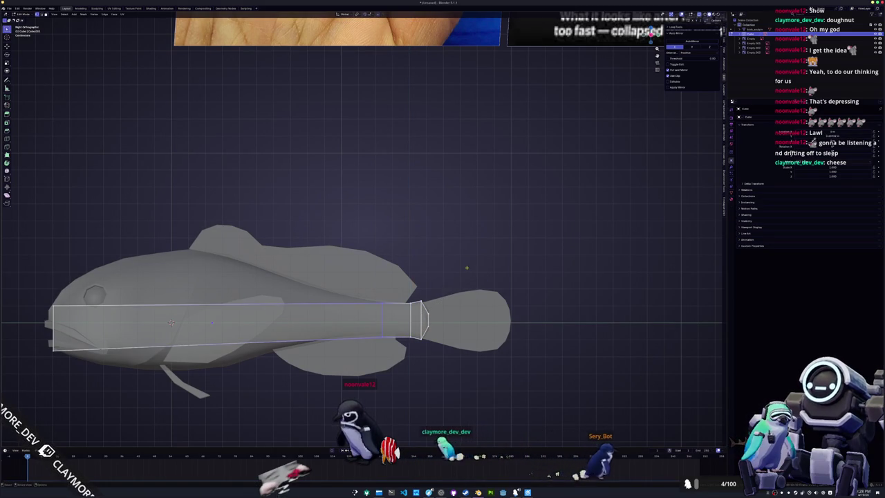
pyautogui.press('s')
pyautogui.press('z')
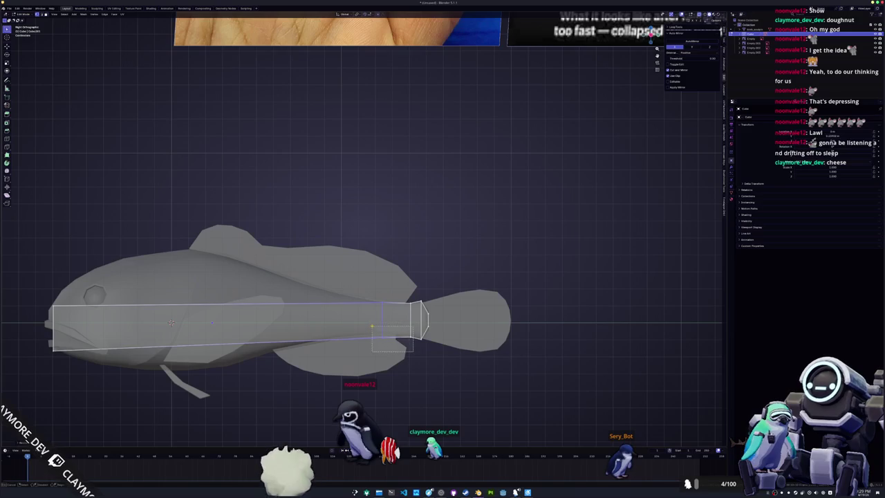
pyautogui.keyDown('shift'); pyautogui.moveTo(372, 326); pyautogui.dragTo(398, 309, button='middle'); pyautogui.keyUp('shift')
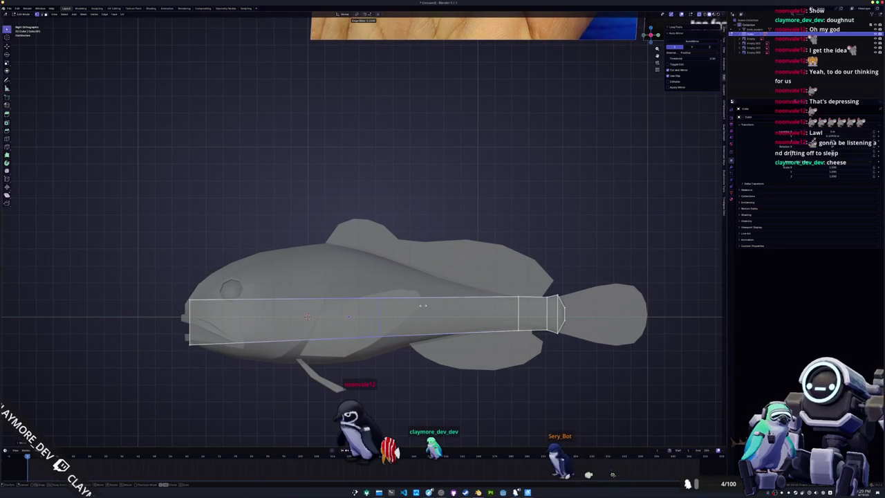
# Raise the middle edge loop, then lift its top vertex and lower its bottom vertex vertically
pyautogui.press('g')
pyautogui.press('z')
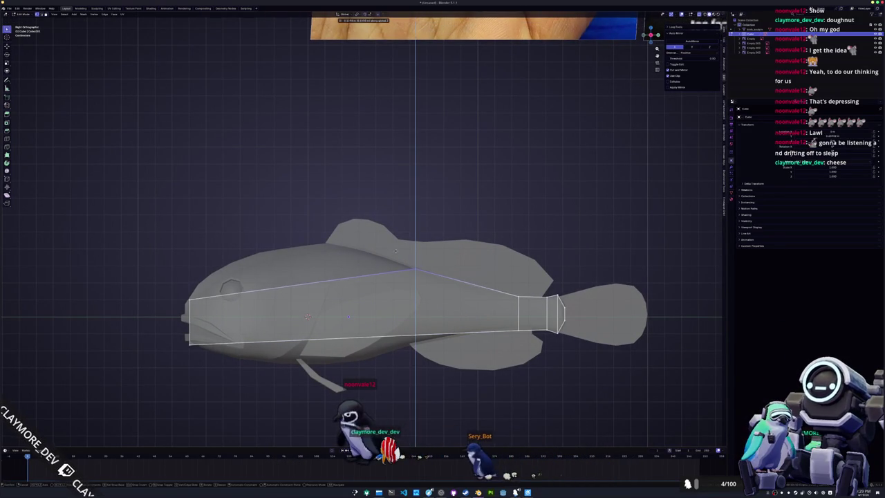
pyautogui.press('Return')
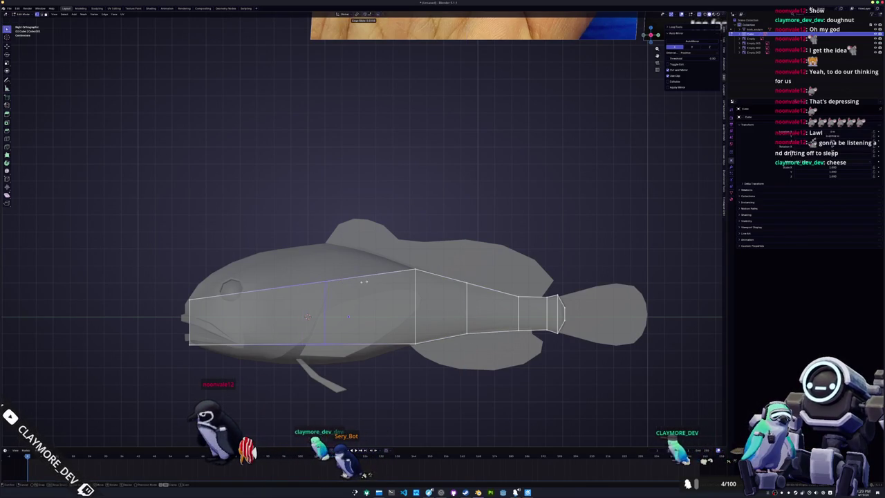
pyautogui.press('g')
pyautogui.press('z')
pyautogui.click(311, 226)
pyautogui.click(328, 343)
pyautogui.press('g')
pyautogui.press('z')
pyautogui.click(363, 341)
# Add edge loops toward the tail and across the front body, adjusting each loop's height
pyautogui.hotkey('ctrl', 'r')
pyautogui.click(379, 364)
pyautogui.press('g')
pyautogui.press('z')
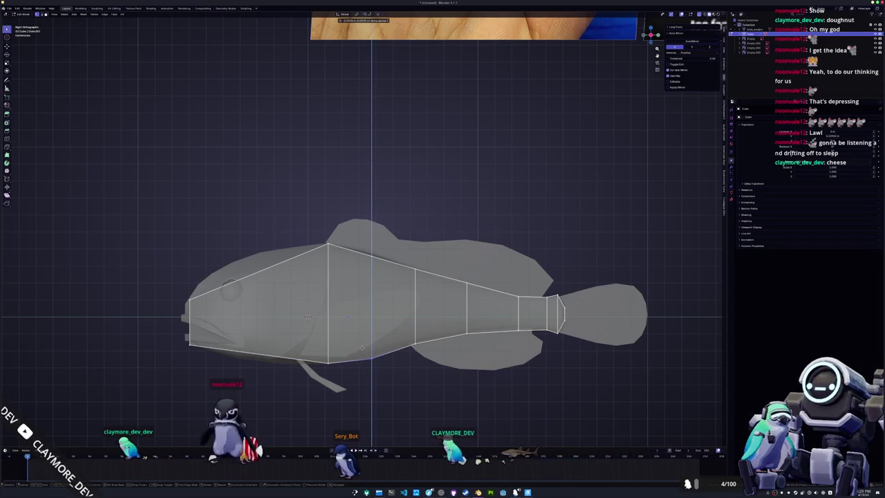
pyautogui.click(362, 347)
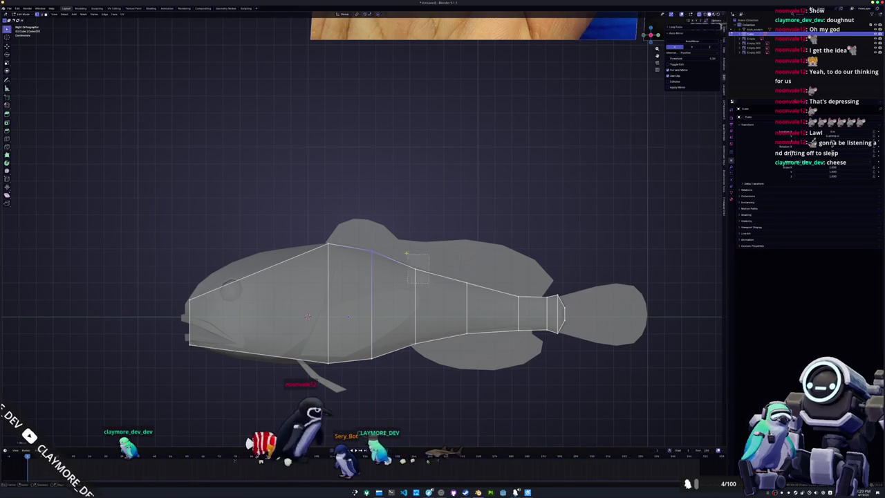
pyautogui.keyDown('shift'); pyautogui.moveTo(410, 258); pyautogui.dragTo(438, 289, button='middle'); pyautogui.keyUp('shift')
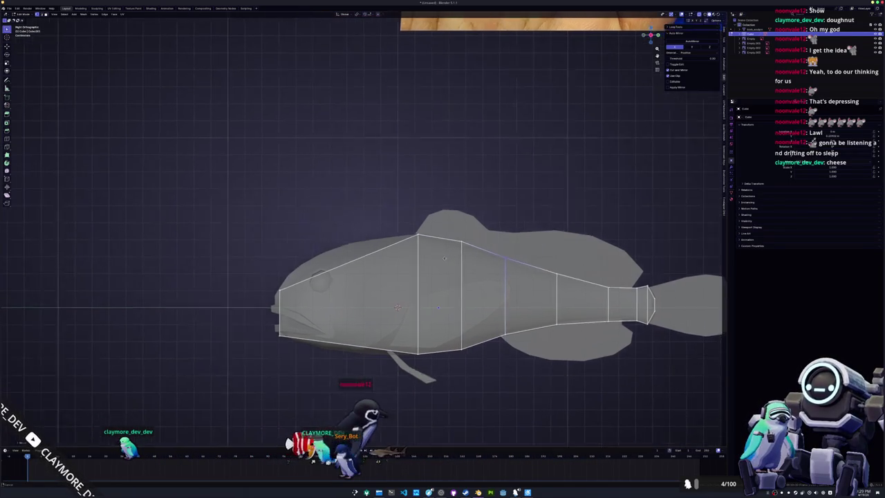
pyautogui.click(384, 290)
pyautogui.press('g')
pyautogui.press('z')
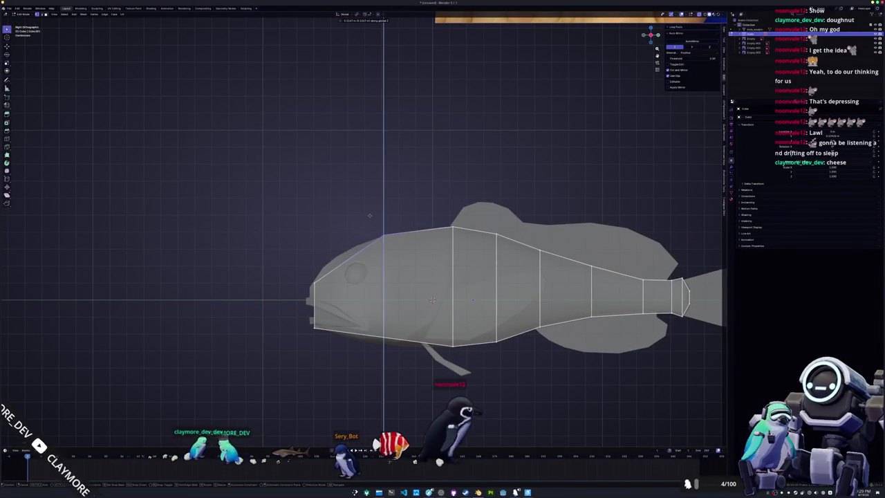
pyautogui.click(376, 324)
# Adjust the head edge and lower head edges vertically to round the front, then exit Edit Mode
pyautogui.keyDown('shift'); pyautogui.moveTo(375, 325); pyautogui.dragTo(443, 311, button='middle'); pyautogui.keyUp('shift')
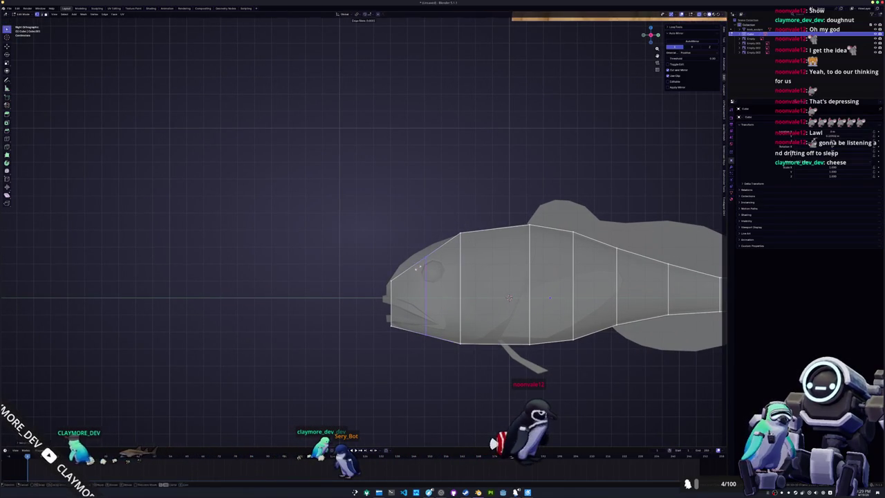
pyautogui.press('g')
pyautogui.press('z')
pyautogui.click(419, 320)
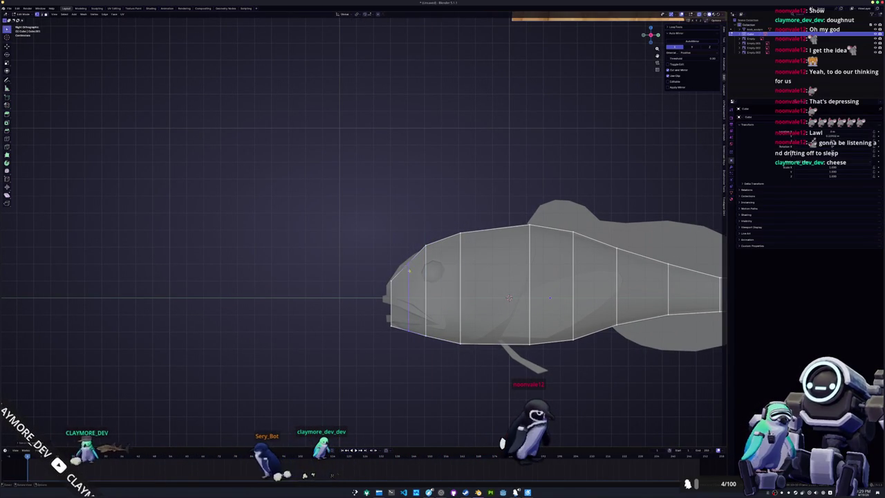
pyautogui.click(398, 244)
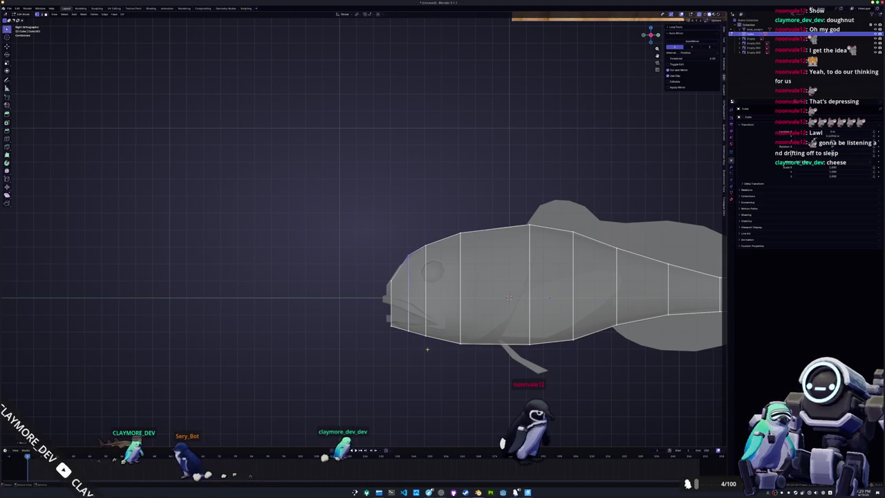
pyautogui.moveTo(400, 316); pyautogui.dragTo(398, 319)
pyautogui.press('g')
pyautogui.press('z')
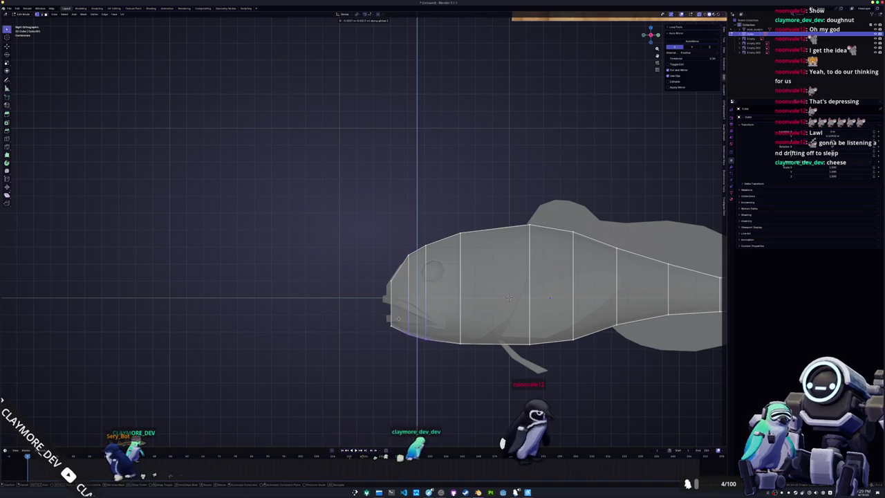
pyautogui.press('Tab')
pyautogui.scroll(-4, 478, 293)
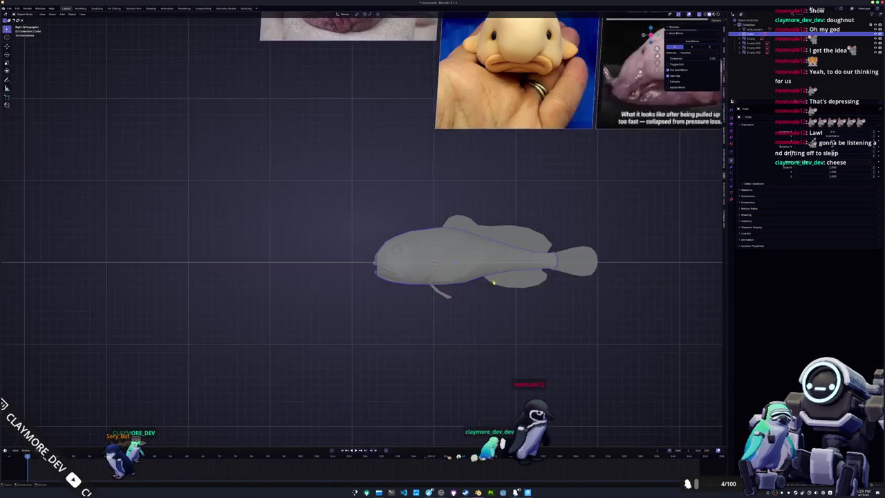
# Hide the detailed fish model with H and check the remaining body mesh in Edit Mode
pyautogui.press('h')
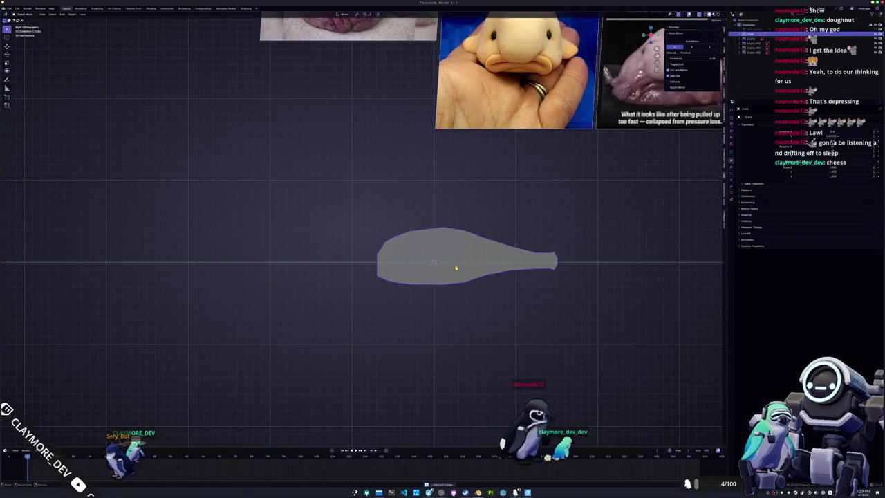
pyautogui.press('Tab')
pyautogui.scroll(3, 463, 277)
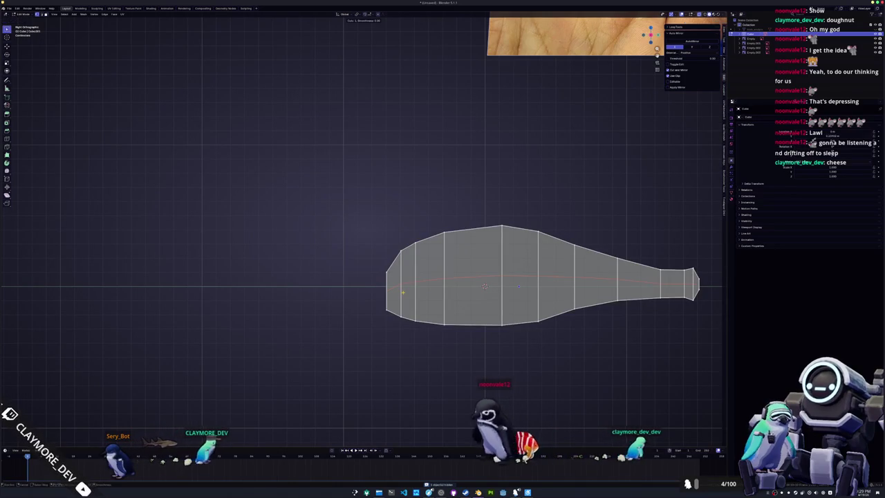
pyautogui.press('Tab')
pyautogui.scroll(-3, 401, 293)
pyautogui.scroll(-2, 403, 291)
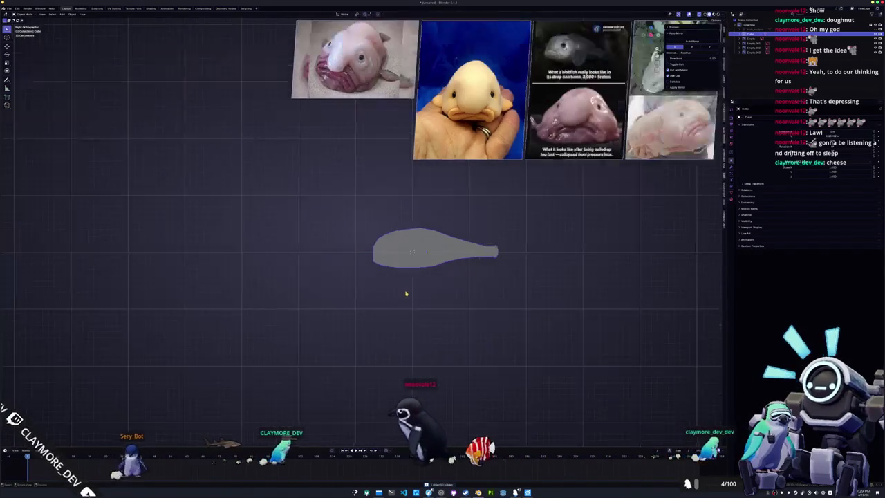
# Frame the fish body and reference photos, then select a reference image
pyautogui.keyDown('shift'); pyautogui.moveTo(408, 263); pyautogui.dragTo(394, 295, button='middle'); pyautogui.keyUp('shift')
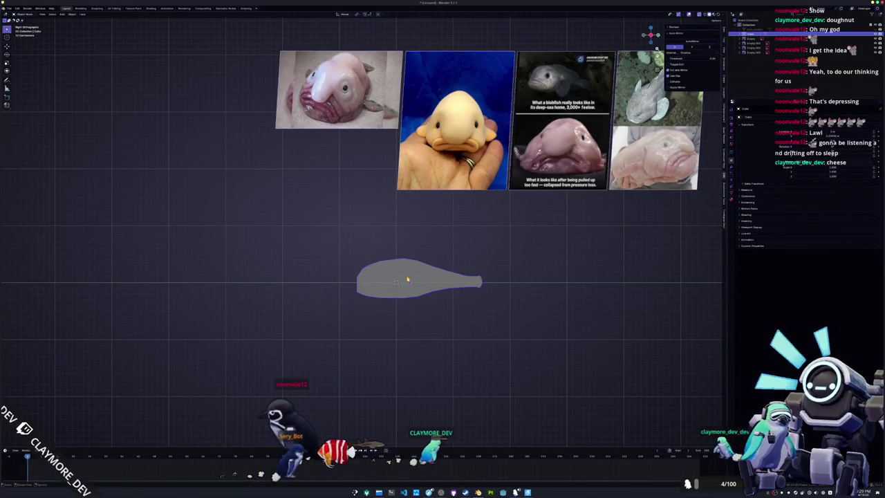
pyautogui.scroll(-1, 407, 280)
pyautogui.scroll(1, 407, 281)
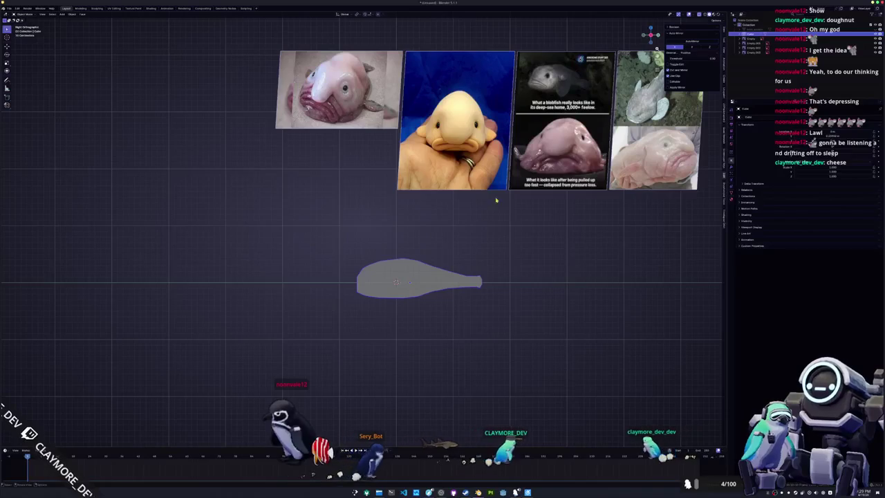
pyautogui.click(657, 86)
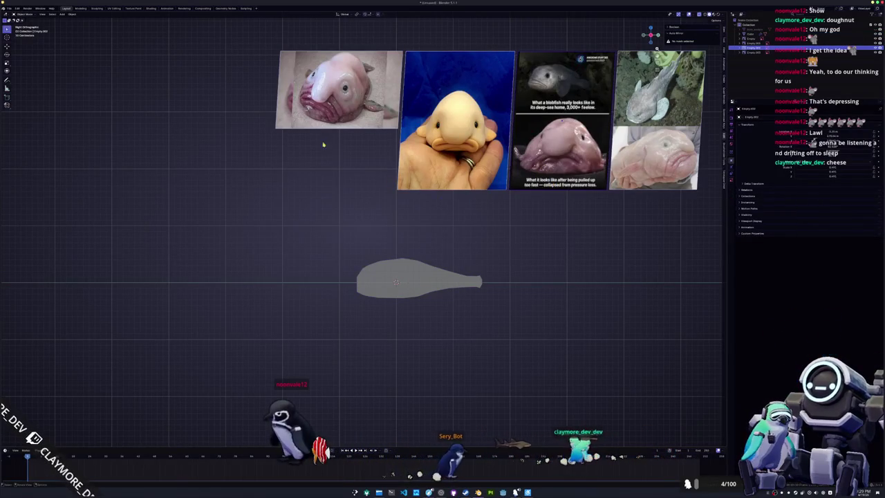
# Move the frontal blobfish photo down beside the fish, scale it and shift it left
pyautogui.moveTo(339, 90); pyautogui.dragTo(326, 211)
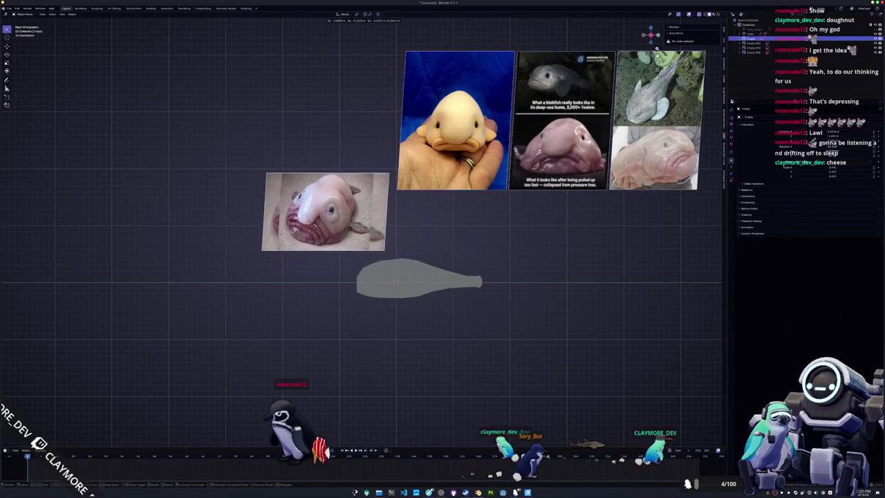
pyautogui.press('s')
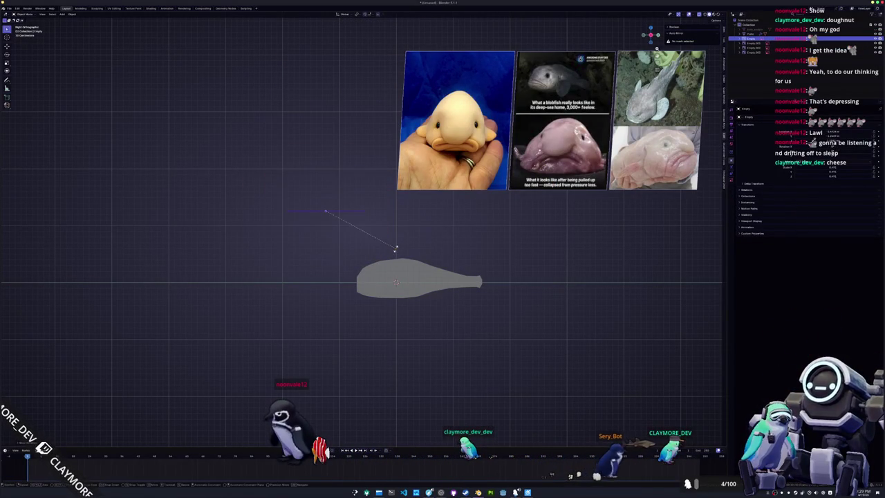
pyautogui.click(396, 251)
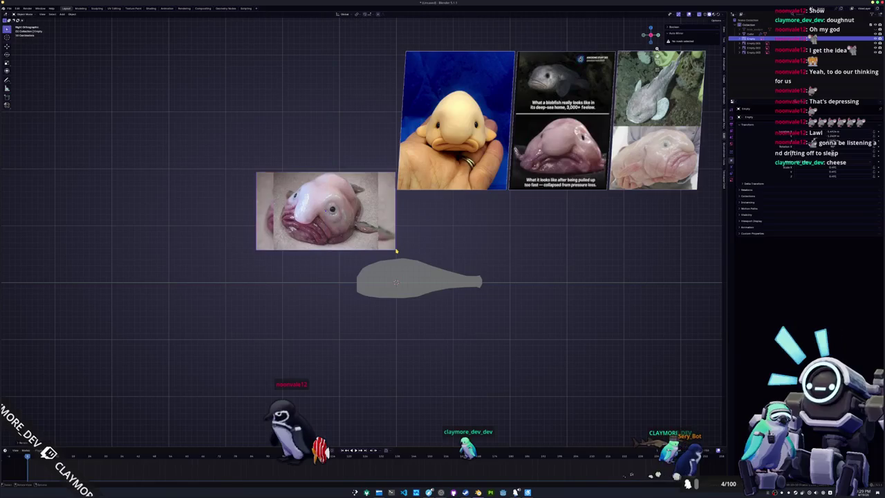
pyautogui.scroll(2, 395, 248)
pyautogui.press('g')
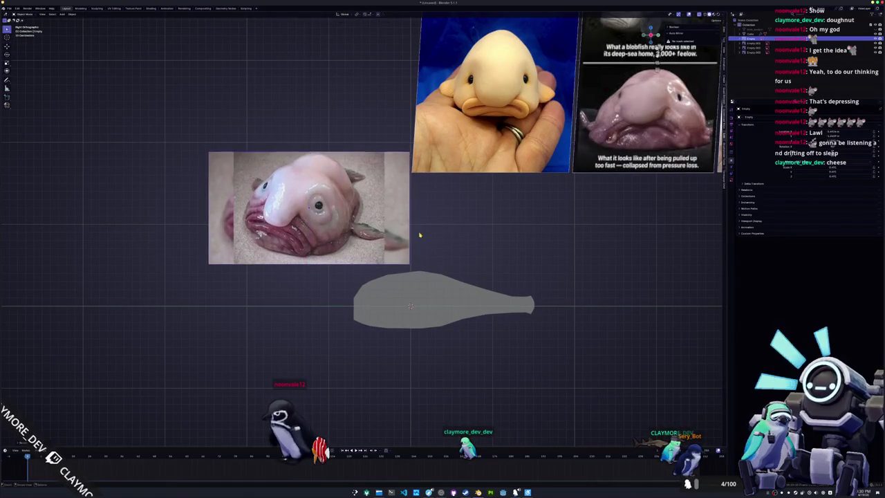
pyautogui.click(404, 246)
# Move the two-photo reference left and try a 90° Z rotation, then cancel it
pyautogui.click(373, 313)
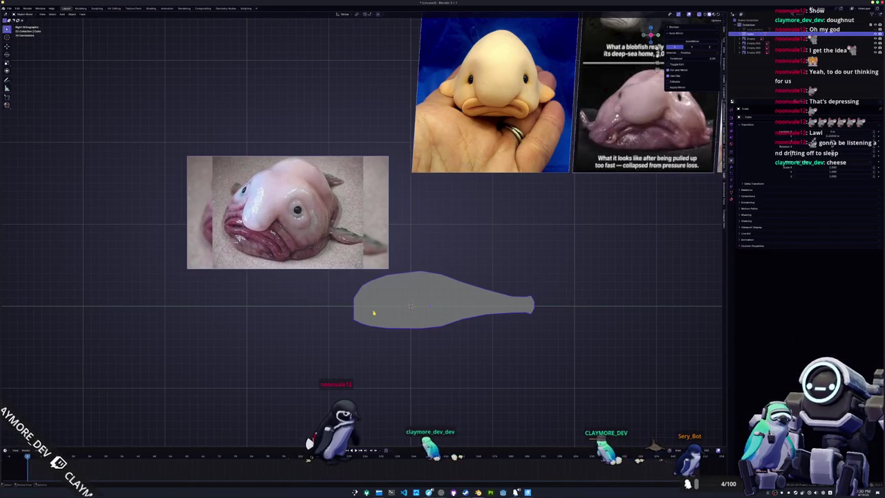
pyautogui.scroll(-1, 376, 314)
pyautogui.moveTo(448, 276)
pyautogui.keyDown('shift'); pyautogui.mouseDown(button='middle')
pyautogui.moveTo(322, 307)
pyautogui.moveTo(378, 278)
pyautogui.mouseUp(button='middle'); pyautogui.keyUp('shift')
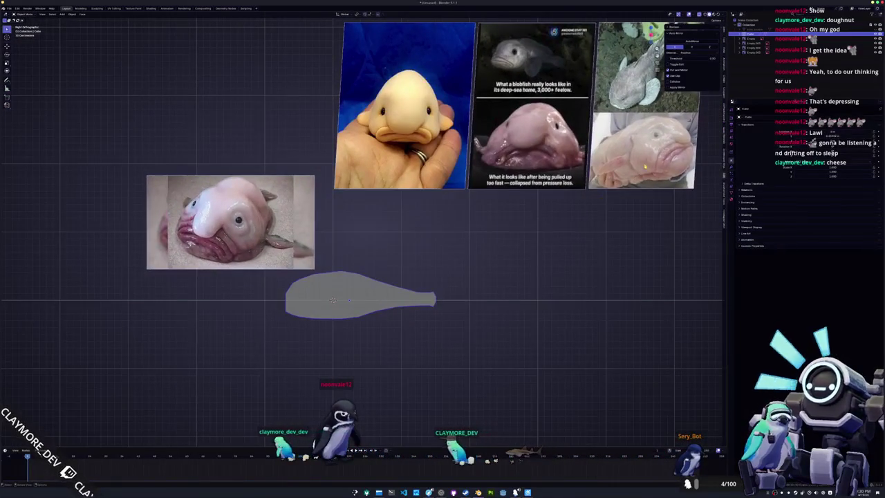
pyautogui.moveTo(645, 166); pyautogui.dragTo(100, 266)
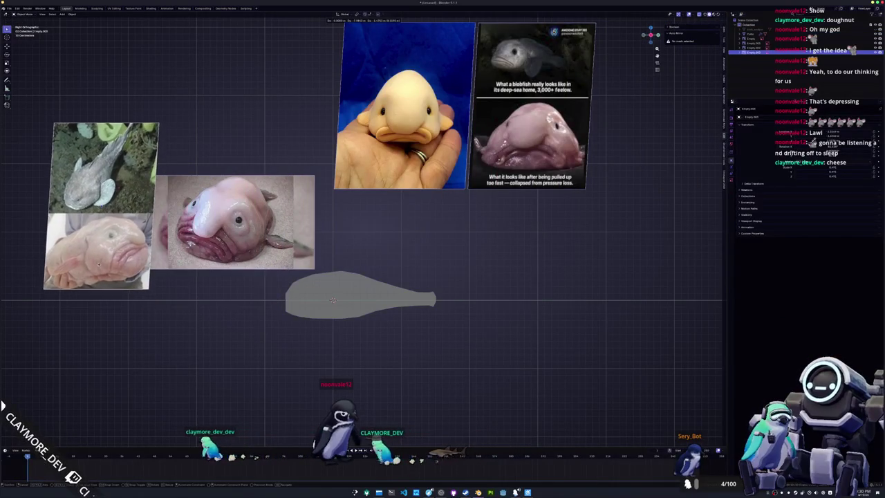
pyautogui.press('r')
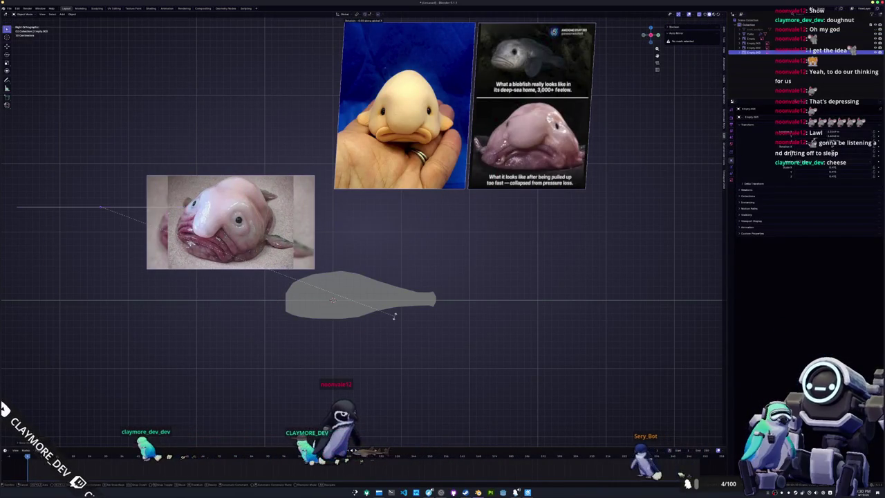
pyautogui.press('Escape')
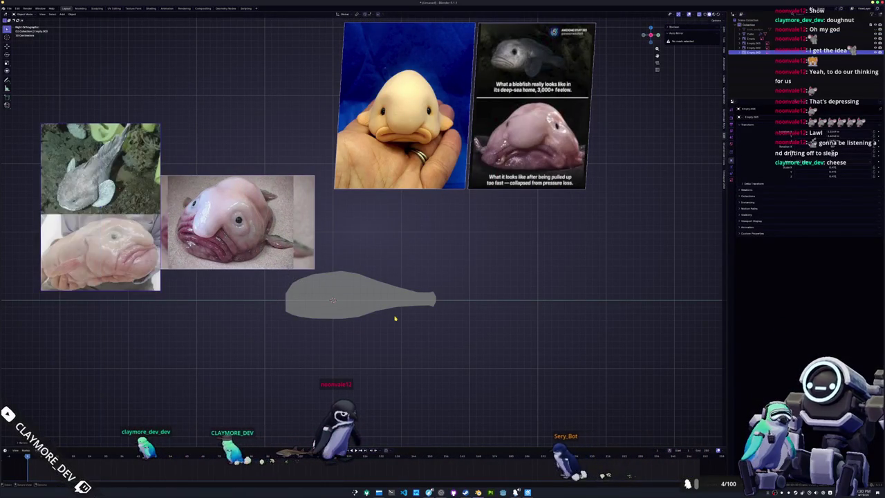
pyautogui.press('r')
pyautogui.press('z')
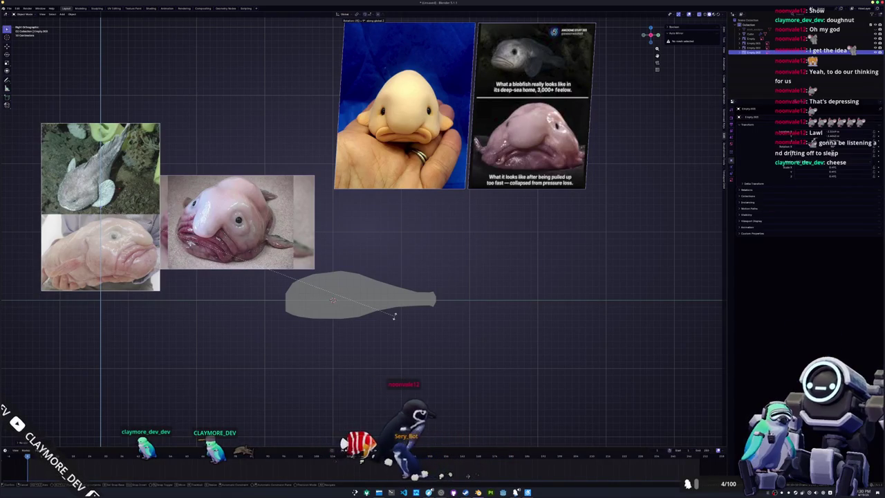
pyautogui.write('90')
pyautogui.press('Escape')
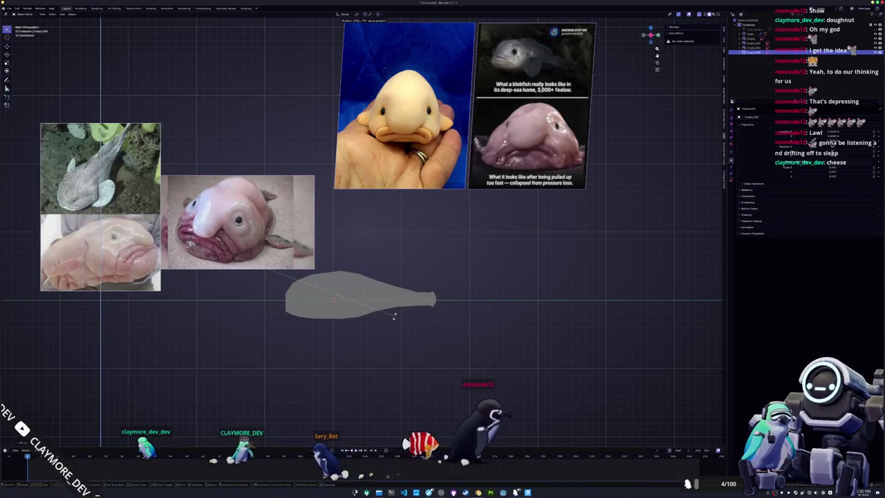
# Tilt the two-photo reference in its plane and place it over the fish's head end
pyautogui.press('g')
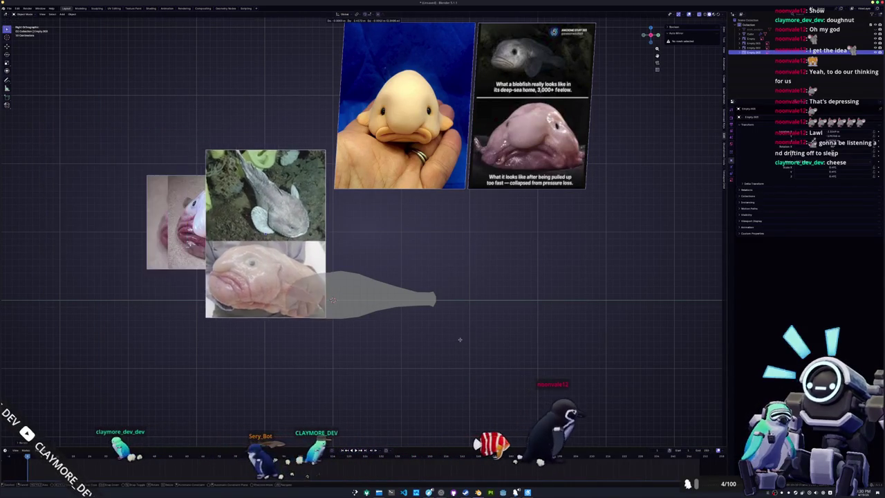
pyautogui.press('r')
pyautogui.press('g')
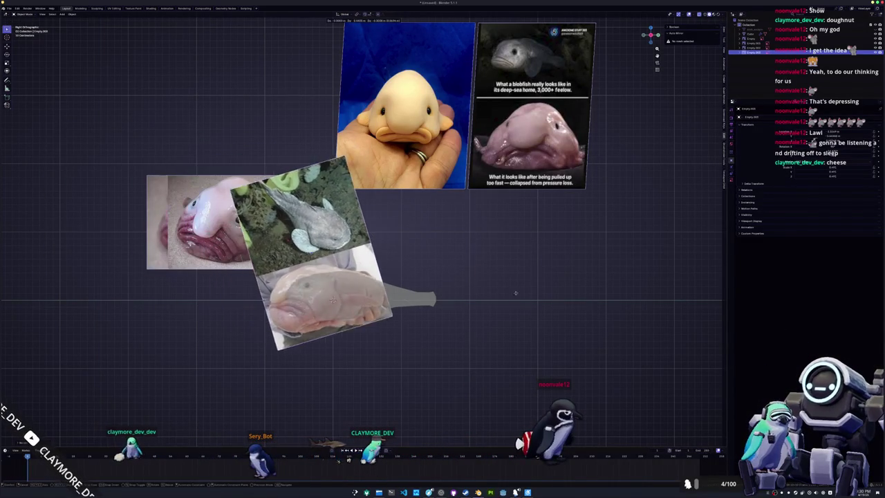
pyautogui.click(392, 296)
pyautogui.scroll(2, 392, 296)
pyautogui.scroll(1, 392, 296)
pyautogui.scroll(1, 393, 296)
# Add a loop cut across the grey fish mesh in Edit Mode, then view it from above
pyautogui.press('g')
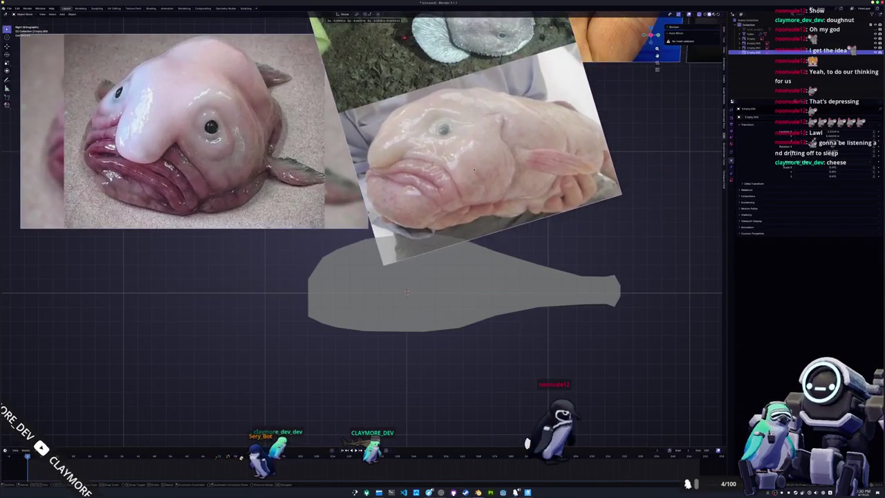
pyautogui.click(395, 305)
pyautogui.press('Tab')
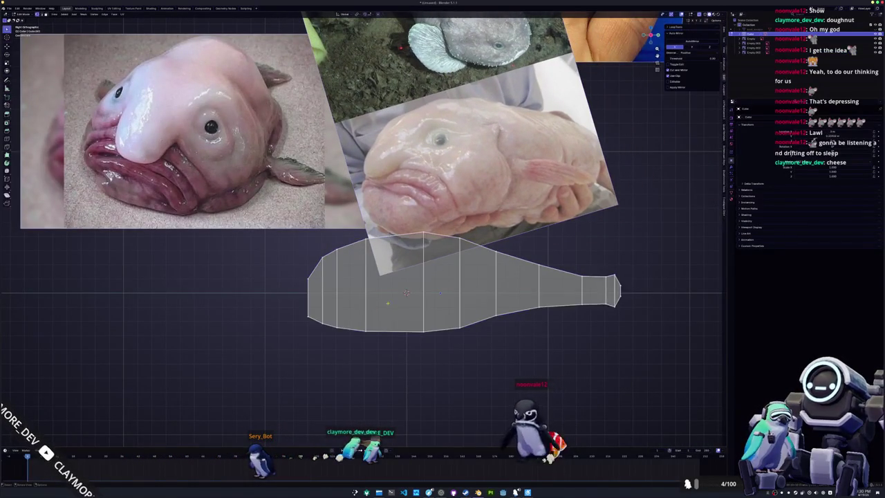
pyautogui.scroll(1, 373, 290)
pyautogui.scroll(1, 348, 271)
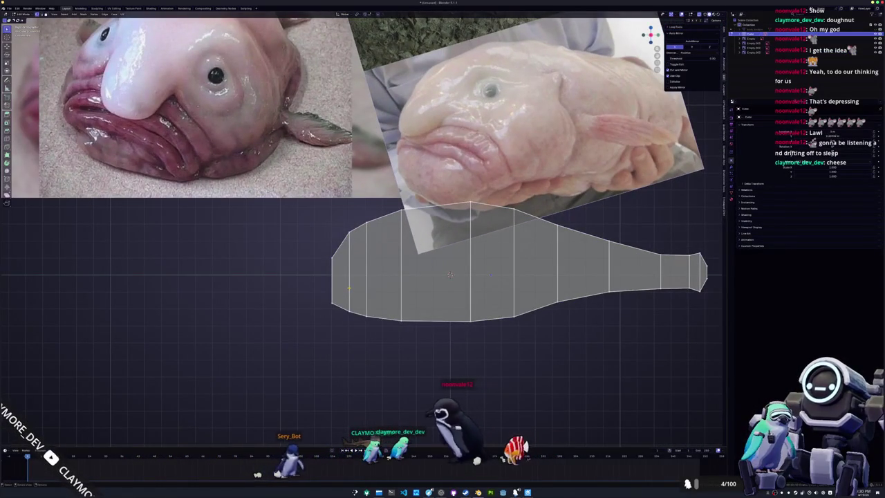
pyautogui.hotkey('ctrl', 'r')
pyautogui.click(352, 280)
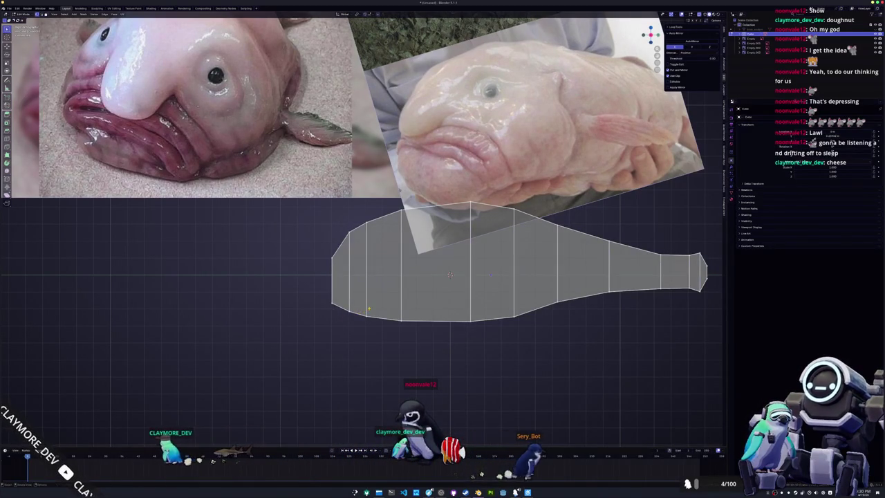
pyautogui.keyDown('alt'); pyautogui.moveTo(369, 309); pyautogui.dragTo(395, 283, button='middle'); pyautogui.keyUp('alt')
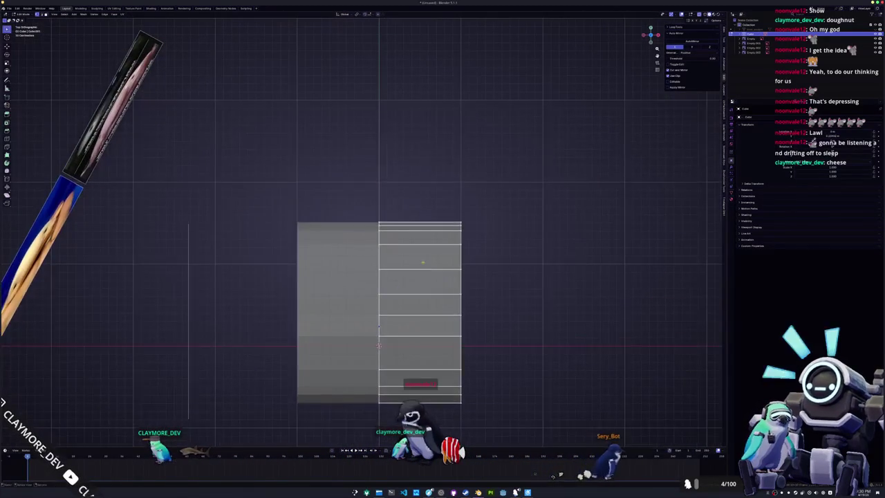
# Slope the top edge and move it down along X to start narrowing the outline
pyautogui.press('g')
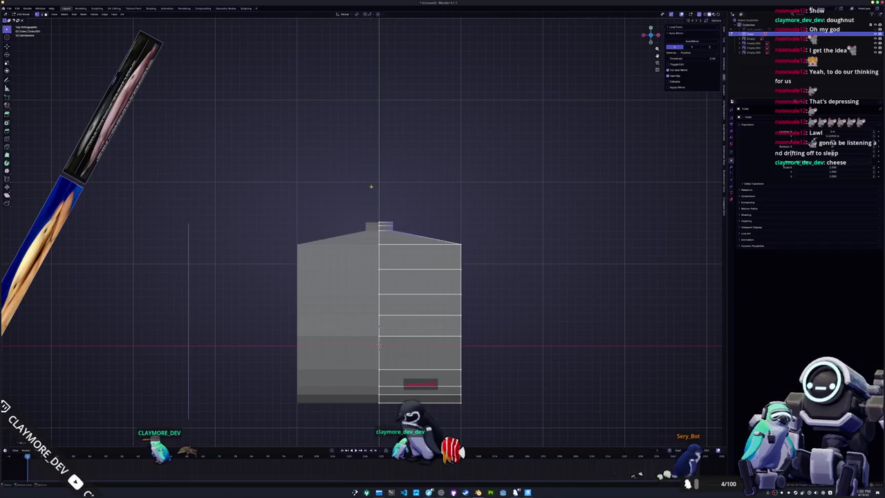
pyautogui.press('x')
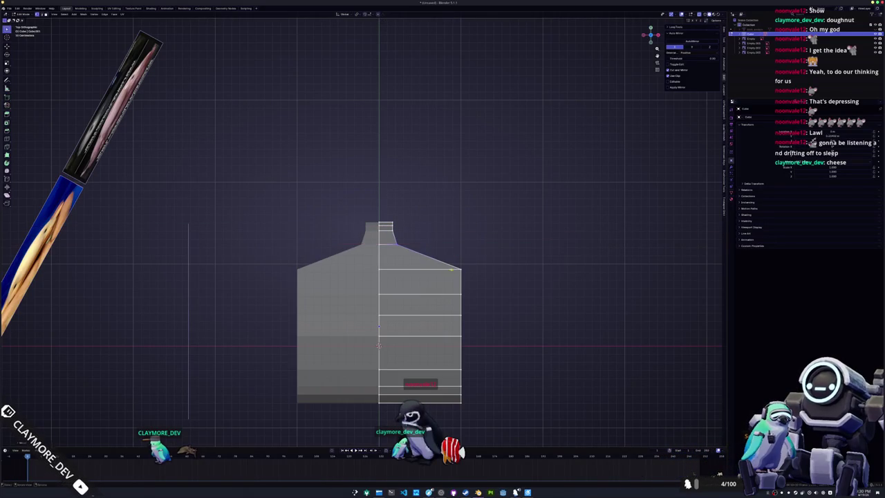
pyautogui.press('g')
pyautogui.press('x')
pyautogui.press('g')
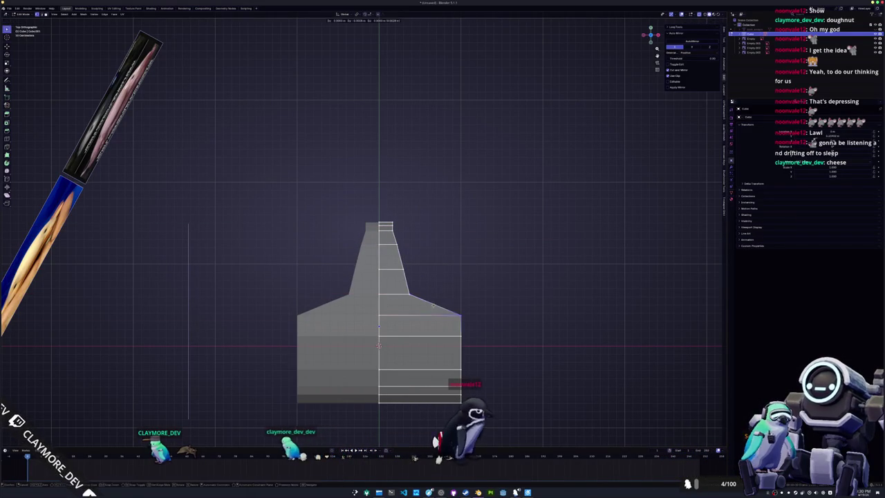
pyautogui.click(443, 339)
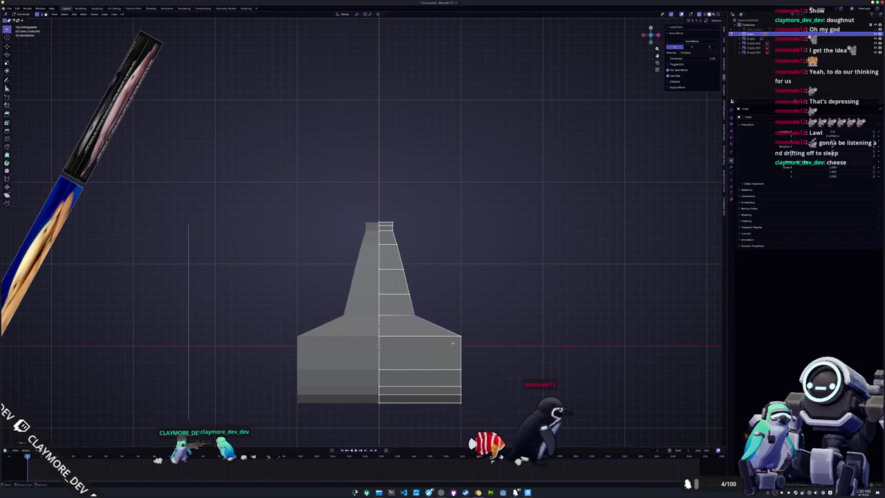
pyautogui.press('g')
pyautogui.click(412, 353)
pyautogui.press('g')
pyautogui.click(397, 372)
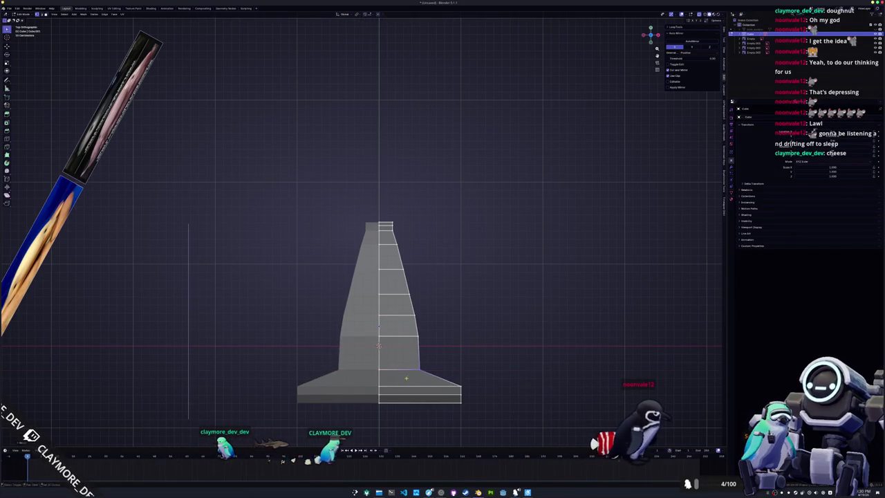
pyautogui.scroll(2, 513, 343)
# Pull the base edge and vertices inward along X to round the bottom of the body
pyautogui.press('g')
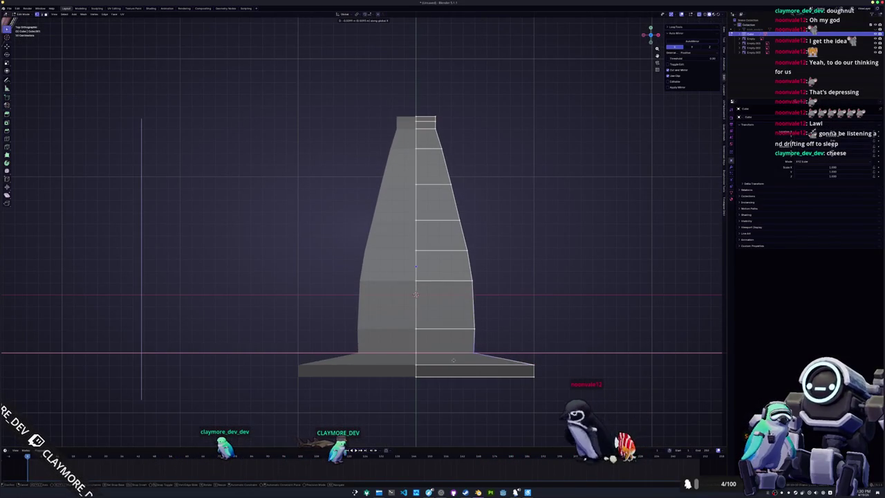
pyautogui.press('g')
pyautogui.press('x')
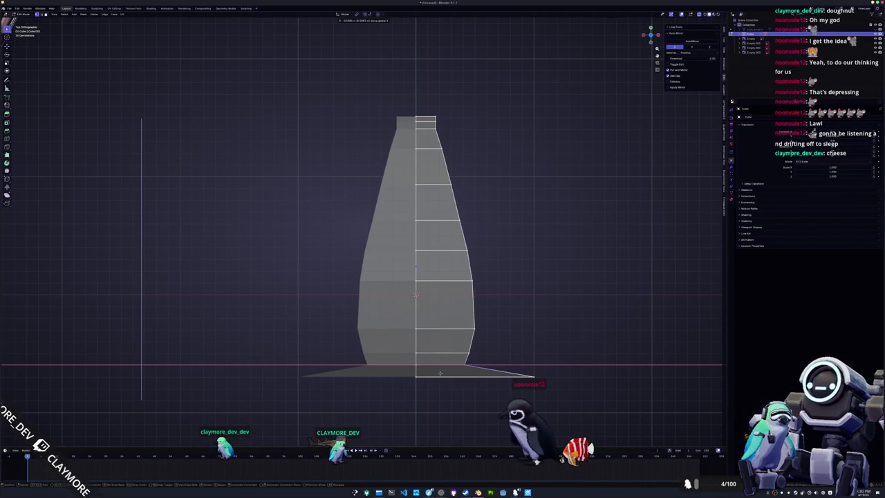
pyautogui.click(432, 373)
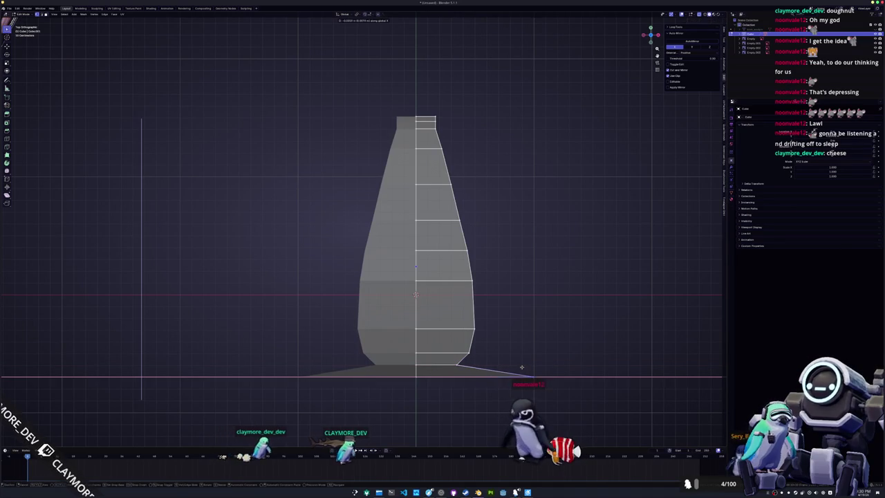
pyautogui.moveTo(530, 371); pyautogui.dragTo(463, 373)
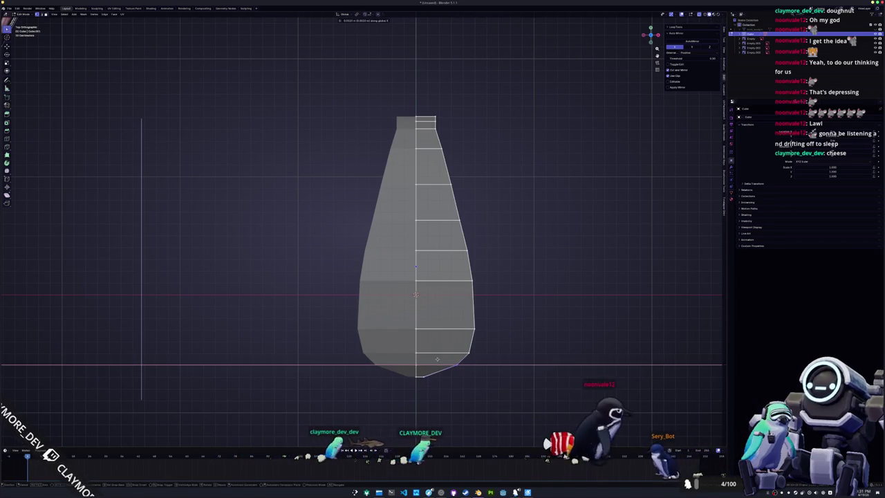
pyautogui.press('g')
pyautogui.press('x')
pyautogui.click(458, 344)
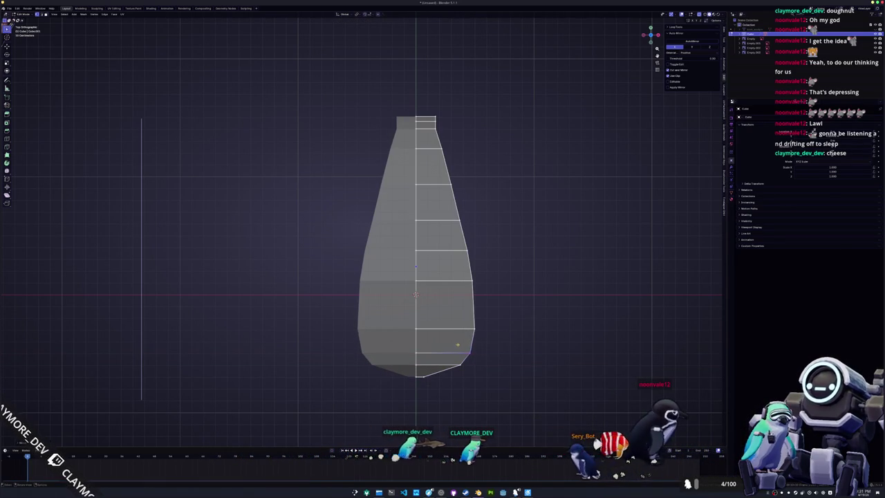
pyautogui.press('g')
pyautogui.press('x')
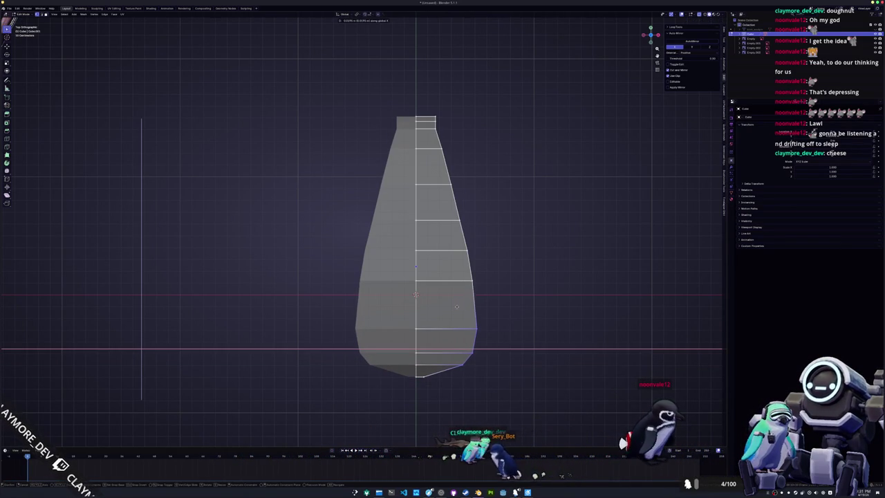
pyautogui.click(456, 306)
pyautogui.scroll(3, 463, 304)
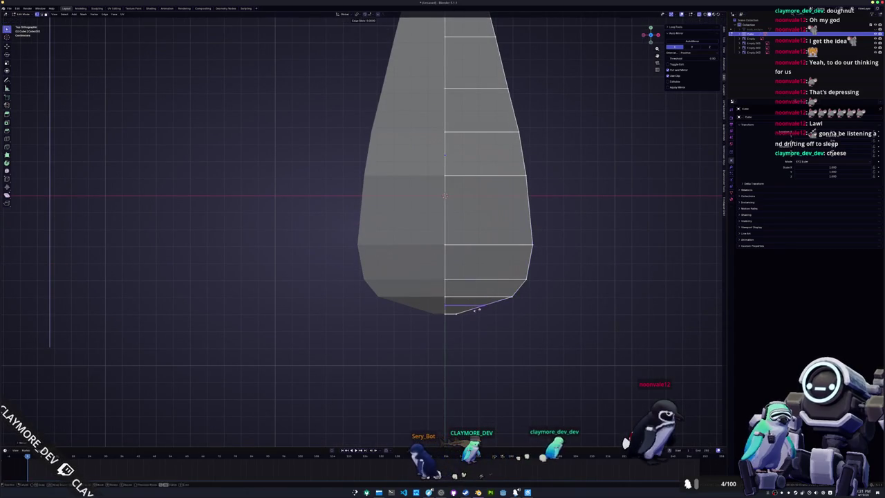
# Nudge a final vertex along X, then orbit in Object Mode to inspect the taper
pyautogui.press('g')
pyautogui.press('x')
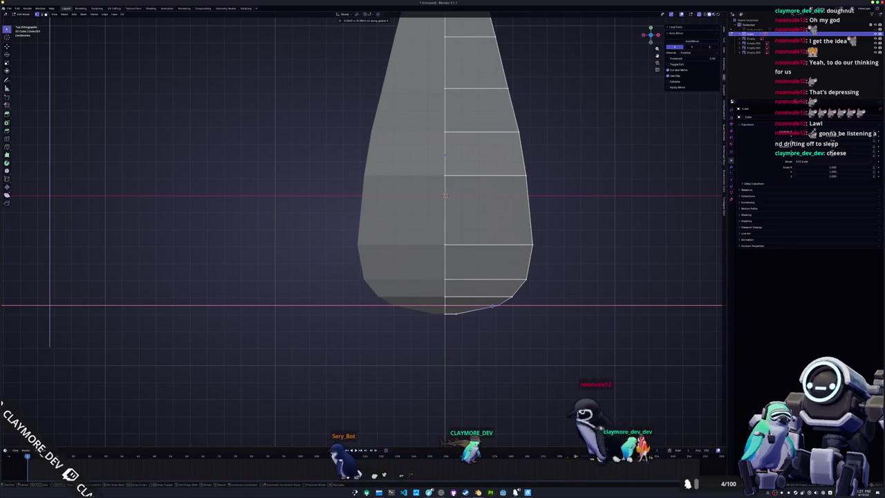
pyautogui.press('Return')
pyautogui.scroll(1, 528, 146)
pyautogui.scroll(1, 528, 146)
pyautogui.press('Tab')
pyautogui.scroll(-3, 423, 365)
pyautogui.moveTo(422, 363)
pyautogui.mouseDown(button='middle')
pyautogui.moveTo(406, 302)
pyautogui.moveTo(354, 306)
pyautogui.moveTo(359, 317)
pyautogui.moveTo(377, 295)
pyautogui.moveTo(354, 302)
pyautogui.mouseUp(button='middle')
pyautogui.press('Tab')
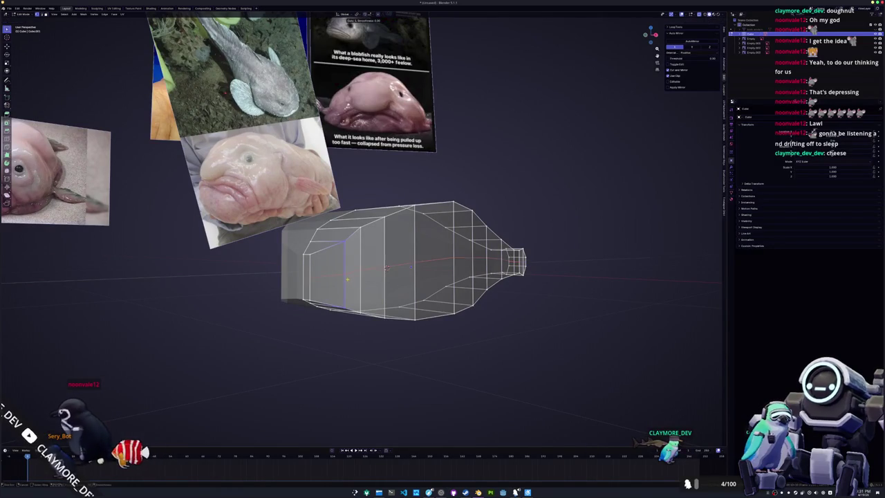
# Select a band of faces in front view and slide the edge loops into position
pyautogui.click(348, 279)
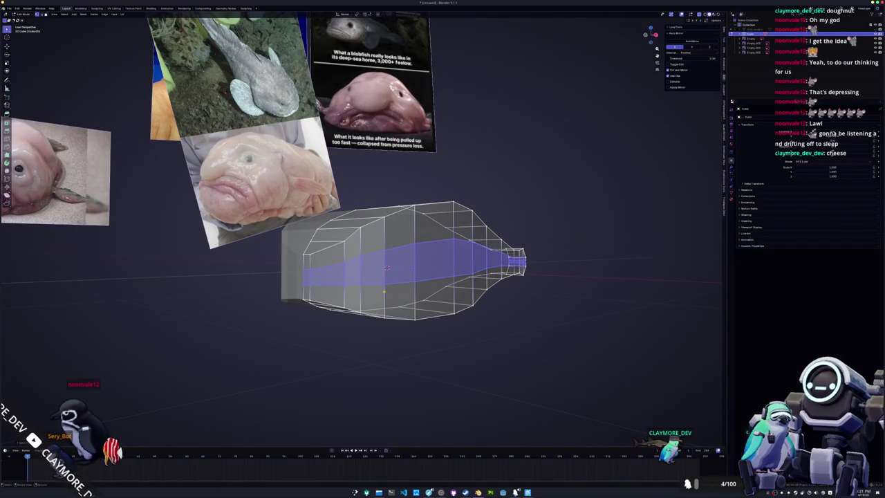
pyautogui.press('KP_1')
pyautogui.scroll(1, 392, 300)
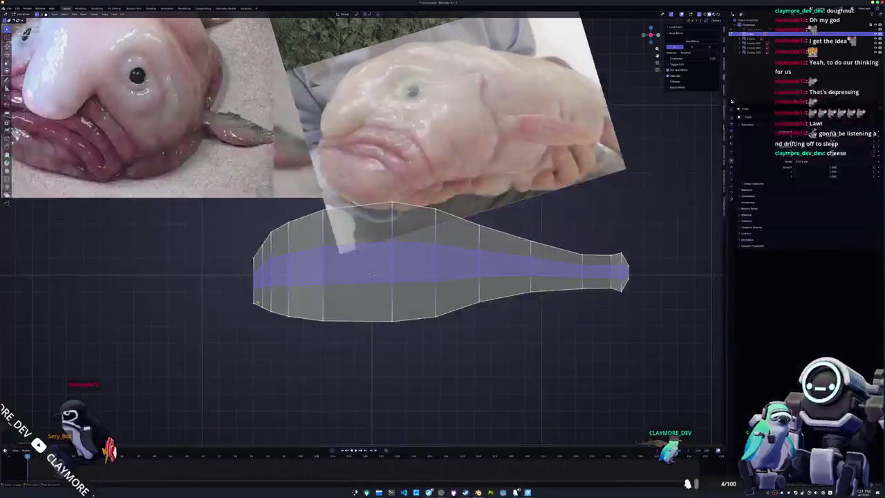
pyautogui.keyDown('ctrl'); pyautogui.scroll(2, 333, 298); pyautogui.keyUp('ctrl')
pyautogui.moveTo(312, 309); pyautogui.dragTo(373, 277, button='middle')
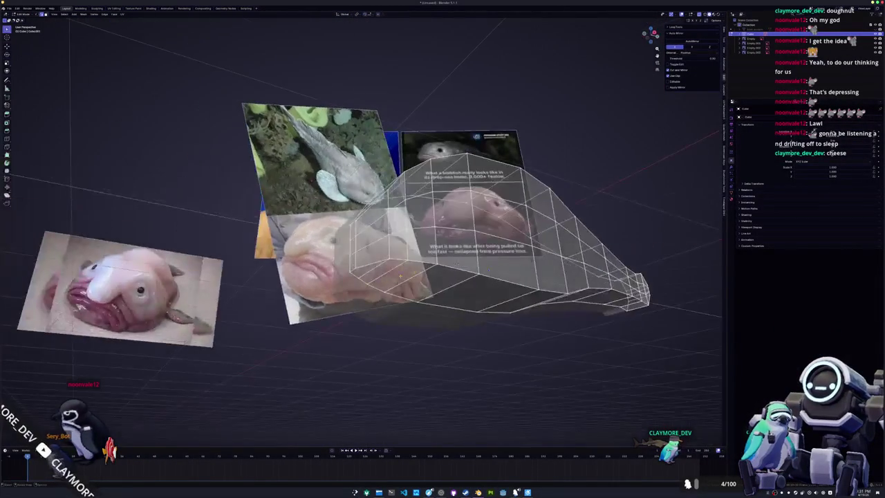
pyautogui.moveTo(506, 275); pyautogui.dragTo(458, 282, button='middle')
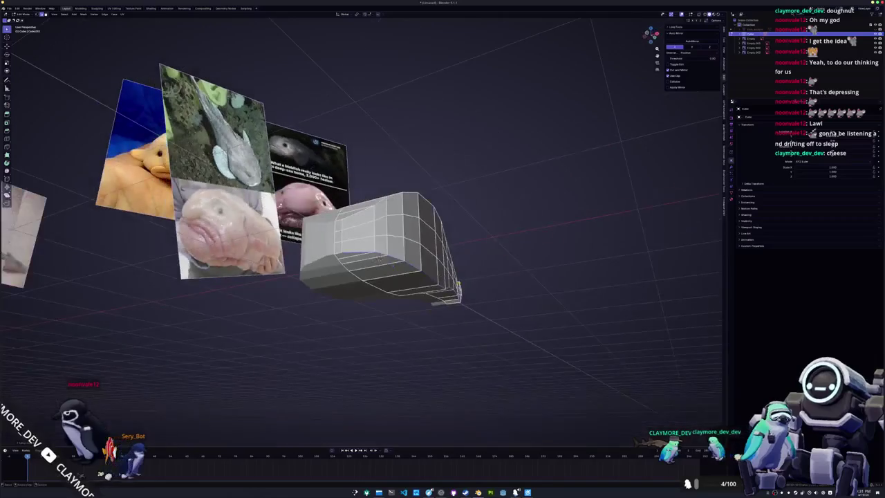
pyautogui.press('g')
pyautogui.press('g')
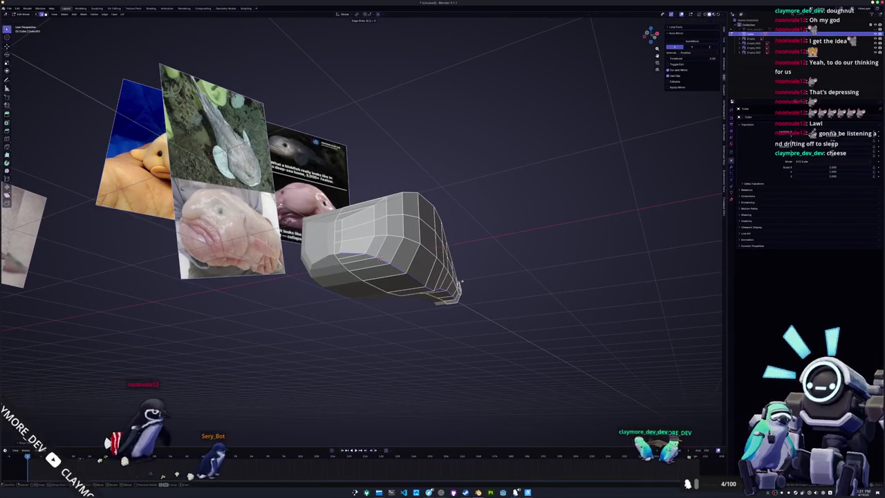
pyautogui.click(460, 283)
pyautogui.moveTo(459, 282); pyautogui.dragTo(498, 263, button='middle')
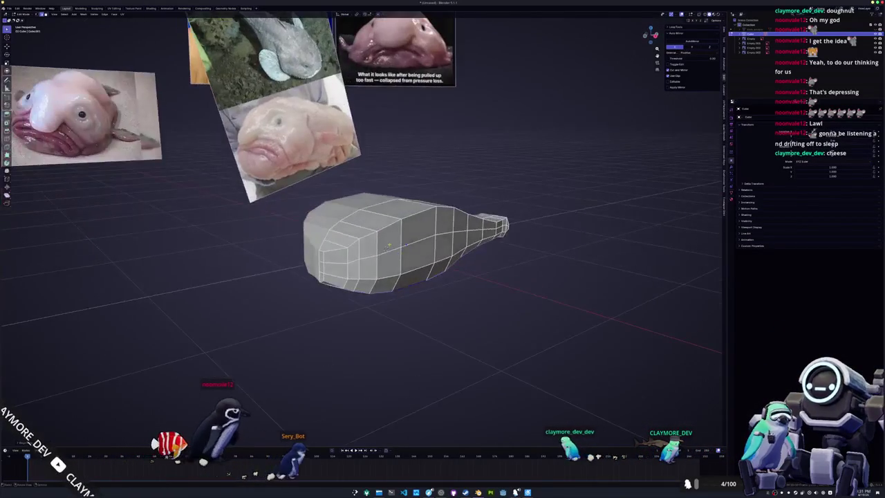
pyautogui.press('g')
pyautogui.press('g')
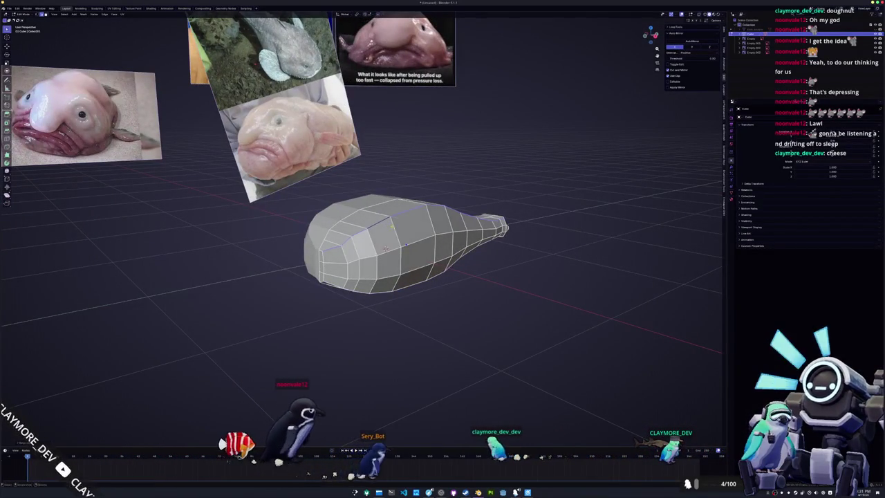
pyautogui.click(386, 246)
# Toggle out of and back into Edit Mode, orbiting to view the mesh end-on
pyautogui.press('Tab')
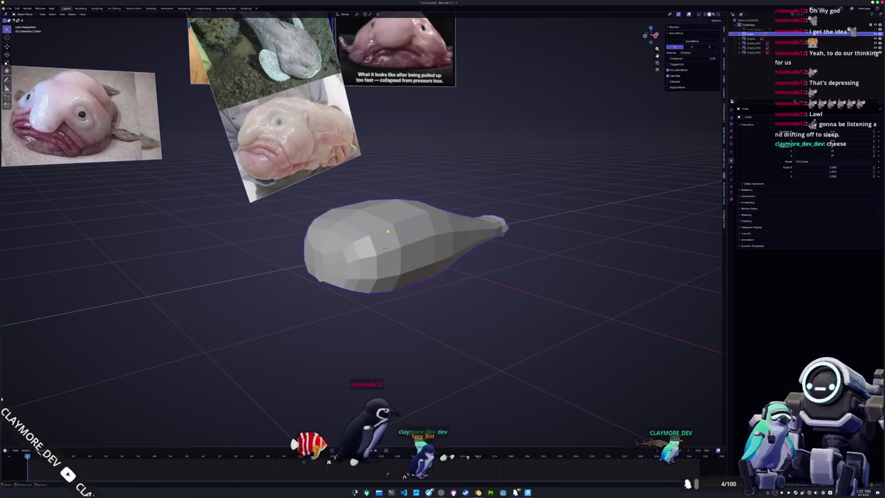
pyautogui.moveTo(386, 256); pyautogui.dragTo(392, 283, button='middle')
pyautogui.press('Tab')
pyautogui.scroll(2, 373, 273)
pyautogui.moveTo(373, 273)
pyautogui.mouseDown(button='middle')
pyautogui.moveTo(389, 263)
pyautogui.moveTo(426, 265)
pyautogui.moveTo(340, 297)
pyautogui.moveTo(426, 263)
pyautogui.mouseUp(button='middle')
pyautogui.scroll(-2, 390, 263)
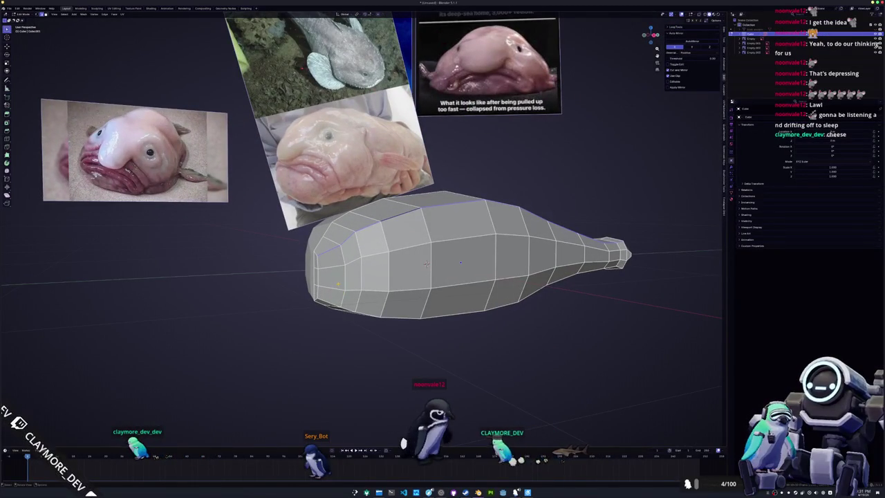
pyautogui.scroll(-2, 426, 263)
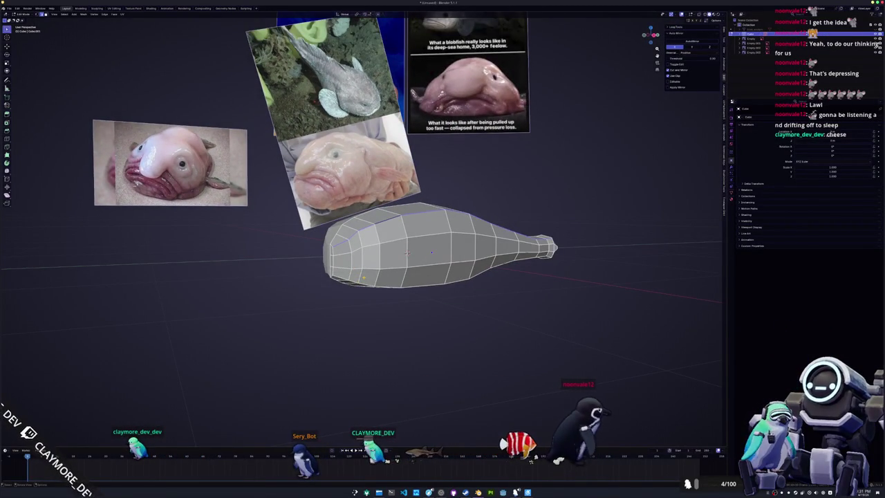
# Check the side profile in X-ray, then start bevelling an edge on the head front
pyautogui.press('KP_3')
pyautogui.hotkey('alt', 'z')
pyautogui.moveTo(403, 253); pyautogui.dragTo(474, 234, button='middle')
pyautogui.hotkey('alt', 'z')
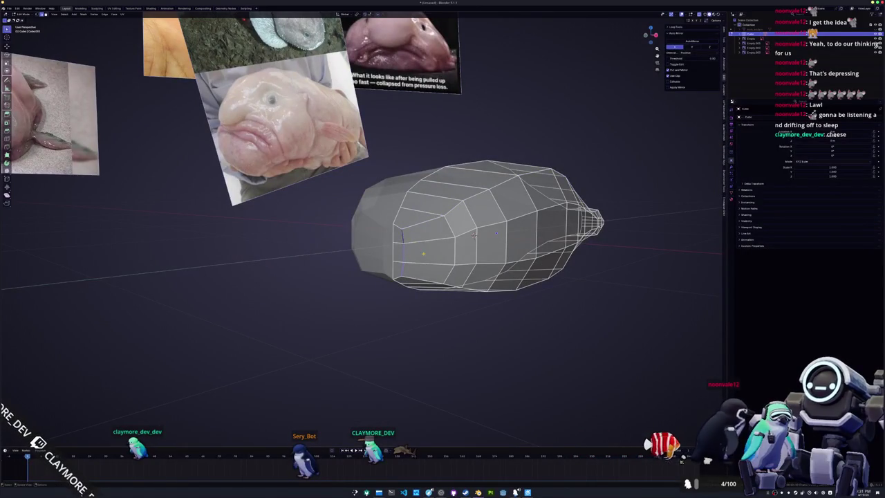
pyautogui.moveTo(476, 235); pyautogui.dragTo(442, 207, button='middle')
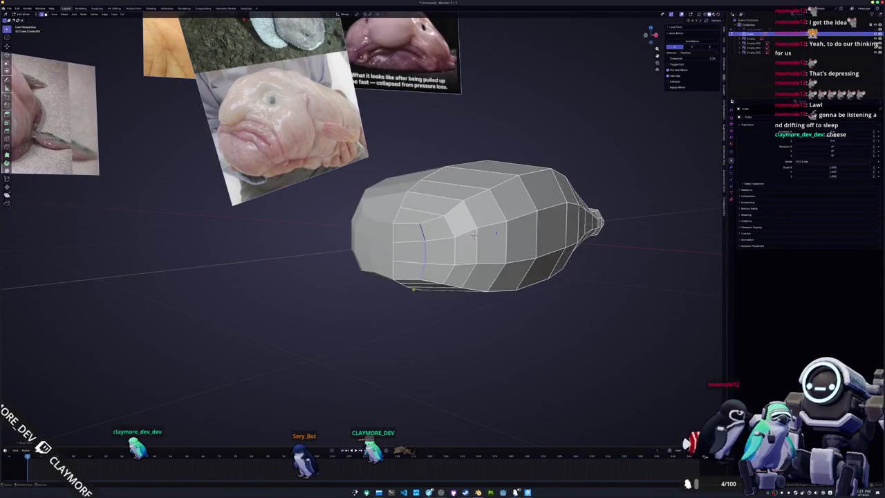
pyautogui.moveTo(487, 260)
pyautogui.mouseDown(button='middle')
pyautogui.moveTo(516, 242)
pyautogui.moveTo(506, 241)
pyautogui.mouseUp(button='middle')
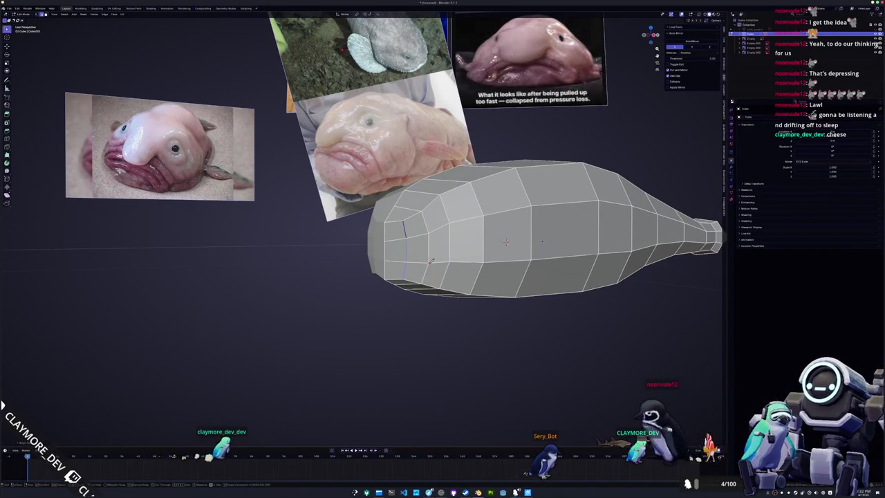
pyautogui.moveTo(505, 241); pyautogui.dragTo(520, 237, button='middle')
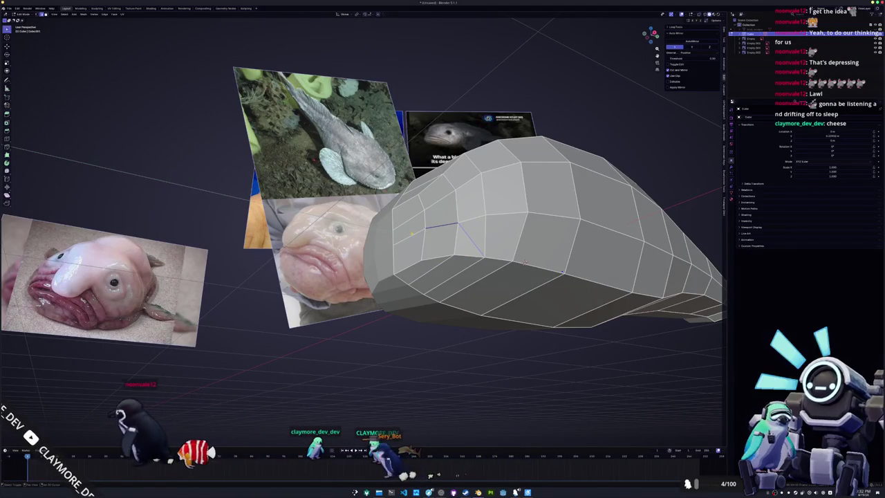
pyautogui.hotkey('ctrl', 'b')
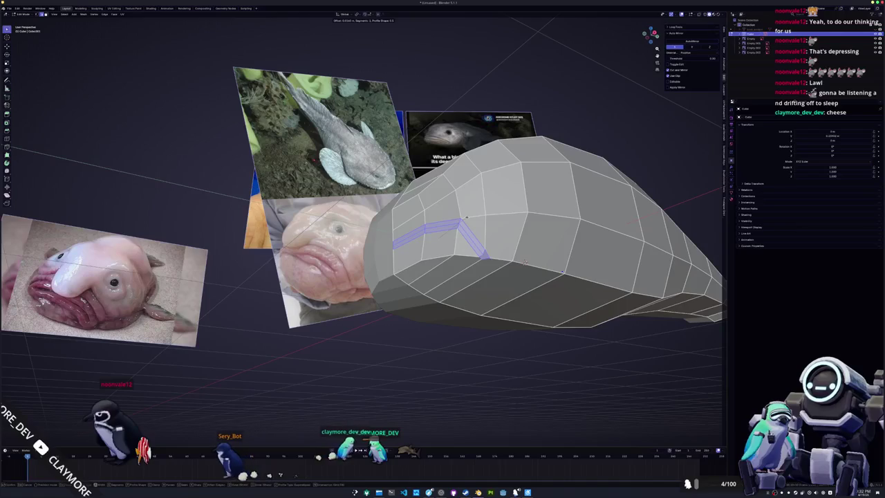
# Commit the bevel along the side of the fish head
pyautogui.click(468, 215)
pyautogui.moveTo(469, 214); pyautogui.dragTo(486, 237, button='middle')
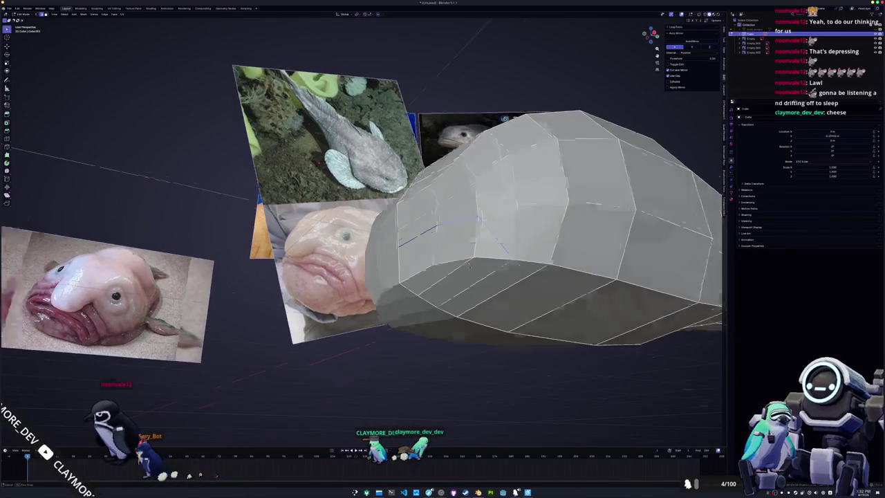
pyautogui.scroll(3, 486, 237)
pyautogui.moveTo(521, 182); pyautogui.dragTo(525, 186, button='middle')
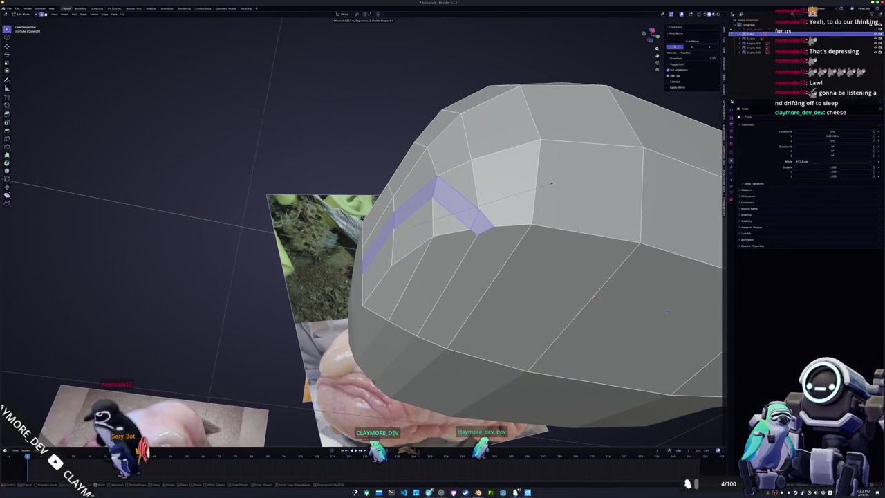
# Knife a new edge from a head vertex down to the lower edge
pyautogui.press('k')
pyautogui.click(480, 227)
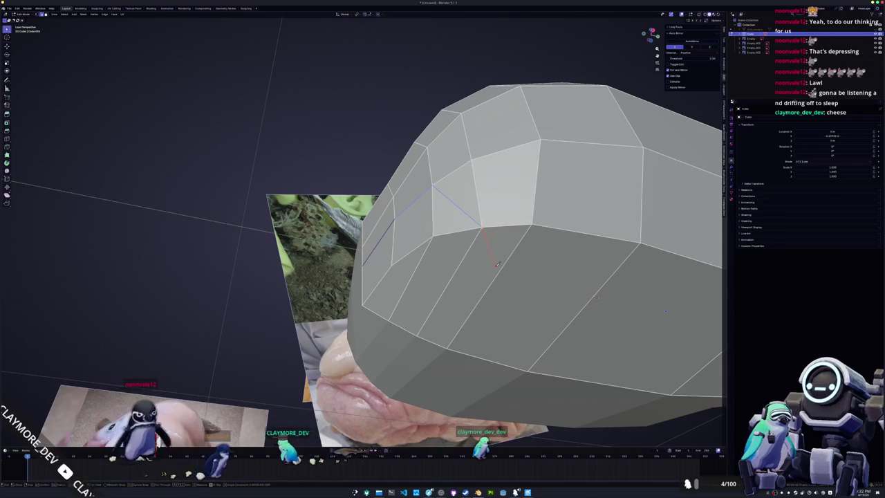
pyautogui.click(447, 345)
pyautogui.press('Return')
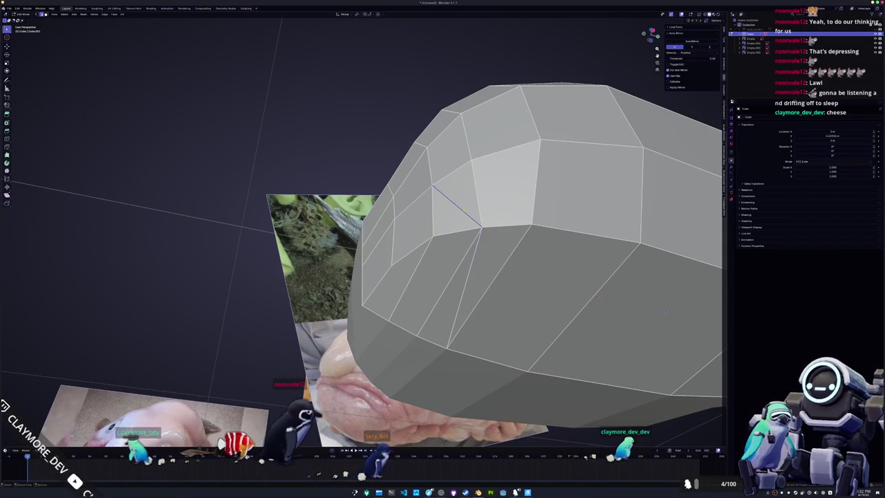
# Cancel an unwanted bevel and dissolve the stray vertical edge
pyautogui.hotkey('ctrl', 'b')
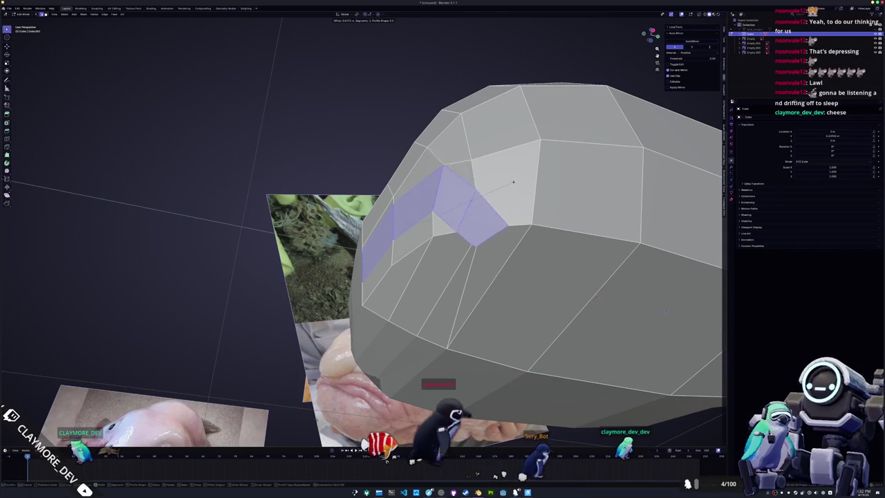
pyautogui.press('Escape')
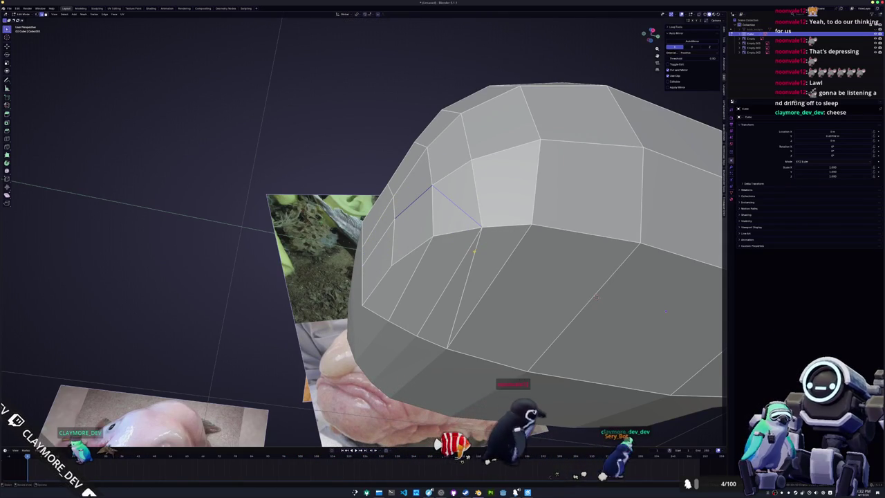
pyautogui.click(462, 293)
pyautogui.press('x')
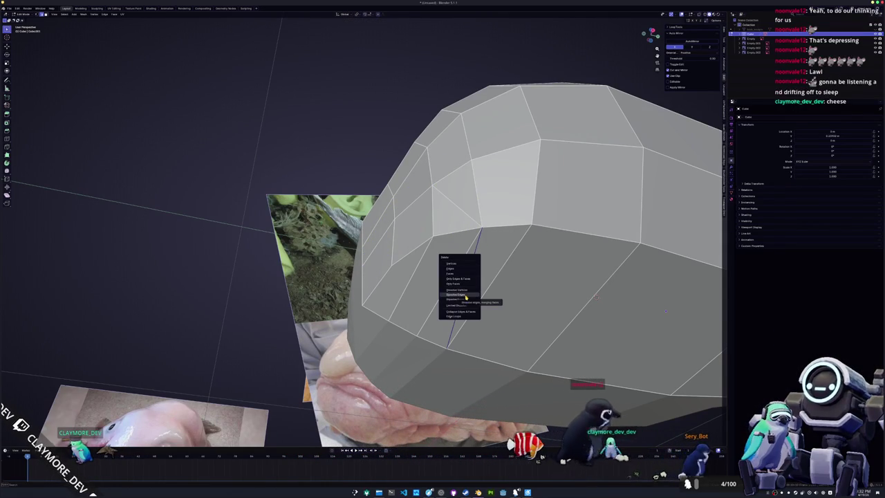
pyautogui.click(462, 293)
# Confirm a multi-segment bevel along the lip loop
pyautogui.moveTo(463, 293); pyautogui.dragTo(450, 253, button='middle')
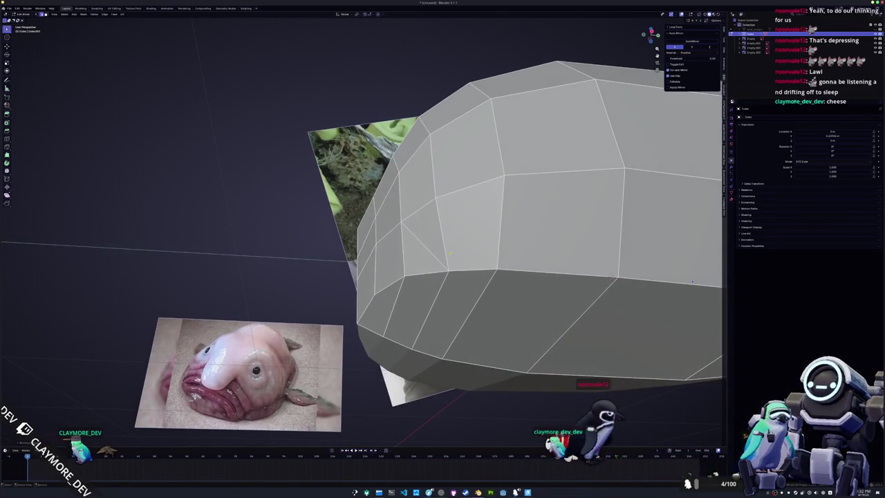
pyautogui.press('x')
pyautogui.press('Escape')
pyautogui.moveTo(612, 277); pyautogui.dragTo(562, 304, button='middle')
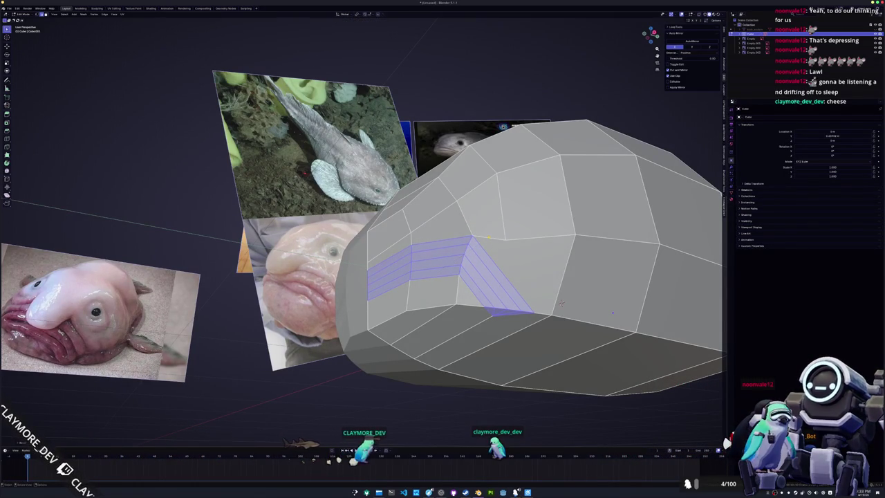
pyautogui.click(560, 302)
# Select the diagonal lip groove edge and extrude the lip strips outward
pyautogui.moveTo(560, 302); pyautogui.dragTo(575, 288, button='middle')
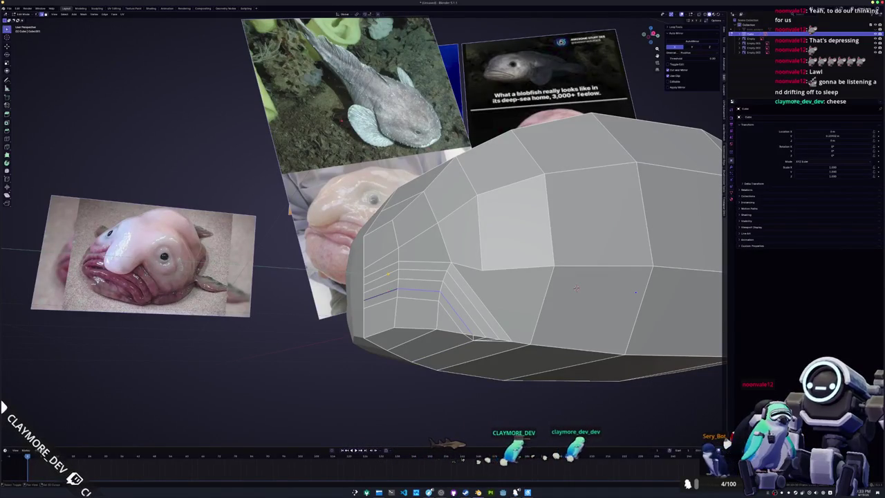
pyautogui.click(472, 306)
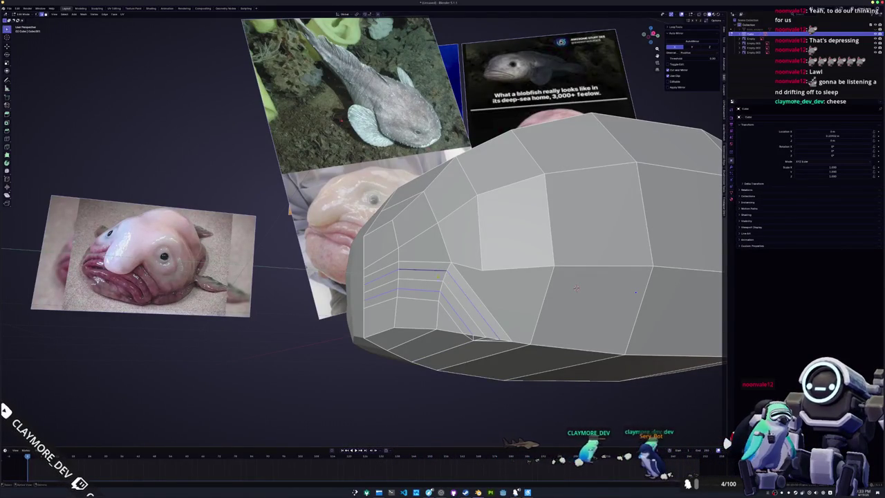
pyautogui.moveTo(576, 286); pyautogui.dragTo(608, 279, button='middle')
pyautogui.press('e')
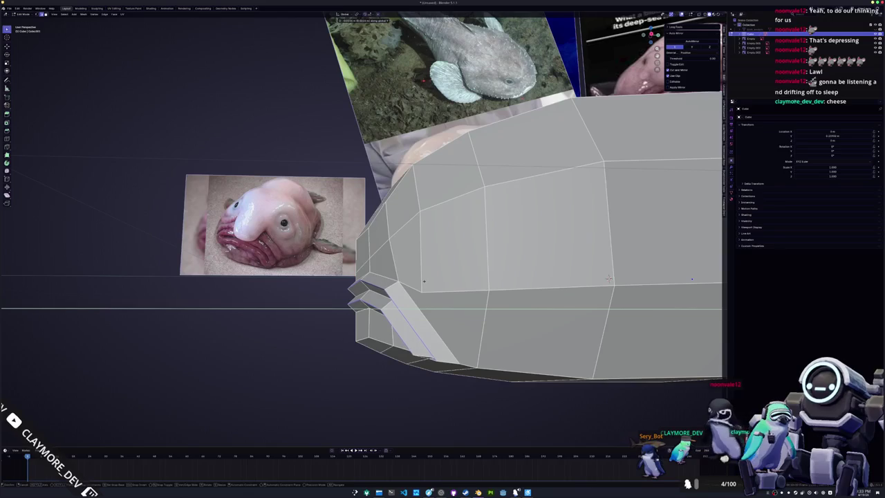
pyautogui.moveTo(608, 277)
pyautogui.mouseDown(button='middle')
pyautogui.moveTo(647, 334)
pyautogui.moveTo(474, 280)
pyautogui.moveTo(501, 296)
pyautogui.mouseUp(button='middle')
# Raise the extruded lip ridges along Z, then start a knife cut at the brow notch's top vertex
pyautogui.press('g')
pyautogui.press('z')
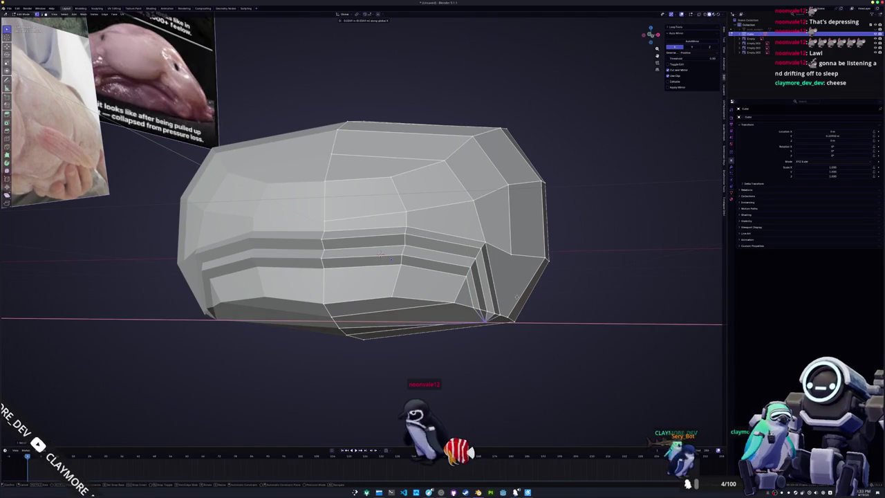
pyautogui.moveTo(380, 255); pyautogui.dragTo(572, 289, button='middle')
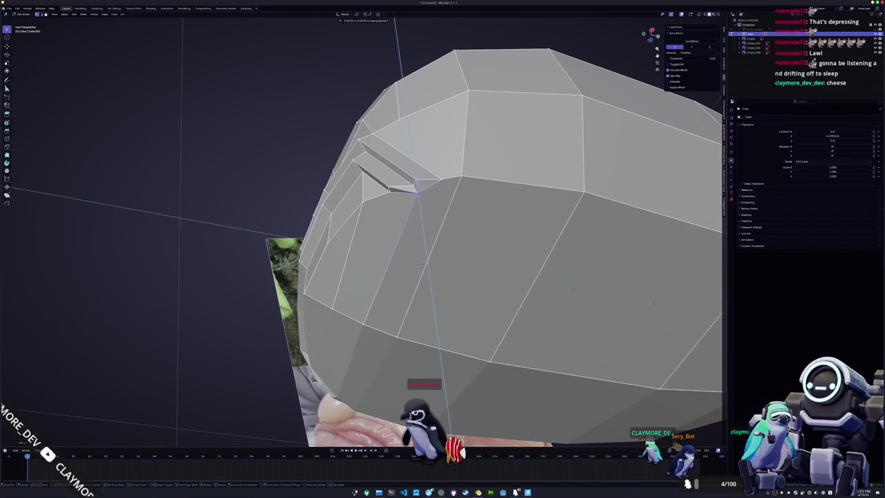
pyautogui.click(421, 263)
pyautogui.scroll(-5, 421, 264)
pyautogui.moveTo(420, 264)
pyautogui.mouseDown(button='middle')
pyautogui.moveTo(440, 283)
pyautogui.moveTo(388, 268)
pyautogui.moveTo(396, 250)
pyautogui.mouseUp(button='middle')
pyautogui.scroll(5, 440, 283)
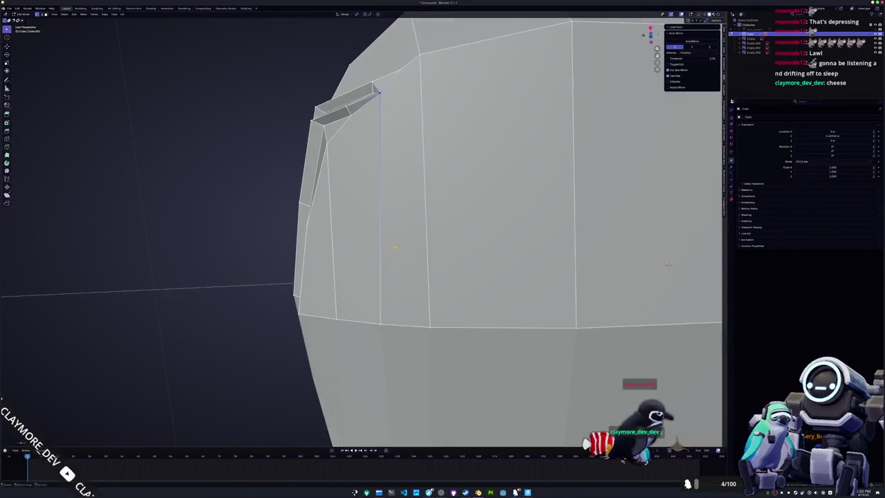
pyautogui.click(379, 91)
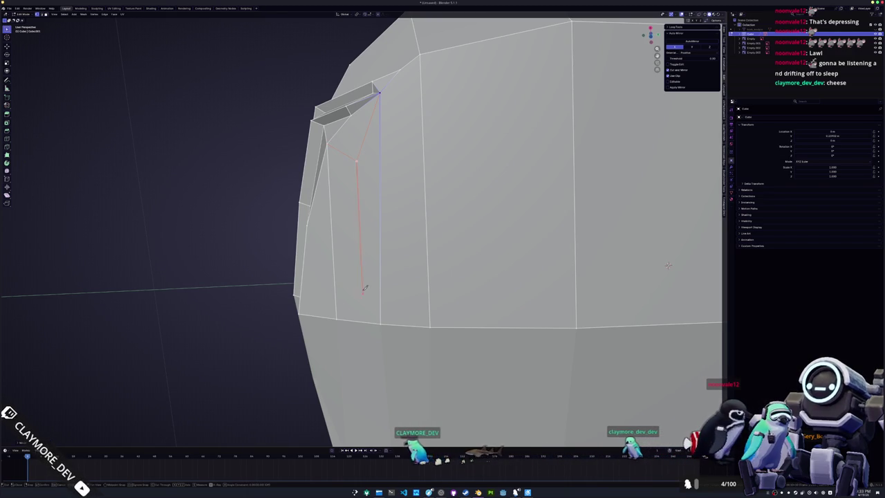
# Finish the knife cut to the bottom edge, dissolve the leftover diagonal edge, and exit Edit Mode
pyautogui.click(406, 325)
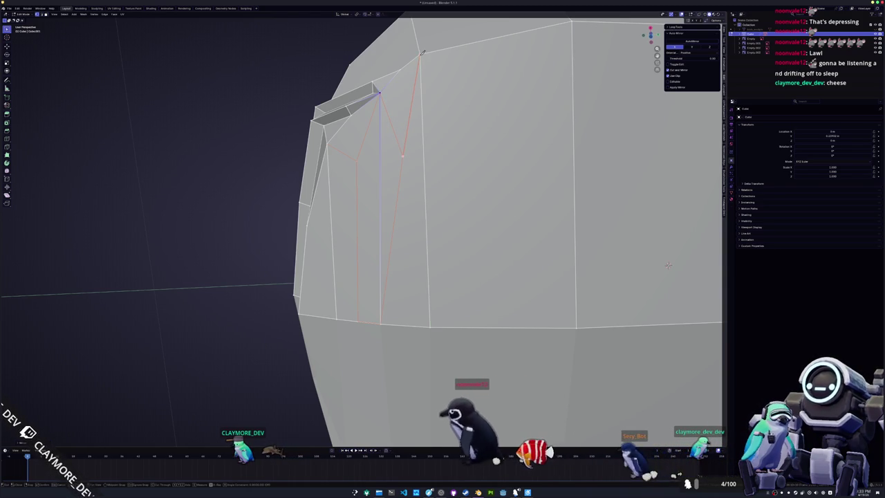
pyautogui.press('Return')
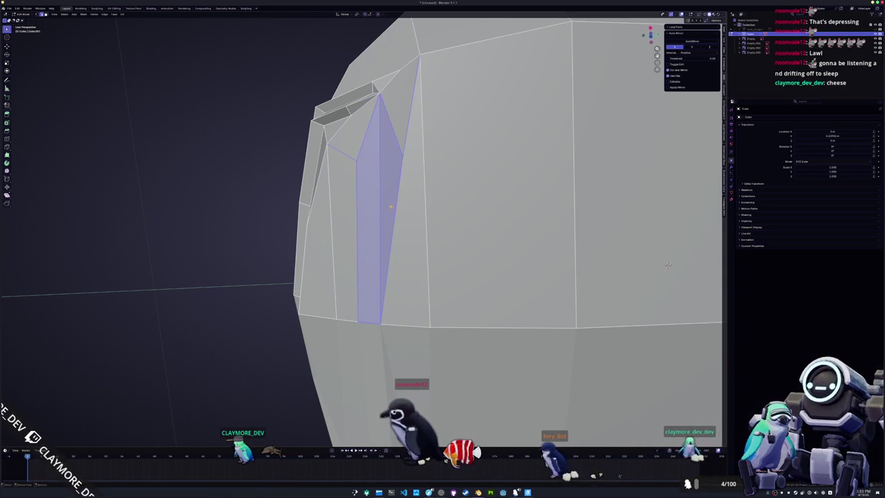
pyautogui.click(388, 228)
pyautogui.press('x')
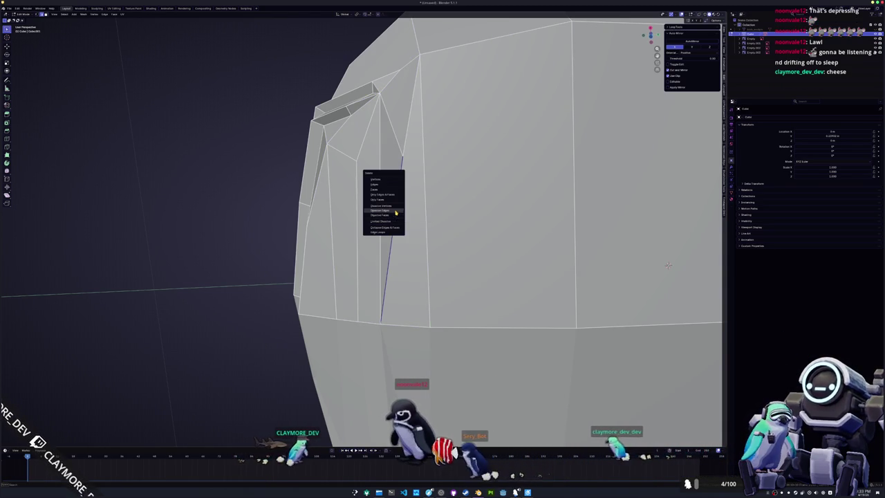
pyautogui.click(395, 214)
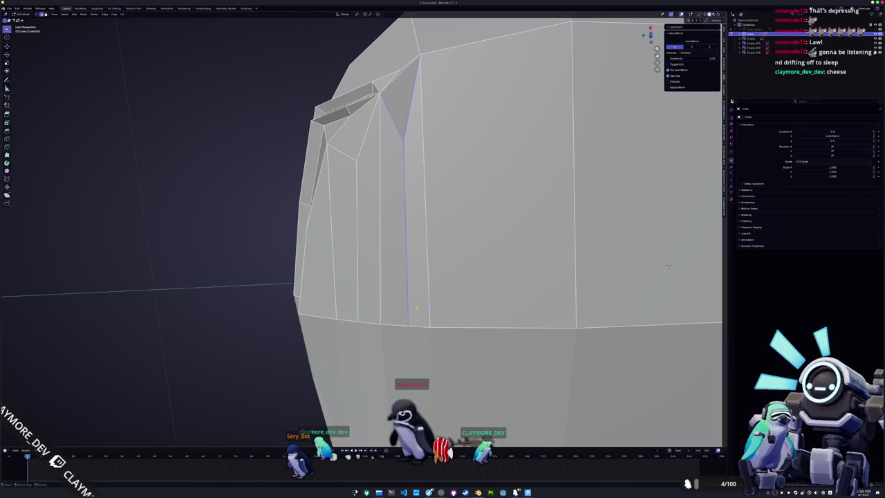
pyautogui.moveTo(418, 306)
pyautogui.mouseDown(button='middle')
pyautogui.moveTo(534, 295)
pyautogui.moveTo(531, 282)
pyautogui.mouseUp(button='middle')
pyautogui.press('Tab')
pyautogui.press('Tab')
pyautogui.scroll(2, 531, 281)
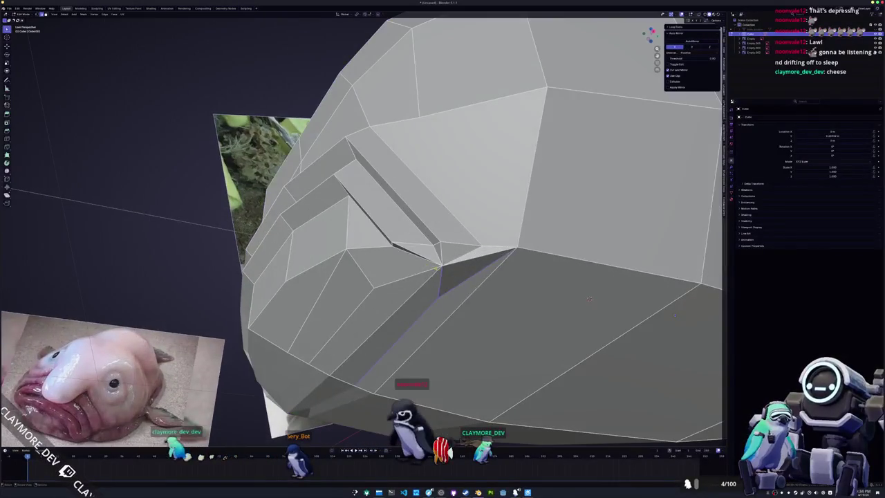
# Select a vertex at the brow notch and try a vertical move, then cancel it
pyautogui.click(513, 248)
pyautogui.scroll(-2, 513, 249)
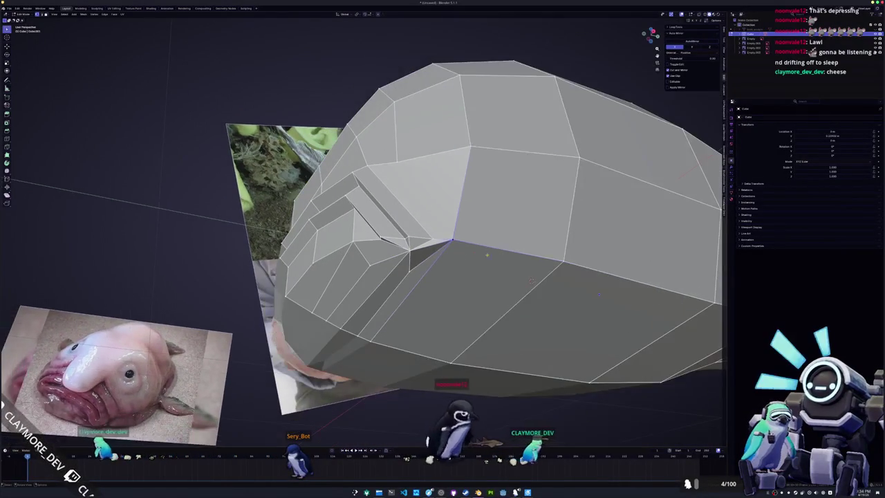
pyautogui.moveTo(512, 249)
pyautogui.mouseDown(button='middle')
pyautogui.moveTo(504, 278)
pyautogui.moveTo(465, 224)
pyautogui.moveTo(508, 225)
pyautogui.moveTo(498, 240)
pyautogui.mouseUp(button='middle')
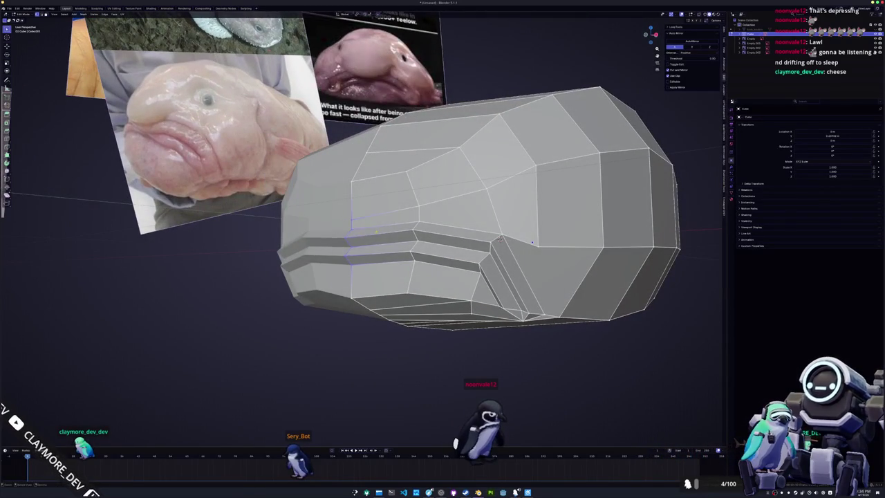
pyautogui.press('g')
pyautogui.press('z')
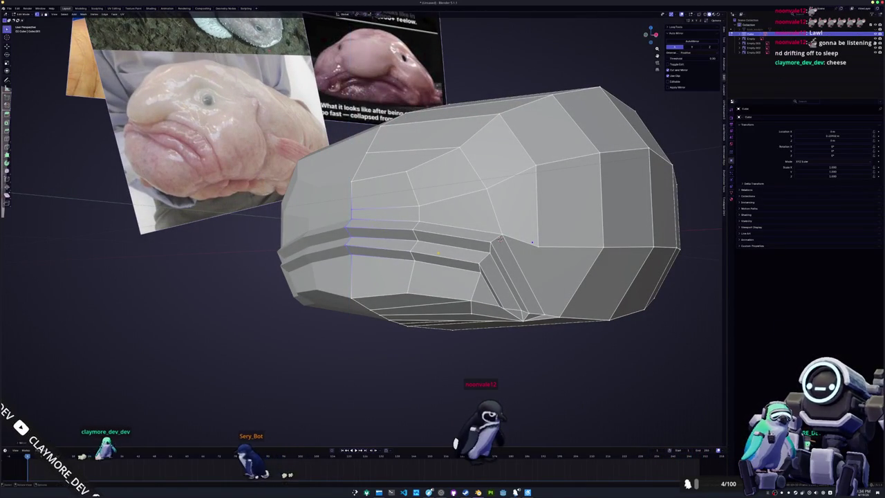
pyautogui.press('g')
pyautogui.press('z')
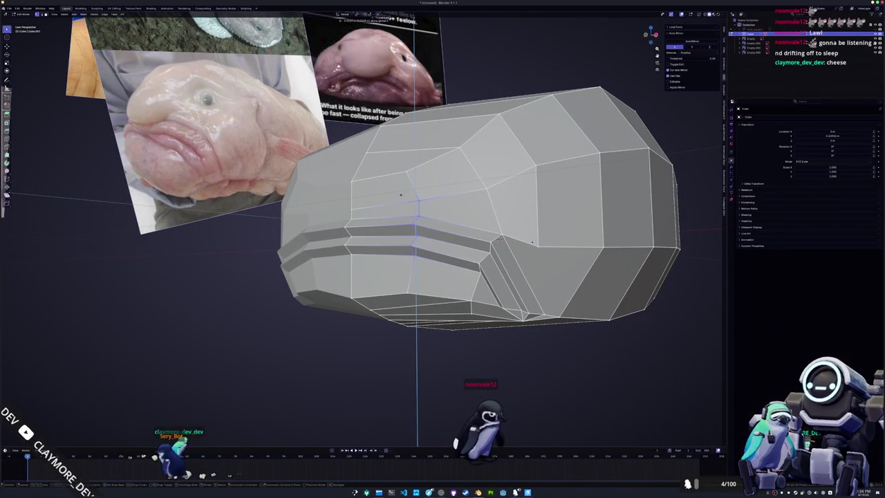
pyautogui.click(400, 195)
# Test moves of the selection along Y and Z, cancelling each one
pyautogui.moveTo(499, 239); pyautogui.dragTo(572, 239, button='middle')
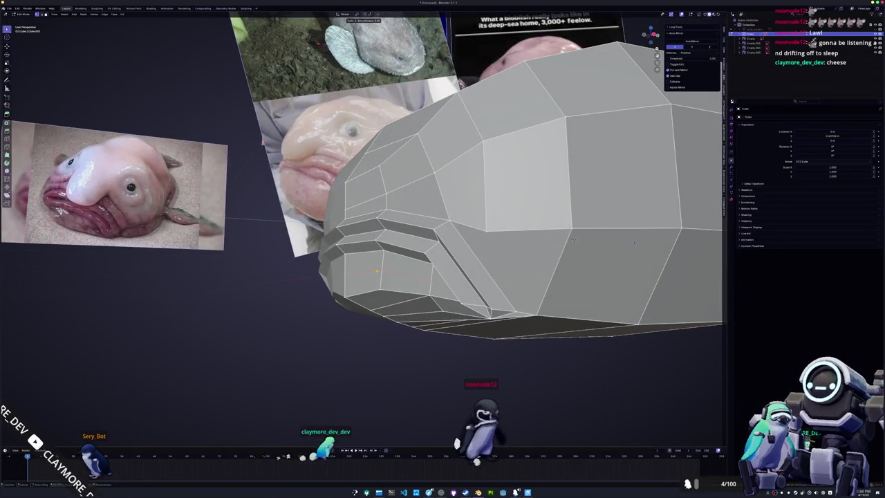
pyautogui.moveTo(573, 239); pyautogui.dragTo(585, 235, button='middle')
pyautogui.press('g')
pyautogui.press('y')
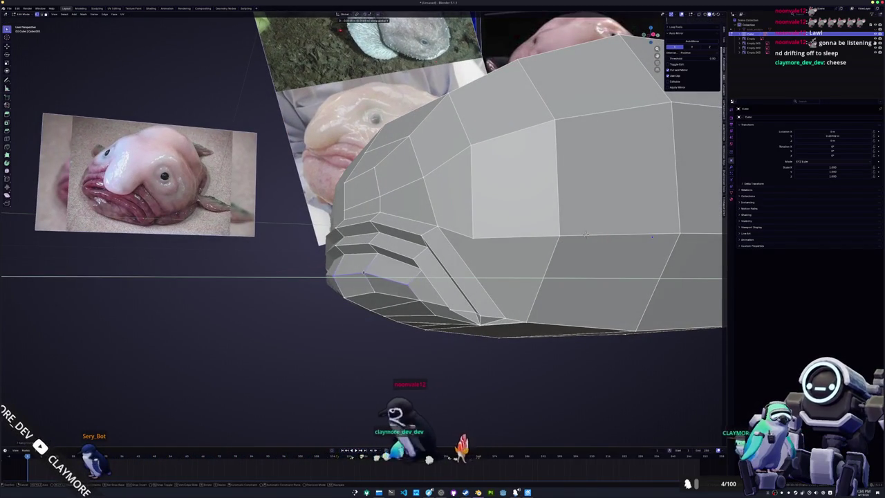
pyautogui.click(585, 235)
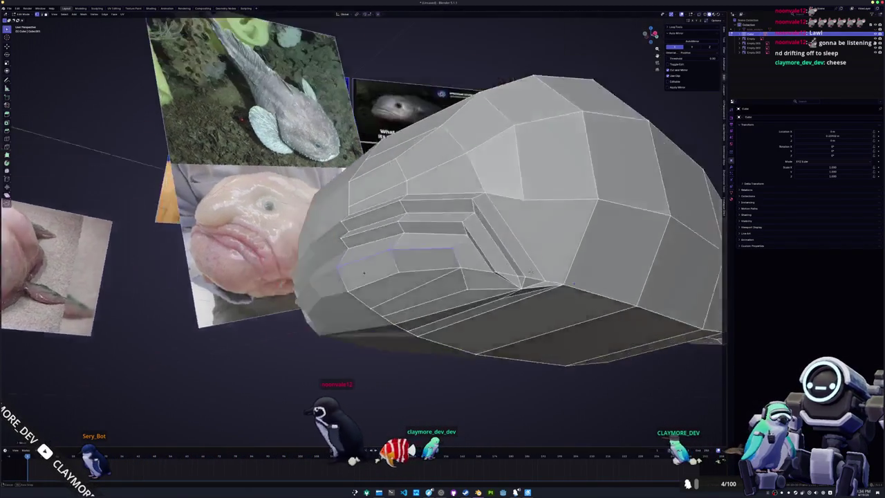
pyautogui.moveTo(585, 235)
pyautogui.mouseDown(button='middle')
pyautogui.moveTo(550, 314)
pyautogui.moveTo(602, 236)
pyautogui.moveTo(547, 310)
pyautogui.moveTo(585, 237)
pyautogui.moveTo(586, 264)
pyautogui.mouseUp(button='middle')
pyautogui.press('g')
pyautogui.press('z')
pyautogui.click(602, 236)
# Move the upper shelf edge loop vertically, then undo to adjust the groove faces
pyautogui.press('g')
pyautogui.press('z')
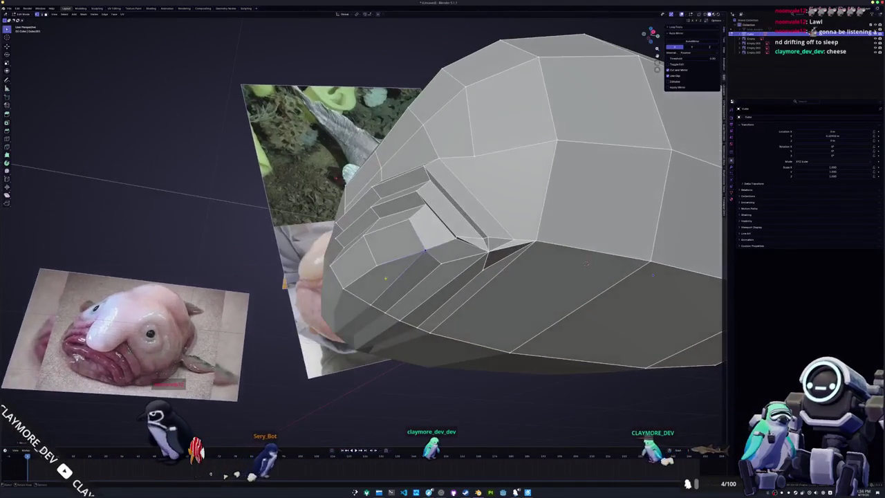
pyautogui.moveTo(585, 264)
pyautogui.mouseDown(button='middle')
pyautogui.moveTo(604, 230)
pyautogui.moveTo(601, 257)
pyautogui.moveTo(539, 219)
pyautogui.moveTo(457, 219)
pyautogui.moveTo(506, 325)
pyautogui.mouseUp(button='middle')
pyautogui.hotkey('ctrl', 'z')
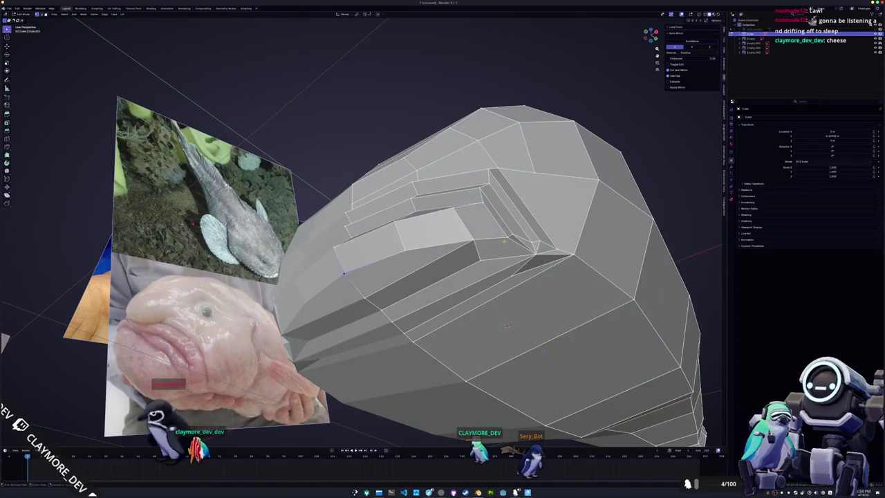
pyautogui.hotkey('ctrl', 'z')
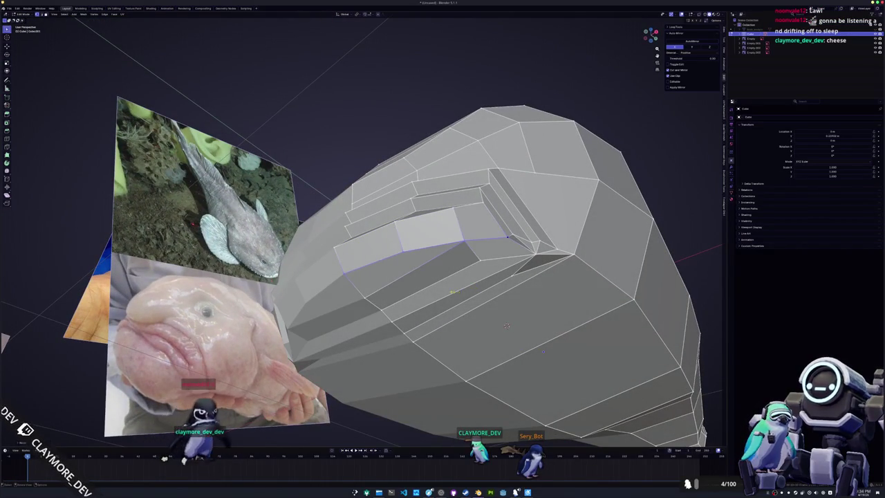
pyautogui.moveTo(507, 325); pyautogui.dragTo(533, 368, button='middle')
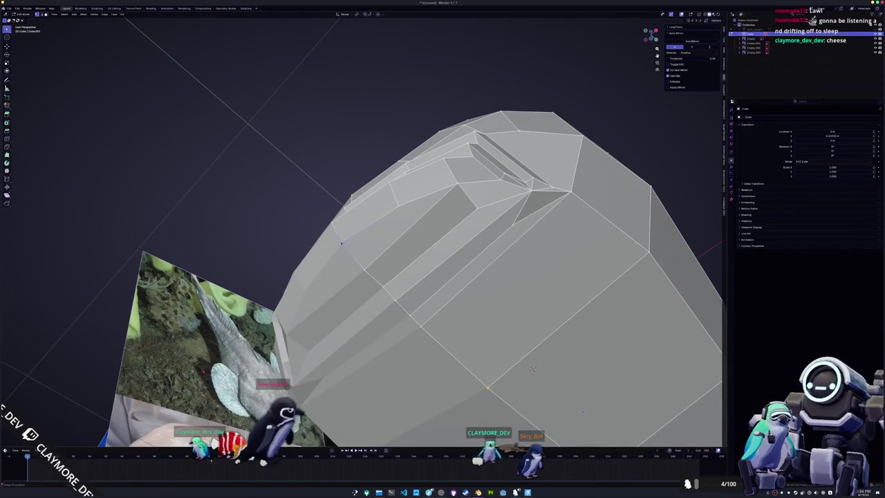
# Select the diagonal edge loop and vertex-slide its vertices along their edges
pyautogui.hotkey('ctrl', 'z')
pyautogui.hotkey('ctrl', 'z')
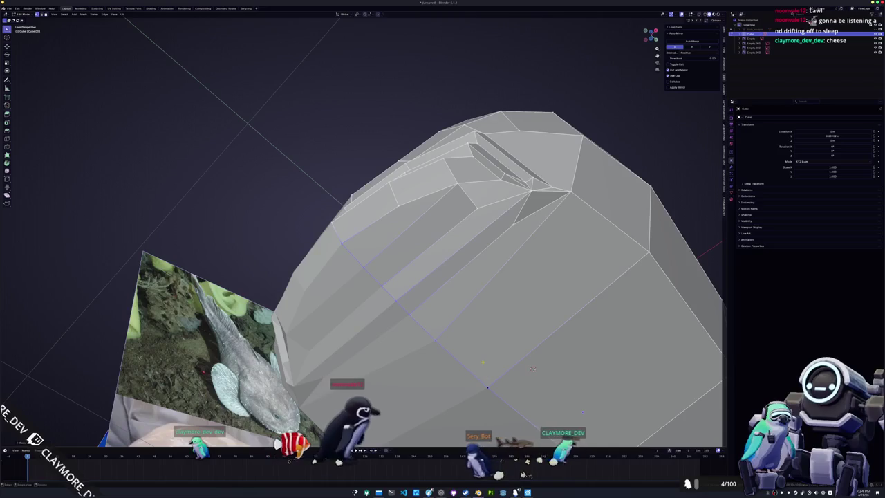
pyautogui.moveTo(532, 369)
pyautogui.mouseDown(button='middle')
pyautogui.moveTo(527, 320)
pyautogui.moveTo(513, 343)
pyautogui.mouseUp(button='middle')
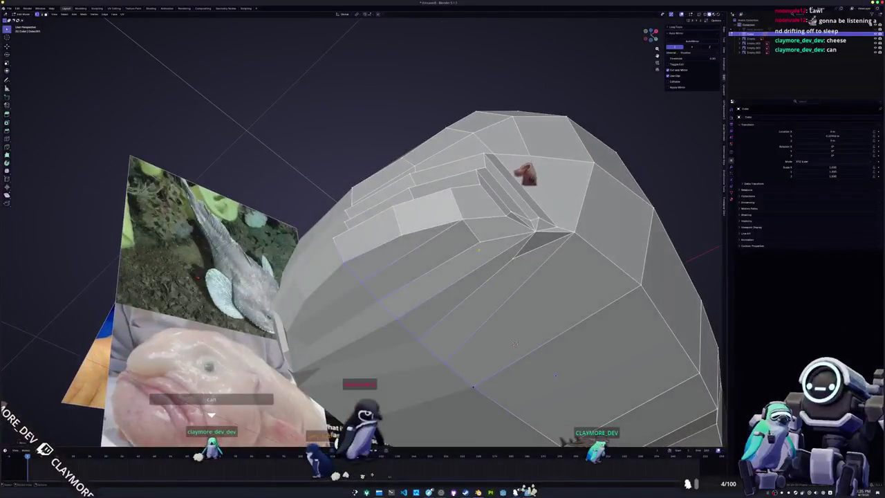
pyautogui.keyDown('shift'); pyautogui.click(530, 243); pyautogui.keyUp('shift')
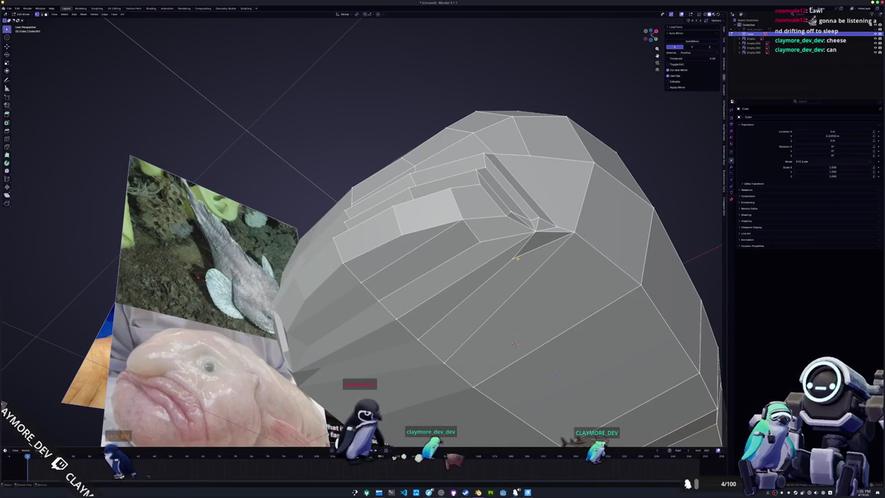
pyautogui.hotkey('shift', 'v')
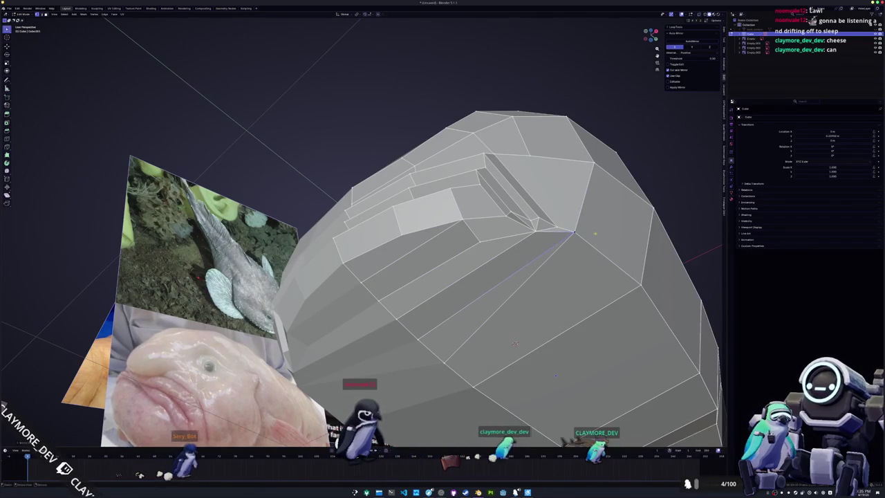
pyautogui.press('g')
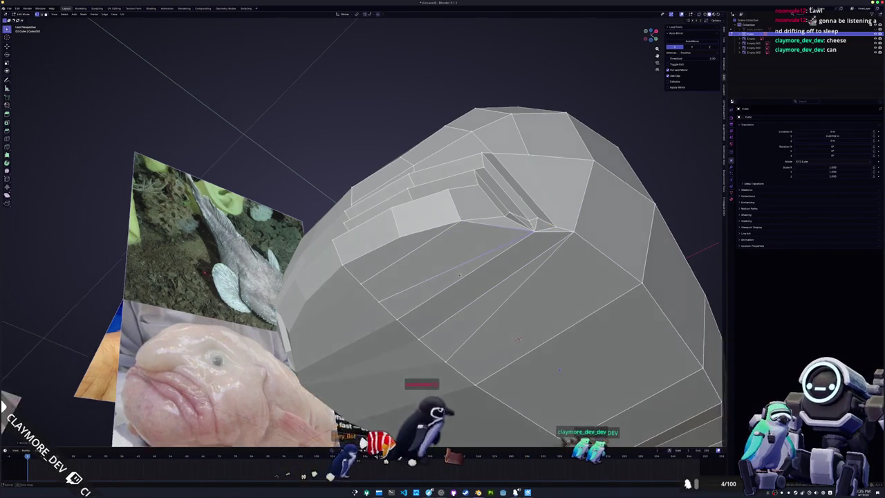
pyautogui.moveTo(456, 360); pyautogui.dragTo(412, 260, button='middle')
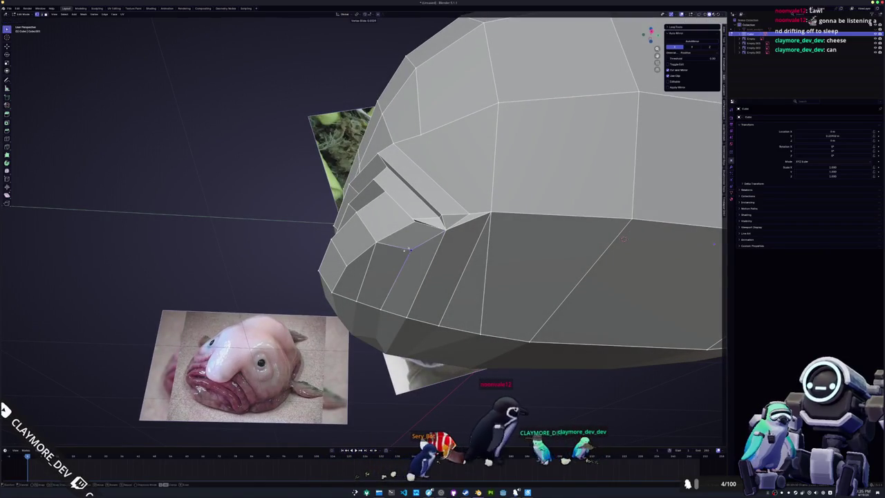
pyautogui.hotkey('shift', 'v')
pyautogui.press('Return')
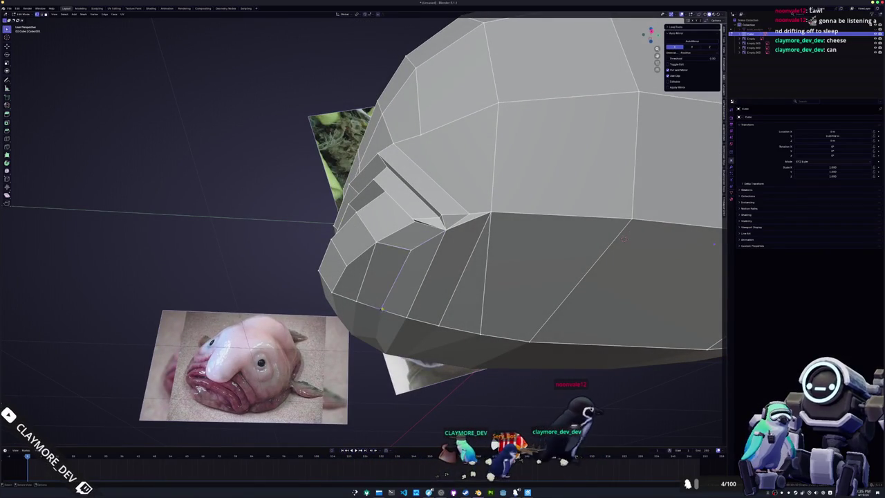
# Nudge the selected vertex vertically along Z twice, then inspect the head's underside
pyautogui.moveTo(483, 276); pyautogui.dragTo(477, 262, button='middle')
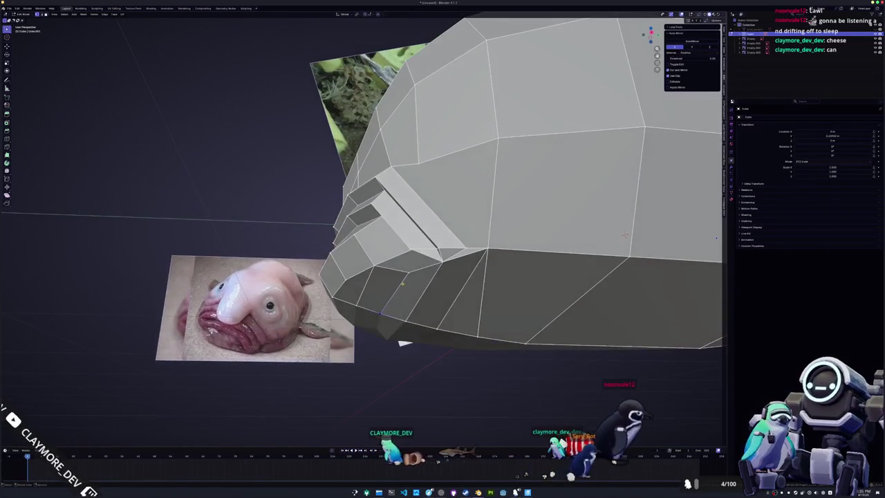
pyautogui.moveTo(404, 342)
pyautogui.mouseDown(button='middle')
pyautogui.moveTo(558, 237)
pyautogui.moveTo(569, 247)
pyautogui.mouseUp(button='middle')
pyautogui.press('g')
pyautogui.press('z')
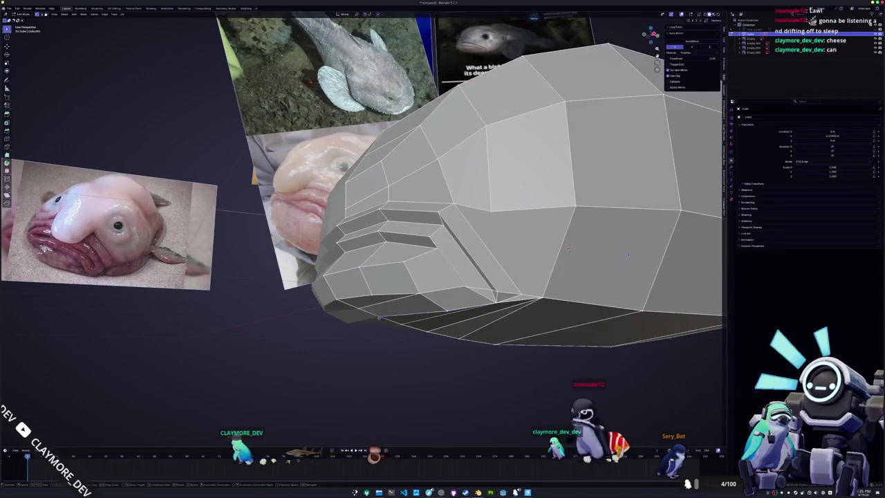
pyautogui.click(377, 323)
pyautogui.press('g')
pyautogui.press('z')
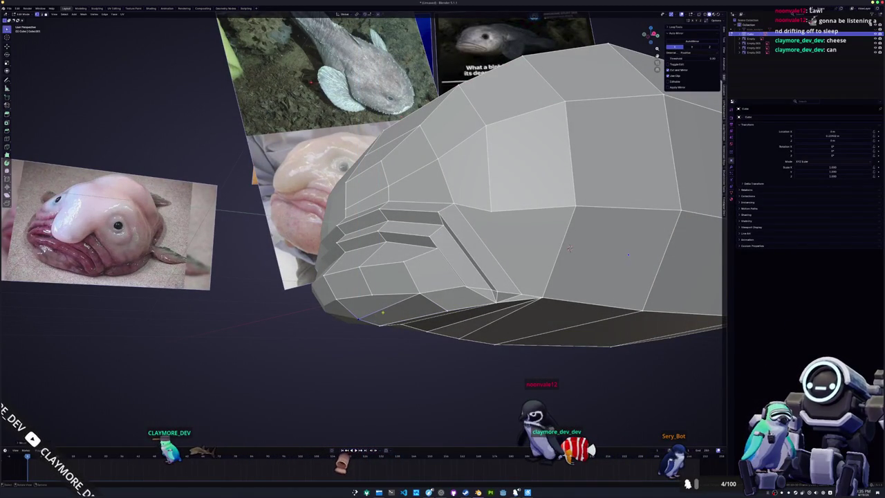
pyautogui.moveTo(568, 247)
pyautogui.mouseDown(button='middle')
pyautogui.moveTo(537, 260)
pyautogui.moveTo(610, 221)
pyautogui.moveTo(543, 220)
pyautogui.mouseUp(button='middle')
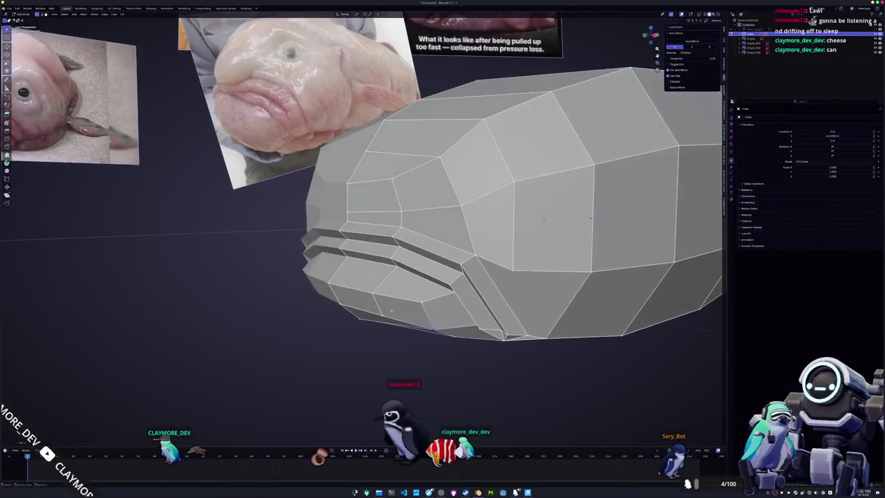
pyautogui.moveTo(542, 219)
pyautogui.mouseDown(button='middle')
pyautogui.moveTo(633, 226)
pyautogui.moveTo(517, 331)
pyautogui.moveTo(540, 260)
pyautogui.mouseUp(button='middle')
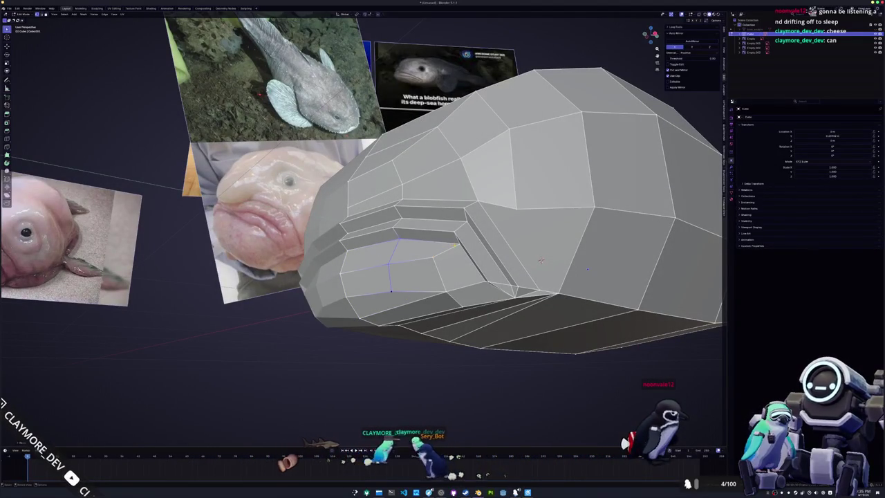
pyautogui.moveTo(540, 260)
pyautogui.mouseDown(button='middle')
pyautogui.moveTo(539, 297)
pyautogui.moveTo(399, 309)
pyautogui.moveTo(426, 333)
pyautogui.mouseUp(button='middle')
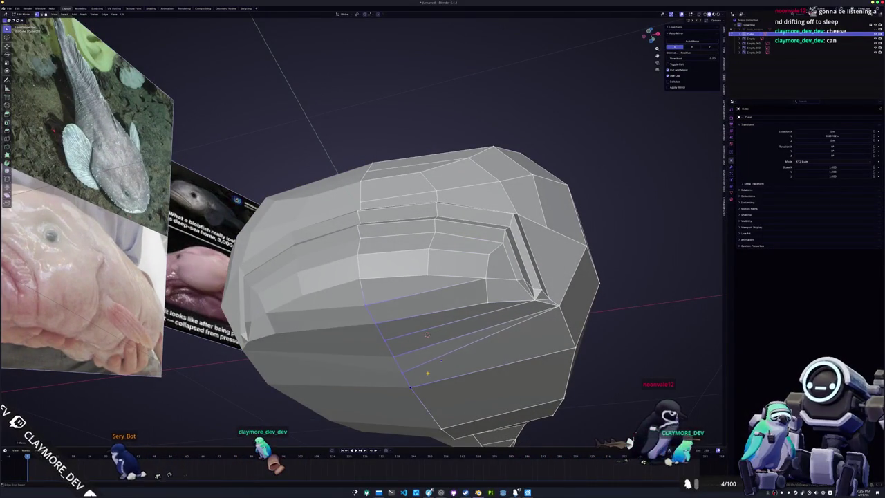
pyautogui.moveTo(427, 334); pyautogui.dragTo(475, 312, button='middle')
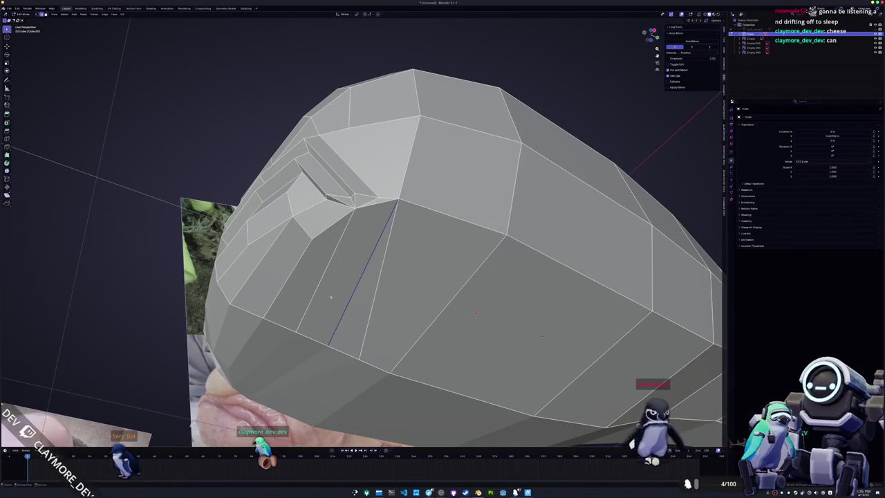
# Dissolve the left-side edge loop on the mouth and check the whole object
pyautogui.keyDown('alt'); pyautogui.click(314, 233); pyautogui.keyUp('alt')
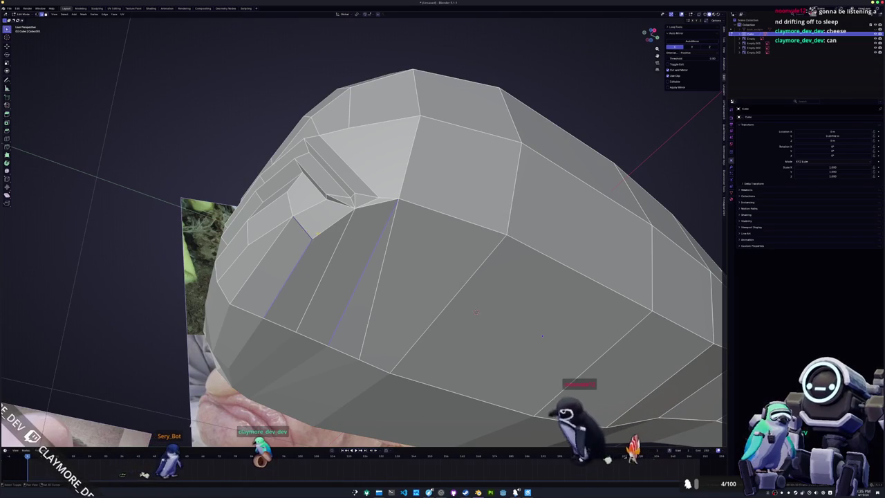
pyautogui.press('x')
pyautogui.click(321, 233)
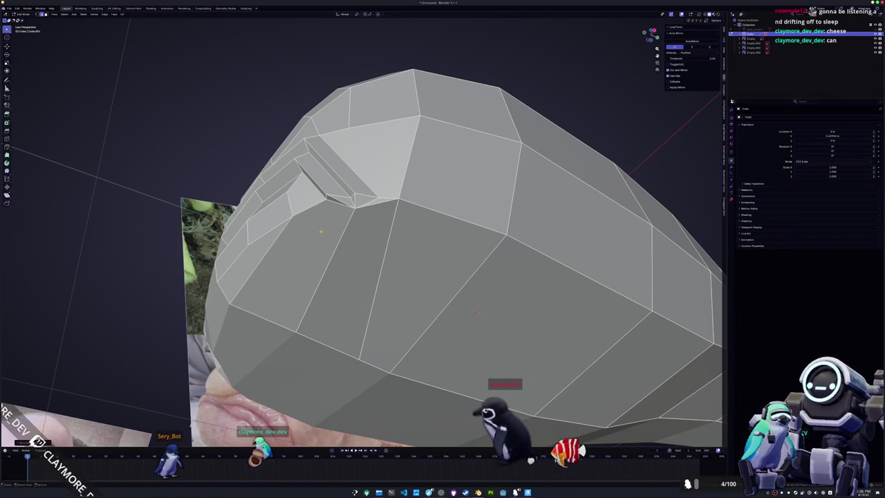
pyautogui.click(295, 213)
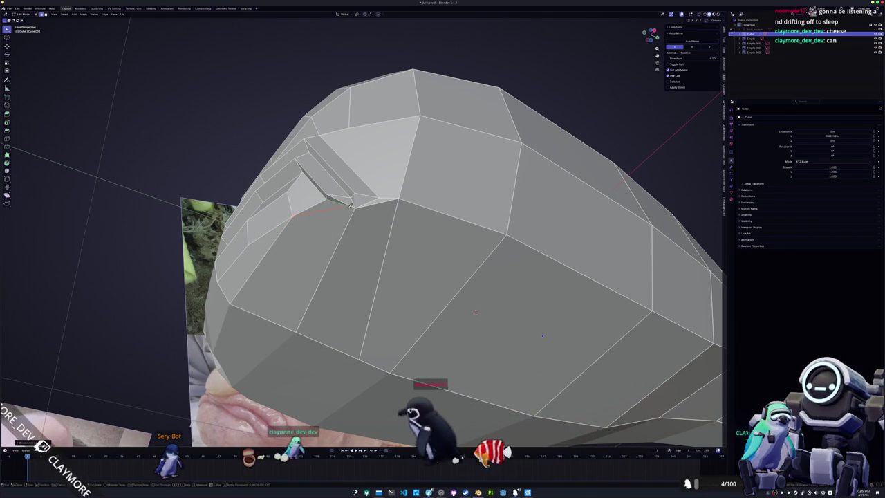
pyautogui.scroll(-1, 355, 206)
pyautogui.press('Tab')
pyautogui.moveTo(355, 223)
pyautogui.mouseDown(button='middle')
pyautogui.moveTo(420, 268)
pyautogui.moveTo(469, 233)
pyautogui.moveTo(457, 252)
pyautogui.moveTo(451, 234)
pyautogui.moveTo(437, 247)
pyautogui.moveTo(395, 233)
pyautogui.moveTo(318, 302)
pyautogui.mouseUp(button='middle')
pyautogui.press('Tab')
pyautogui.scroll(3, 469, 234)
# Slide a mouth vertex along its edge, raise it along Z, and inspect the grooves from below
pyautogui.press('g')
pyautogui.press('g')
pyautogui.click(469, 233)
pyautogui.press('g')
pyautogui.press('z')
pyautogui.click(450, 234)
pyautogui.scroll(5, 318, 302)
pyautogui.moveTo(492, 331)
pyautogui.mouseDown(button='middle')
pyautogui.moveTo(407, 359)
pyautogui.moveTo(477, 344)
pyautogui.moveTo(506, 288)
pyautogui.mouseUp(button='middle')
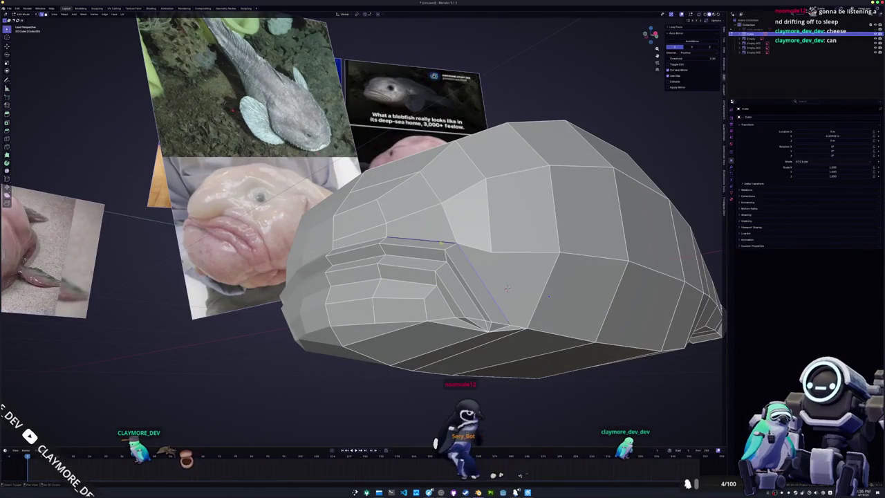
pyautogui.moveTo(506, 288); pyautogui.dragTo(583, 238, button='middle')
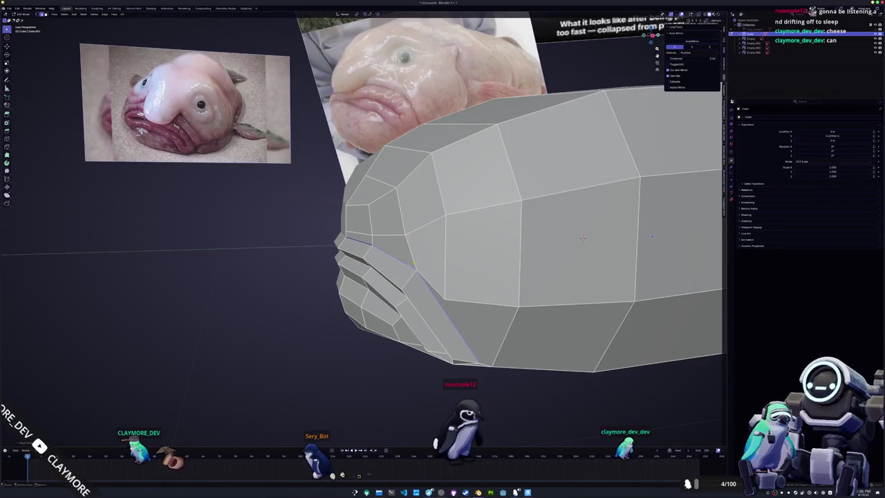
pyautogui.moveTo(583, 237); pyautogui.dragTo(526, 244, button='middle')
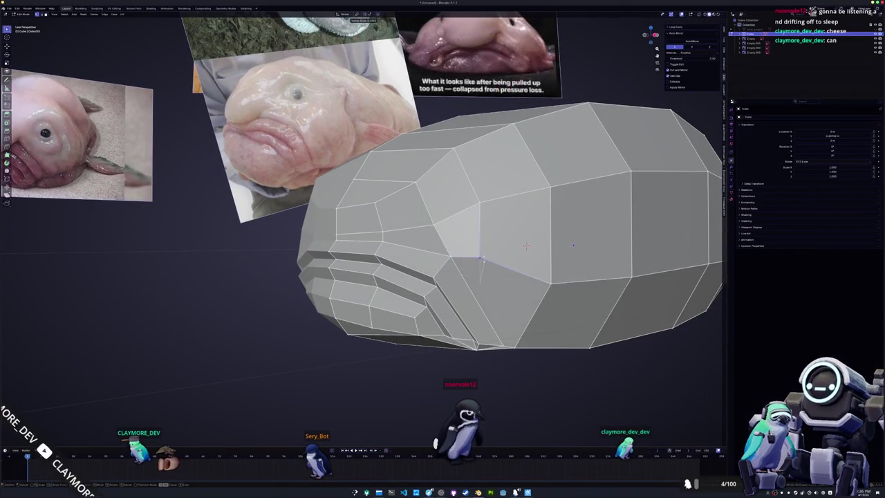
pyautogui.moveTo(525, 245); pyautogui.dragTo(534, 270, button='middle')
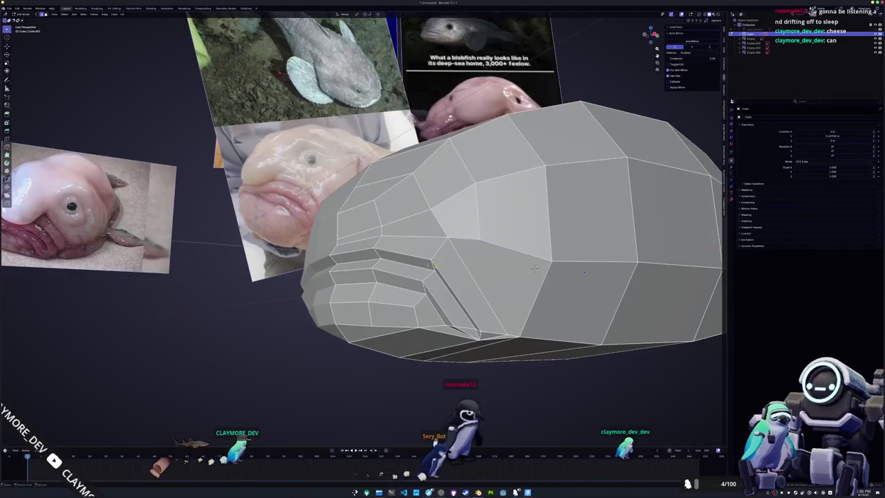
pyautogui.moveTo(534, 270); pyautogui.dragTo(517, 298, button='middle')
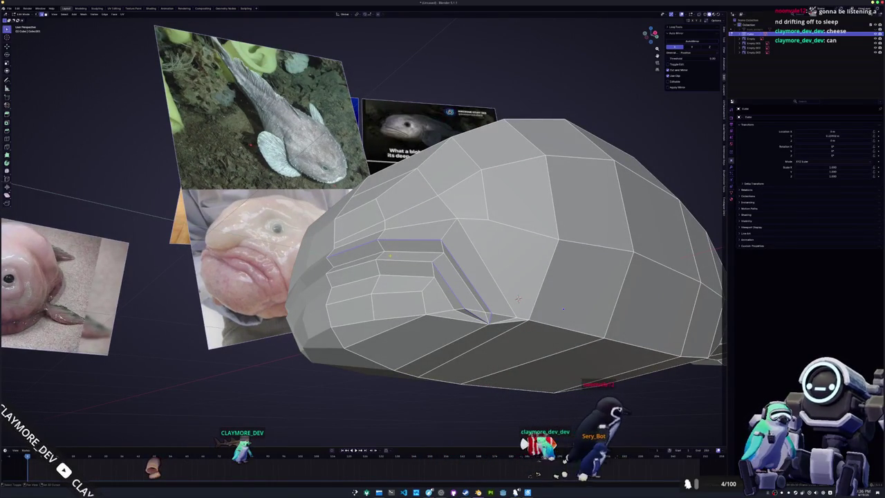
pyautogui.hotkey('ctrl', 'z')
# Bevel the groove edge loop into wider bands, then view the whole blobfish in Object Mode
pyautogui.hotkey('ctrl', 'b')
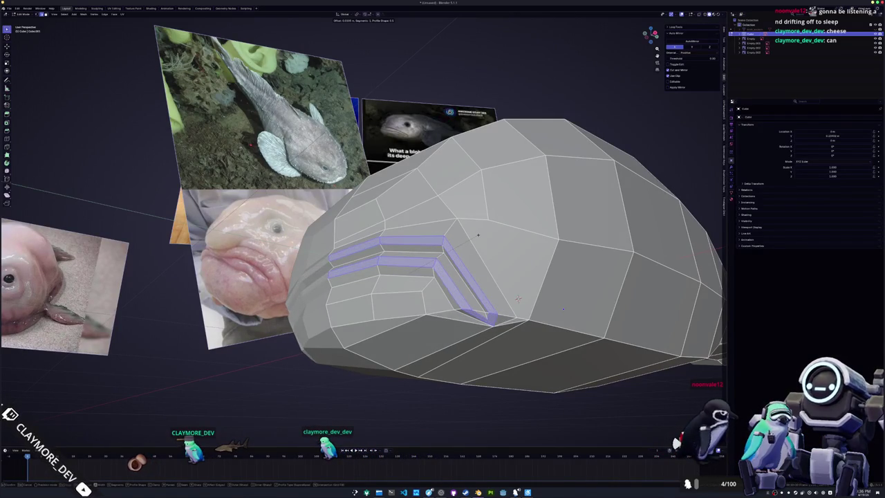
pyautogui.click(517, 298)
pyautogui.press('Tab')
pyautogui.moveTo(517, 298)
pyautogui.mouseDown(button='middle')
pyautogui.moveTo(553, 276)
pyautogui.moveTo(475, 284)
pyautogui.mouseUp(button='middle')
pyautogui.scroll(2, 586, 243)
pyautogui.scroll(-3, 586, 243)
pyautogui.press('Tab')
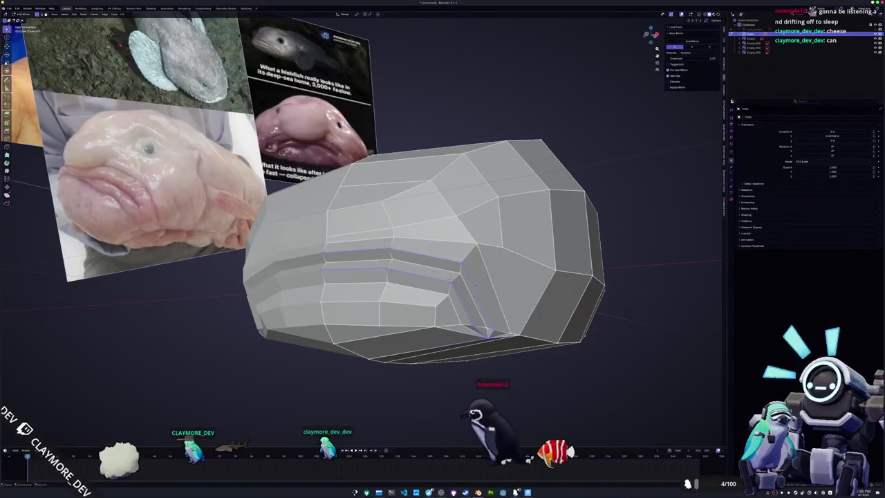
pyautogui.moveTo(475, 284)
pyautogui.mouseDown(button='middle')
pyautogui.moveTo(539, 266)
pyautogui.moveTo(540, 253)
pyautogui.moveTo(487, 234)
pyautogui.moveTo(459, 270)
pyautogui.moveTo(473, 246)
pyautogui.mouseUp(button='middle')
pyautogui.scroll(3, 575, 256)
pyautogui.press('Tab')
pyautogui.press('Tab')
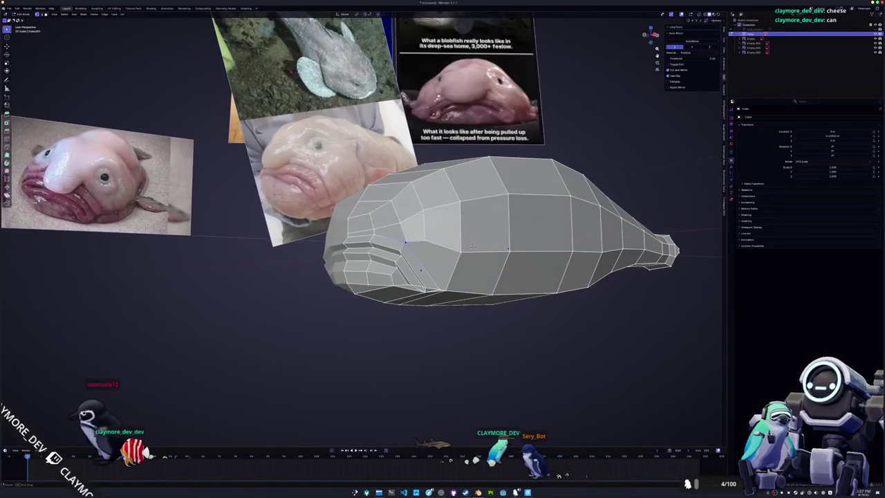
# Inspect the head from the front view (numpad 1) and several side angles
pyautogui.moveTo(473, 246)
pyautogui.mouseDown(button='middle')
pyautogui.moveTo(472, 255)
pyautogui.moveTo(373, 236)
pyautogui.mouseUp(button='middle')
pyautogui.press('KP_1')
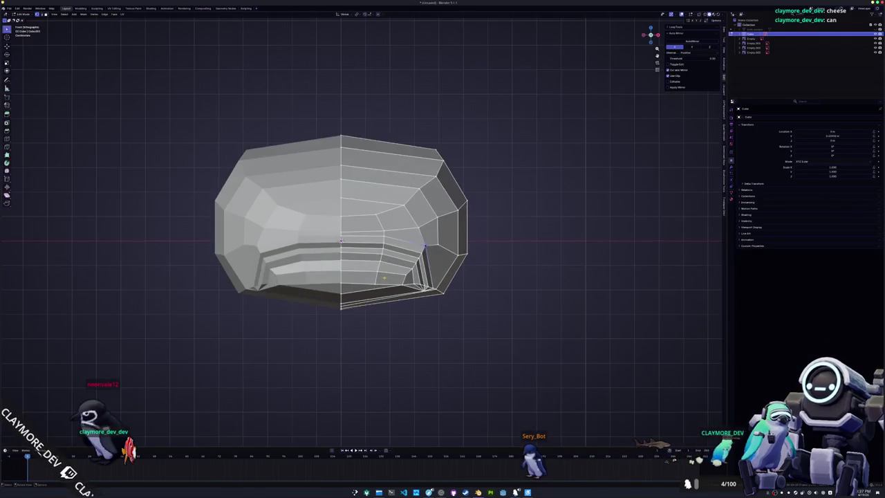
pyautogui.scroll(2, 384, 277)
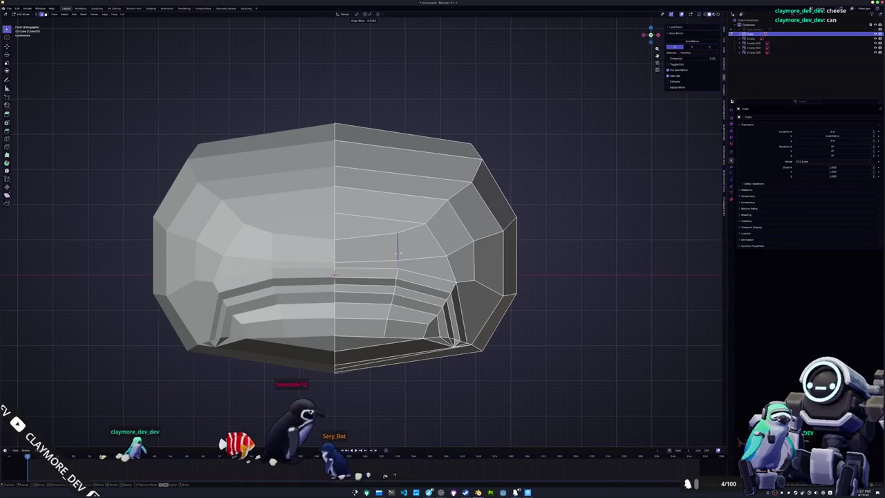
pyautogui.moveTo(335, 274); pyautogui.dragTo(508, 284, button='middle')
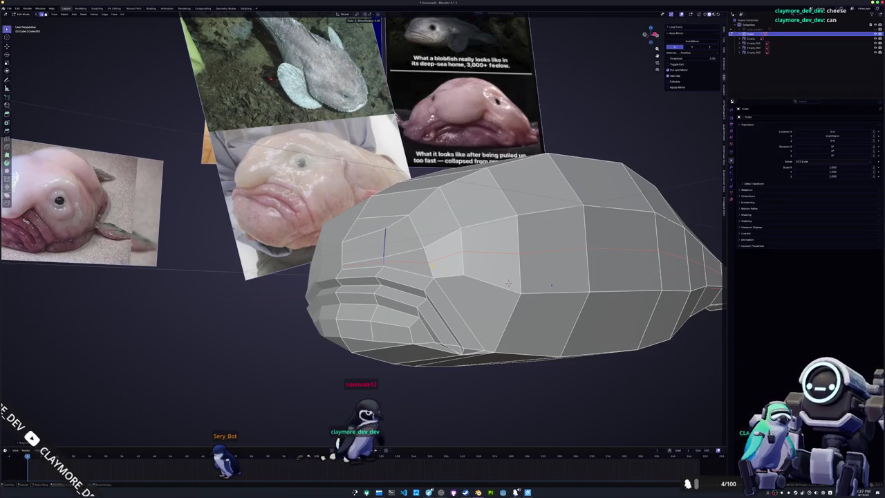
pyautogui.moveTo(507, 283)
pyautogui.mouseDown(button='middle')
pyautogui.moveTo(547, 295)
pyautogui.moveTo(567, 315)
pyautogui.mouseUp(button='middle')
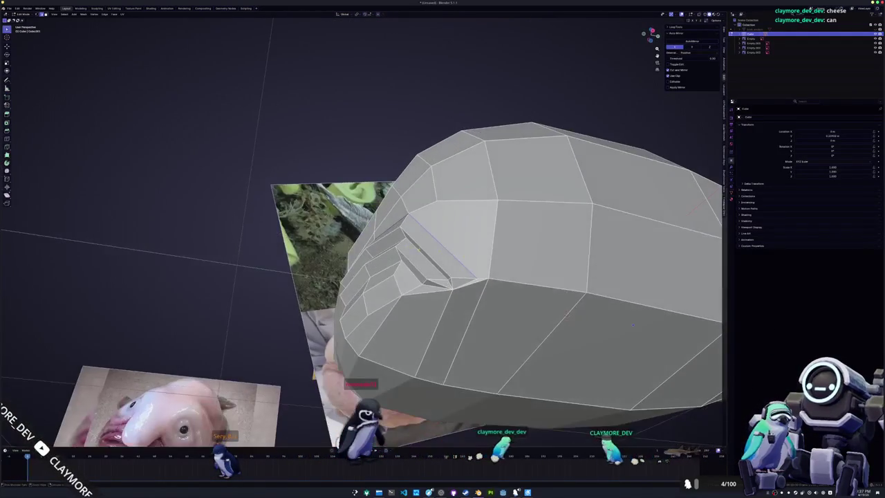
pyautogui.moveTo(566, 314); pyautogui.dragTo(501, 280, button='middle')
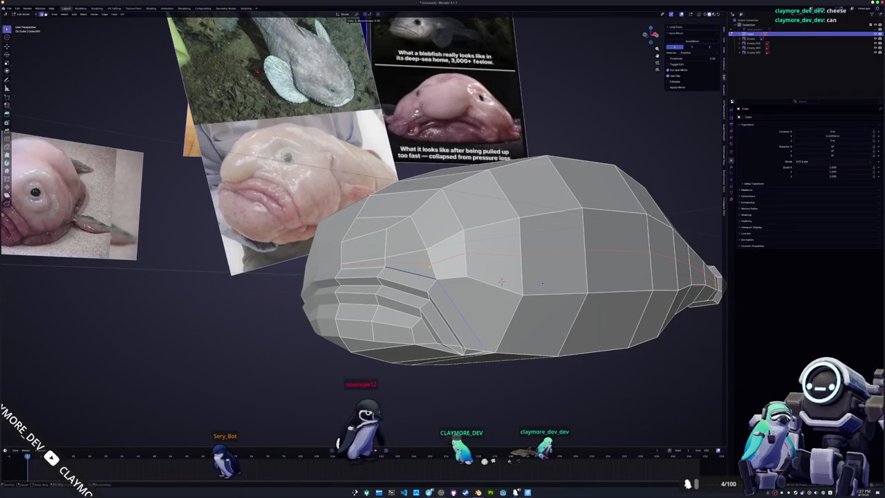
pyautogui.moveTo(501, 280)
pyautogui.mouseDown(button='middle')
pyautogui.moveTo(585, 274)
pyautogui.moveTo(567, 271)
pyautogui.mouseUp(button='middle')
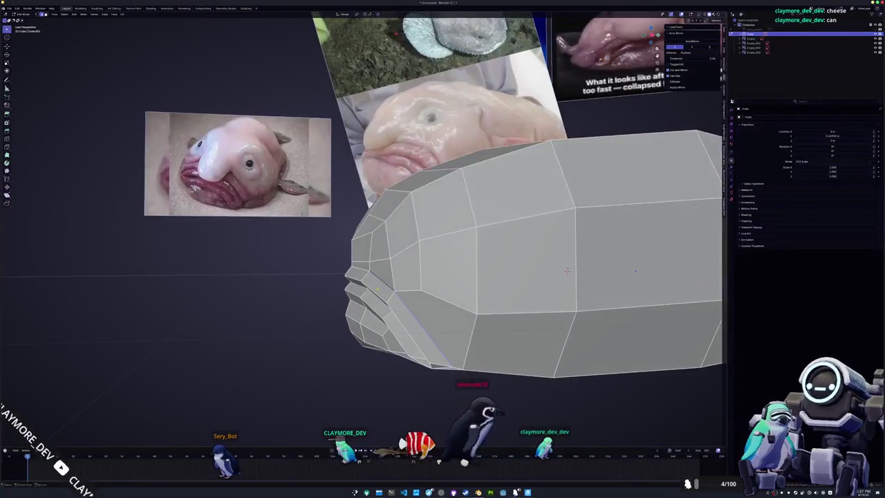
# Vertex-slide a point on the mouth front, then start a Knife cut on the head
pyautogui.press('g')
pyautogui.press('g')
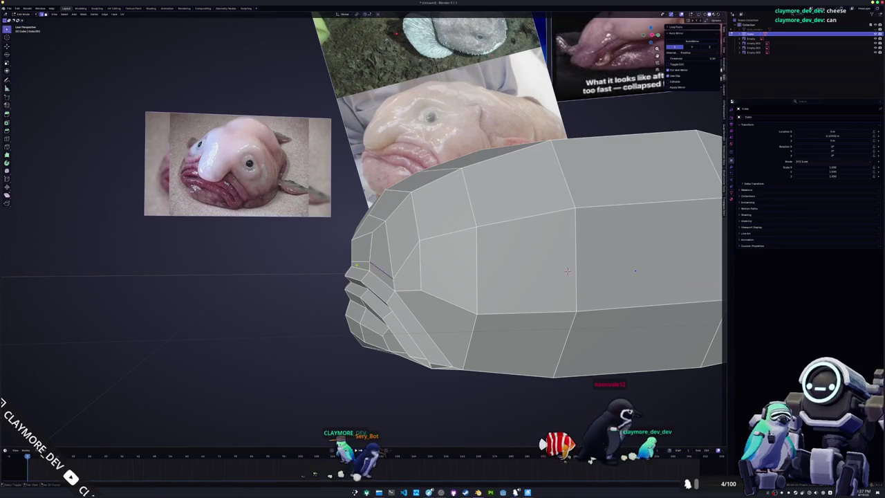
pyautogui.moveTo(567, 271)
pyautogui.mouseDown(button='middle')
pyautogui.moveTo(525, 261)
pyautogui.moveTo(422, 289)
pyautogui.mouseUp(button='middle')
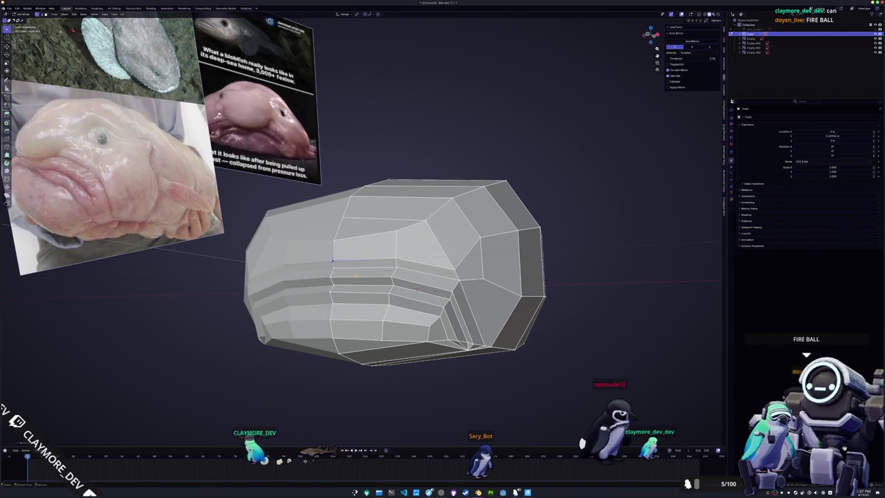
pyautogui.moveTo(417, 288)
pyautogui.mouseDown(button='middle')
pyautogui.moveTo(471, 269)
pyautogui.moveTo(382, 217)
pyautogui.moveTo(403, 236)
pyautogui.mouseUp(button='middle')
pyautogui.scroll(5, 436, 279)
pyautogui.scroll(-5, 435, 280)
pyautogui.press('j')
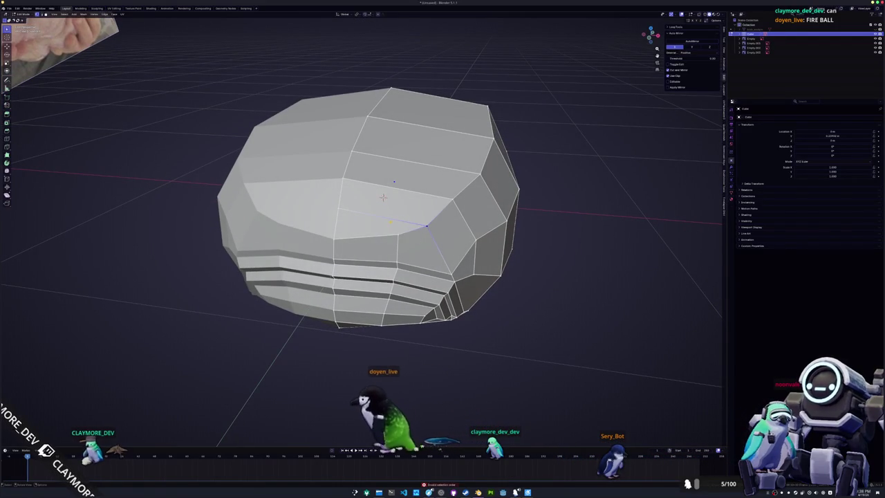
pyautogui.press('k')
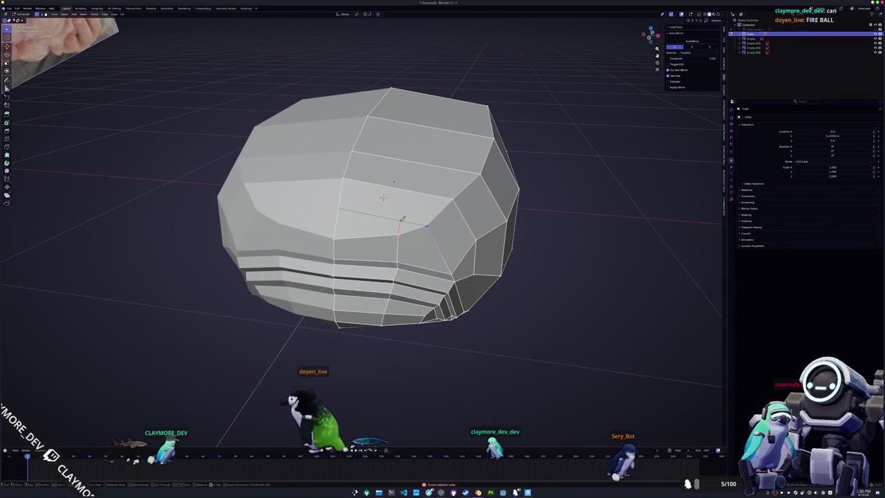
pyautogui.scroll(-3, 401, 219)
pyautogui.moveTo(401, 219); pyautogui.dragTo(401, 228, button='middle')
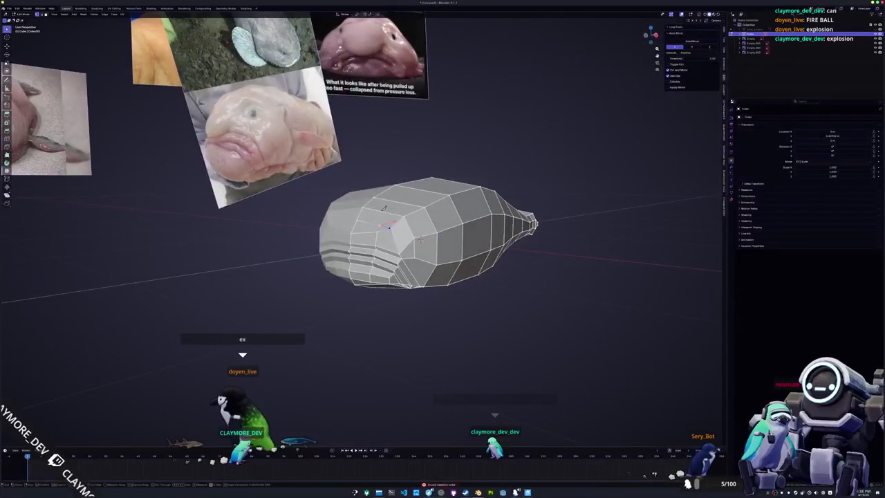
# Place the knife cut's starting point on the upper head
pyautogui.scroll(2, 405, 255)
pyautogui.scroll(2, 407, 282)
pyautogui.moveTo(407, 283); pyautogui.dragTo(414, 263, button='middle')
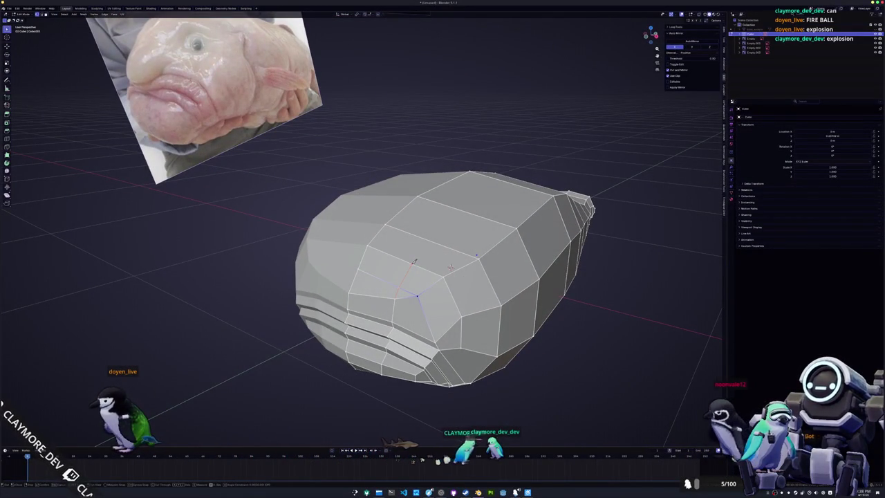
pyautogui.scroll(-2, 413, 261)
pyautogui.moveTo(395, 269); pyautogui.dragTo(394, 266, button='middle')
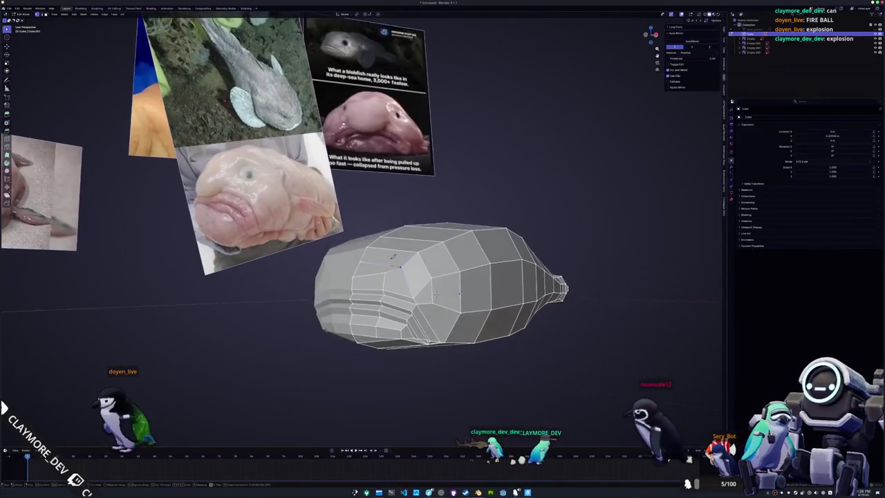
pyautogui.scroll(1, 393, 262)
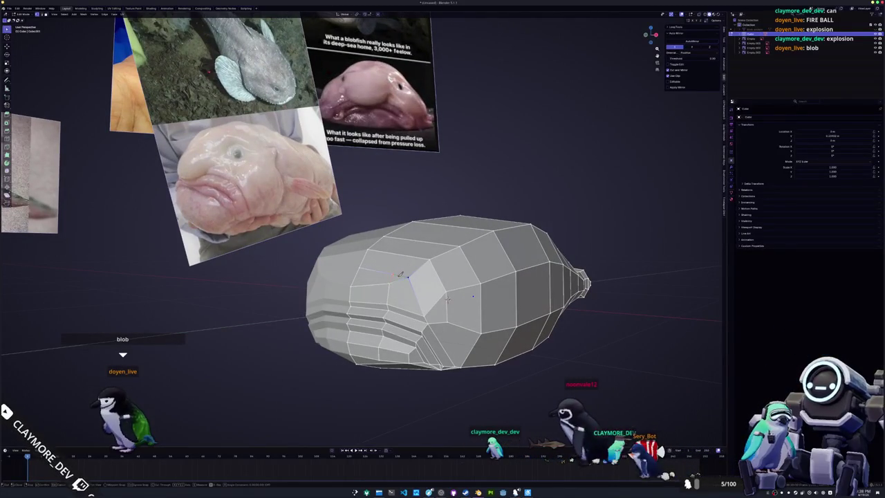
pyautogui.click(393, 273)
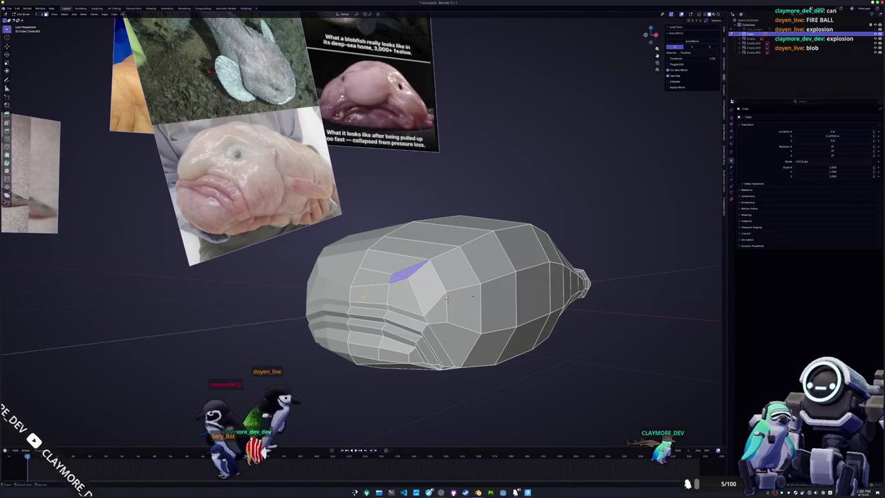
# Add a second upper-head face to the selection and extrude both forward in side view
pyautogui.keyDown('shift'); pyautogui.click(369, 273); pyautogui.keyUp('shift')
pyautogui.moveTo(447, 299); pyautogui.dragTo(494, 310, button='middle')
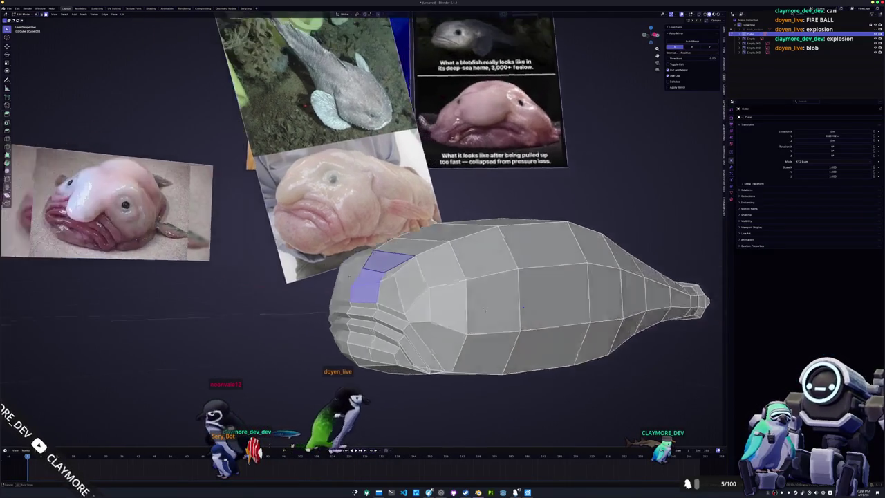
pyautogui.press('e')
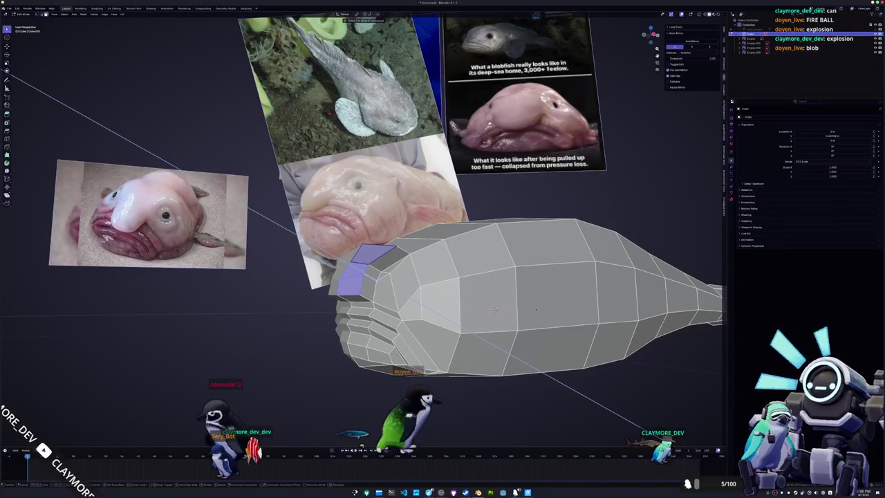
pyautogui.press('KP_3')
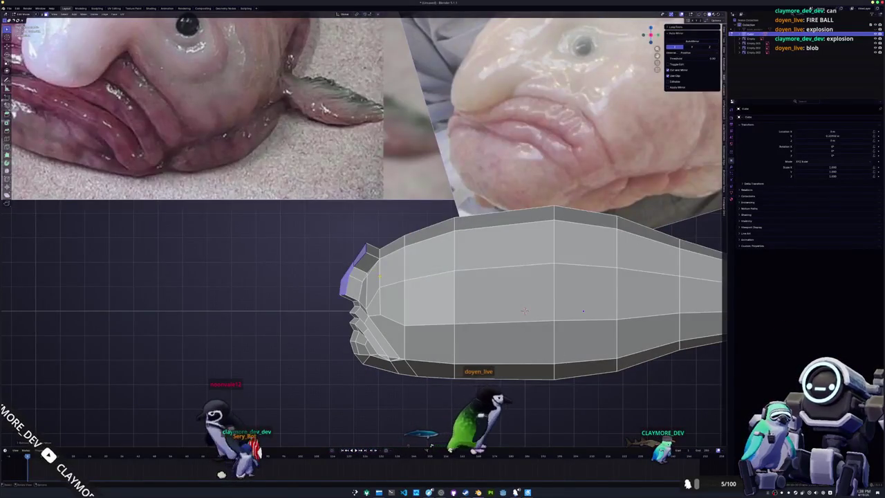
pyautogui.scroll(2, 525, 310)
pyautogui.press('e')
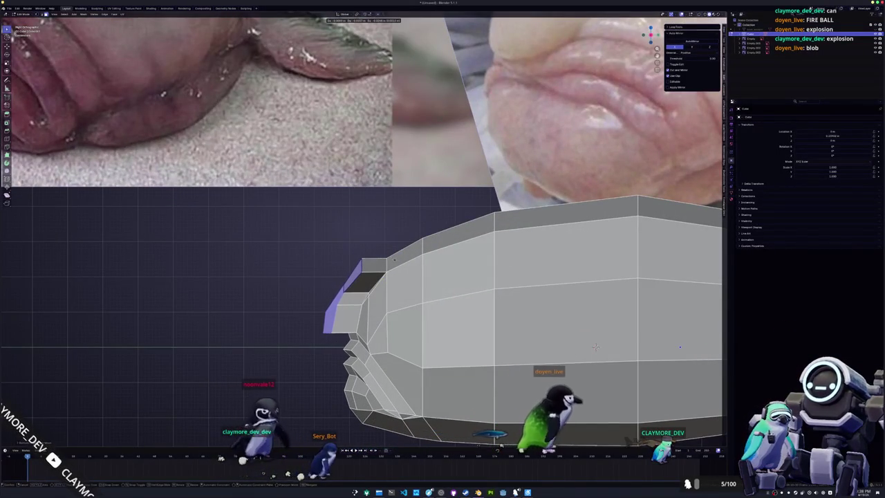
pyautogui.click(594, 346)
# Merge the extruded vertices at center and pull the merged point back to slope the brow
pyautogui.moveTo(594, 347); pyautogui.dragTo(499, 285, button='middle')
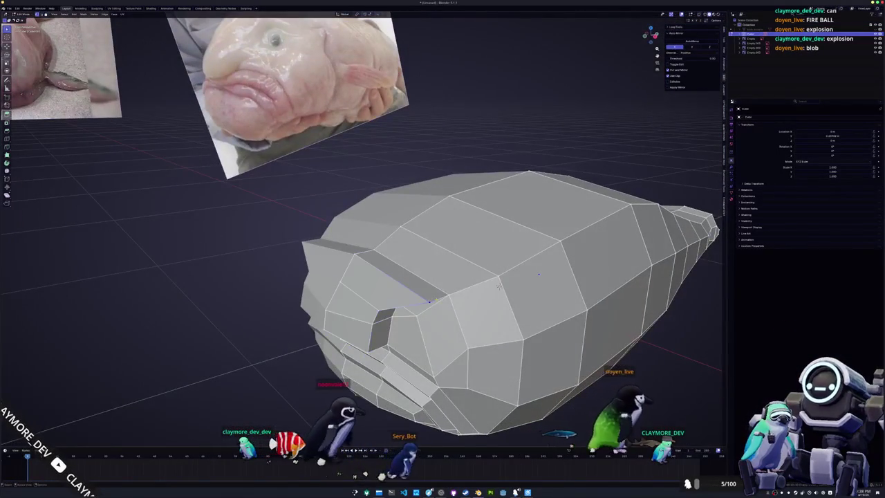
pyautogui.press('m')
pyautogui.click(440, 315)
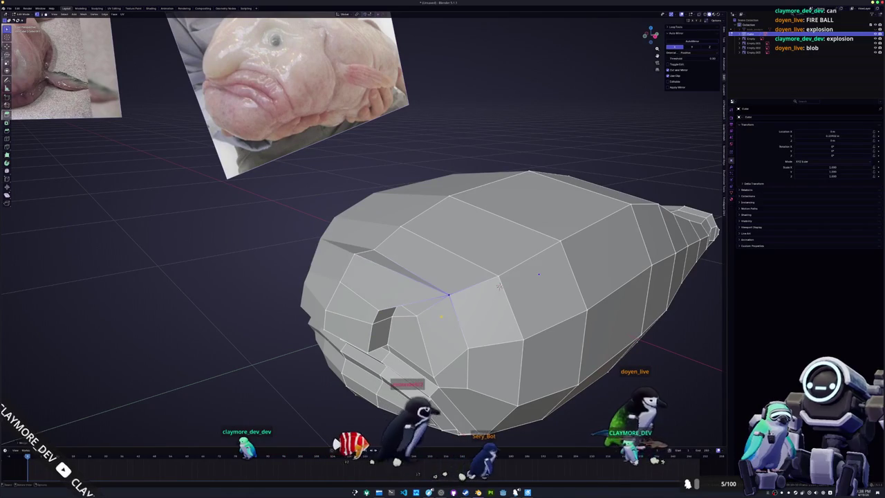
pyautogui.moveTo(440, 316); pyautogui.dragTo(374, 251)
pyautogui.moveTo(499, 285)
pyautogui.mouseDown(button='middle')
pyautogui.moveTo(466, 331)
pyautogui.moveTo(393, 397)
pyautogui.moveTo(453, 324)
pyautogui.moveTo(443, 304)
pyautogui.mouseUp(button='middle')
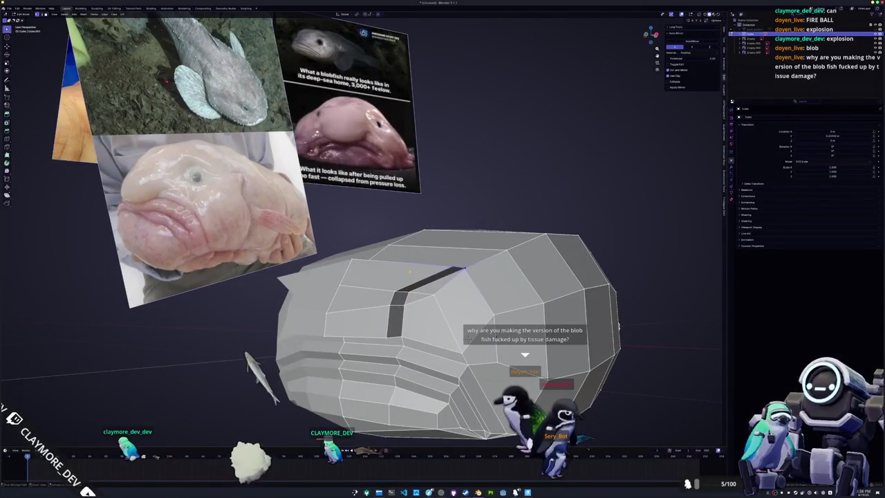
# Select two faces on the head's front-left and extrude them inward into the head
pyautogui.moveTo(467, 338); pyautogui.dragTo(483, 311, button='middle')
pyautogui.click(352, 311)
pyautogui.keyDown('shift'); pyautogui.click(387, 273); pyautogui.keyUp('shift')
pyautogui.press('e')
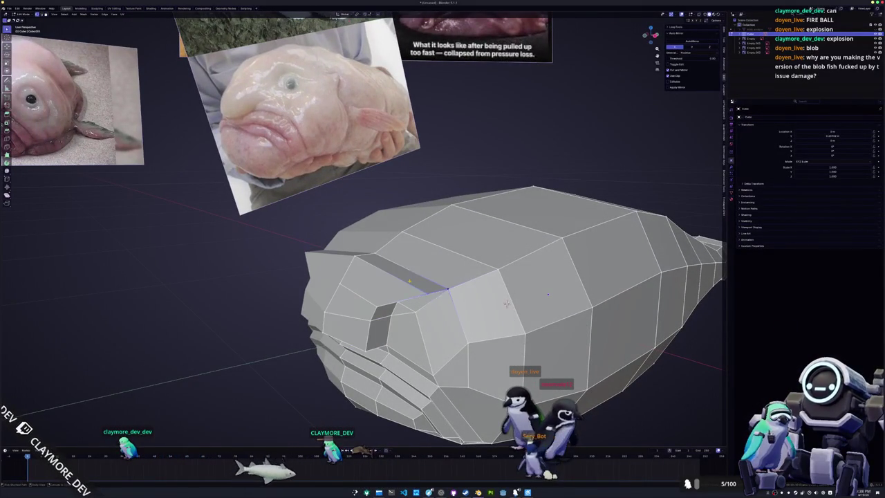
# Inspect the mesh from several angles, then frame the snout in Right Orthographic side view
pyautogui.moveTo(506, 304); pyautogui.dragTo(519, 338, button='middle')
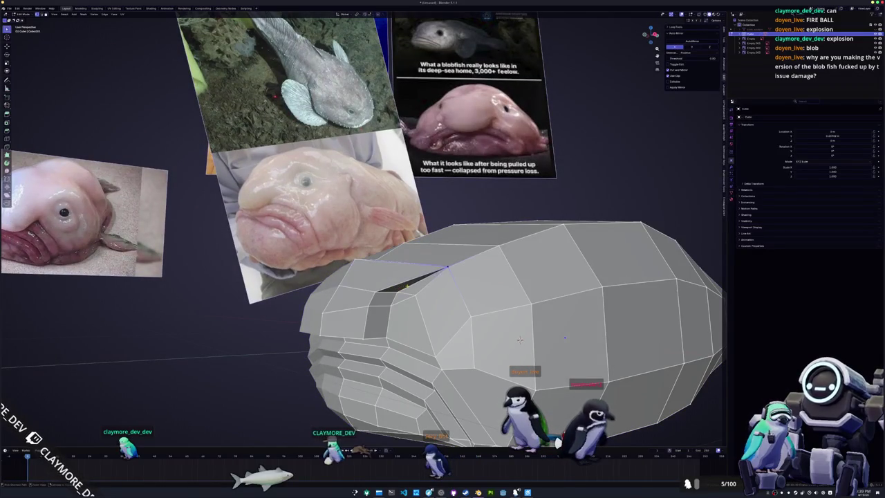
pyautogui.moveTo(519, 339); pyautogui.dragTo(500, 290, button='middle')
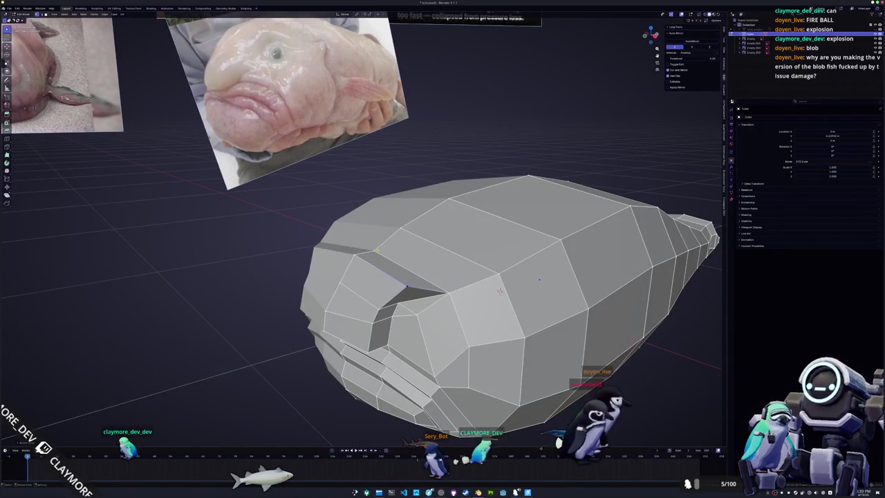
pyautogui.moveTo(500, 290)
pyautogui.mouseDown(button='middle')
pyautogui.moveTo(522, 320)
pyautogui.moveTo(546, 318)
pyautogui.moveTo(575, 334)
pyautogui.moveTo(429, 311)
pyautogui.mouseUp(button='middle')
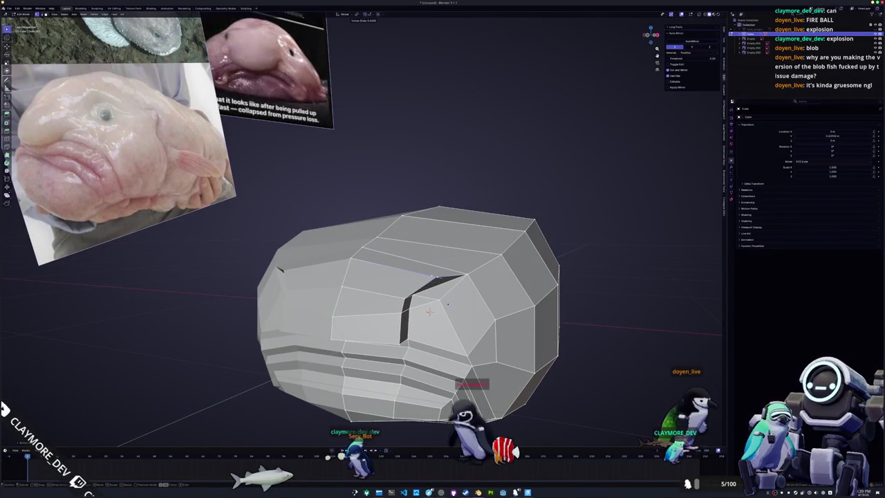
pyautogui.moveTo(428, 312); pyautogui.dragTo(440, 352, button='middle')
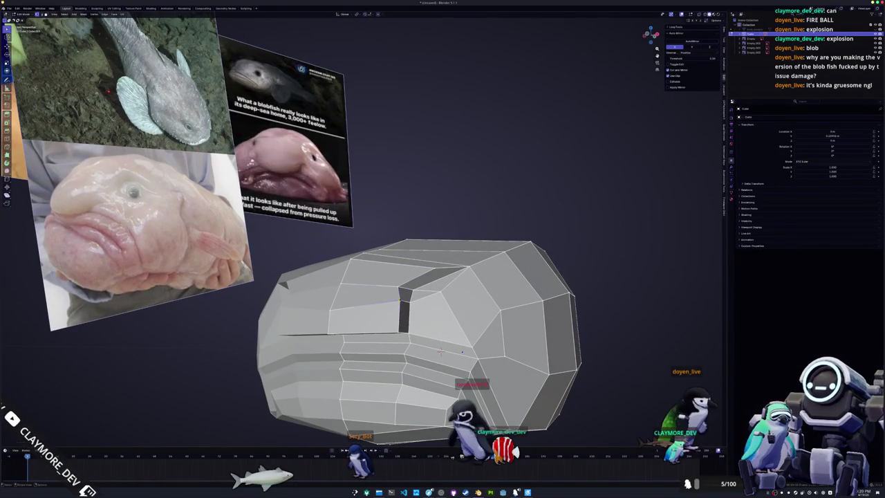
pyautogui.moveTo(441, 353); pyautogui.dragTo(445, 366, button='middle')
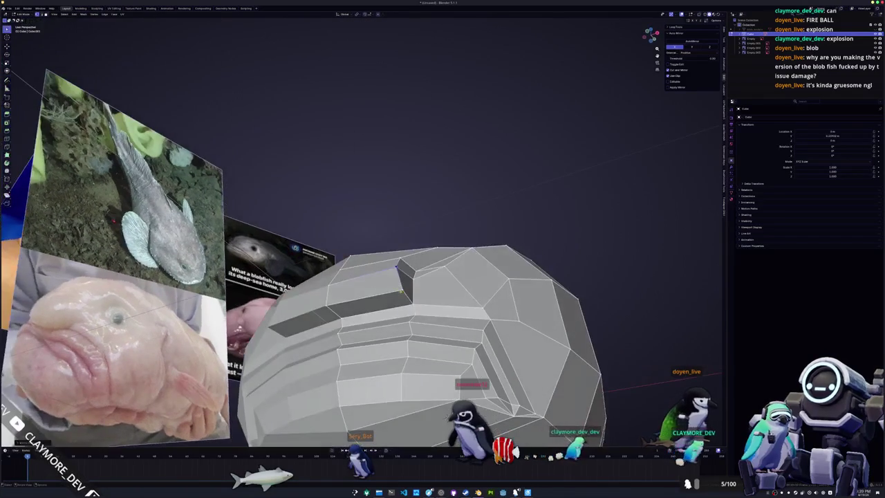
pyautogui.moveTo(392, 293); pyautogui.dragTo(567, 366, button='middle')
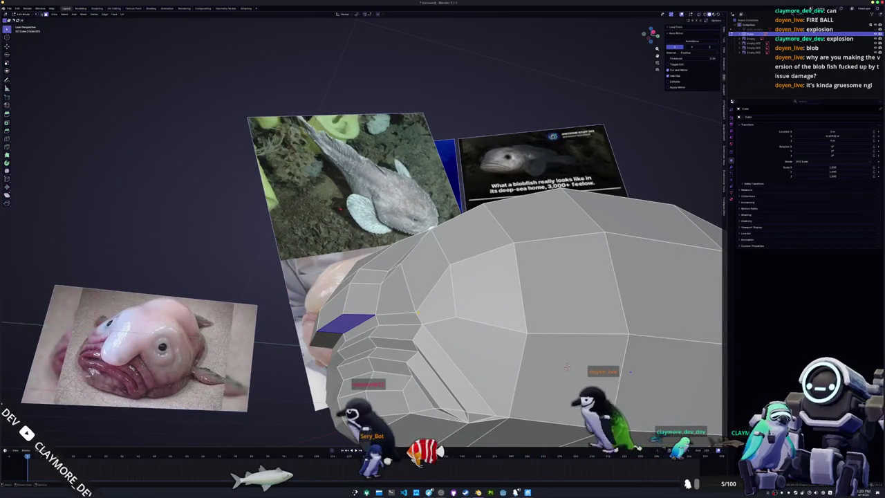
pyautogui.press('KP_3')
pyautogui.keyDown('shift'); pyautogui.moveTo(594, 347); pyautogui.dragTo(620, 311, button='middle'); pyautogui.keyUp('shift')
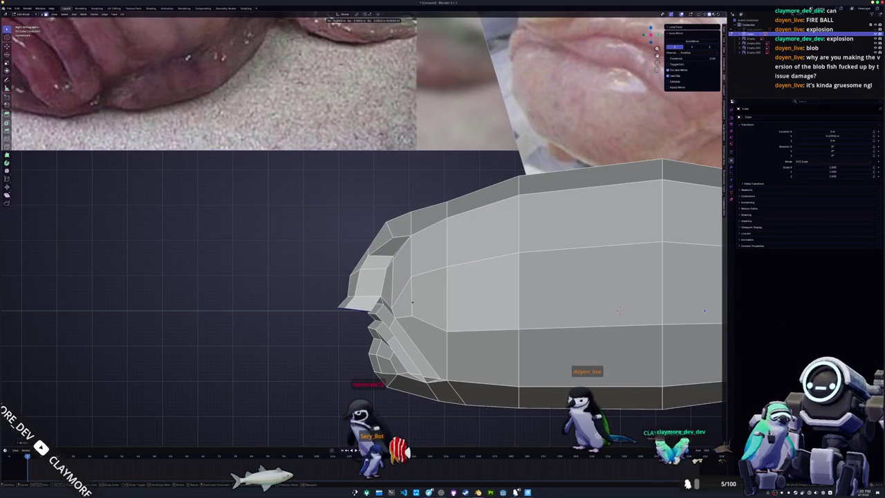
# With X-ray on in side view, lift the snout's front edge upward, then check the solid shape
pyautogui.press('ctrl+KP_3')
pyautogui.press('KP_3')
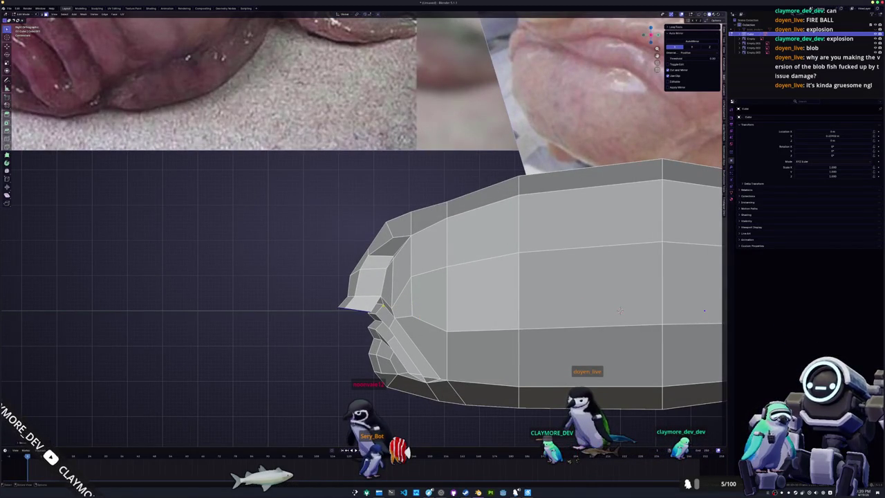
pyautogui.hotkey('alt', 'z')
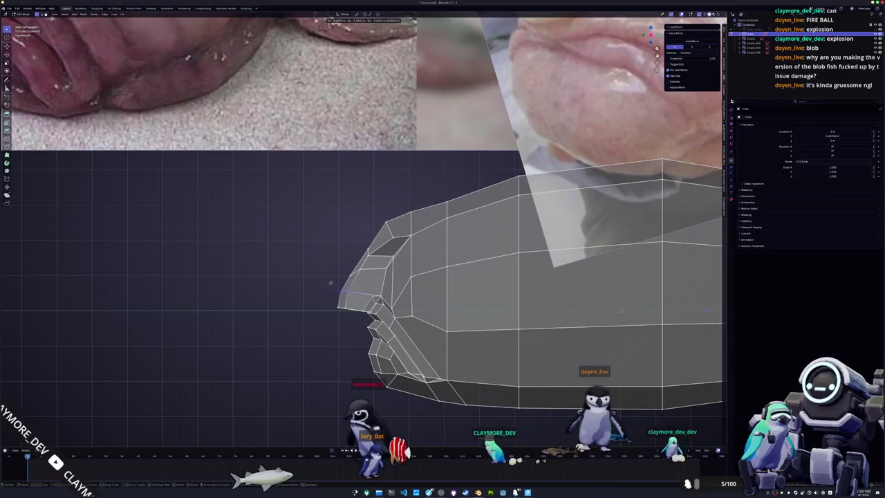
pyautogui.moveTo(343, 269)
pyautogui.mouseDown()
pyautogui.moveTo(360, 242)
pyautogui.moveTo(388, 229)
pyautogui.moveTo(349, 232)
pyautogui.mouseUp()
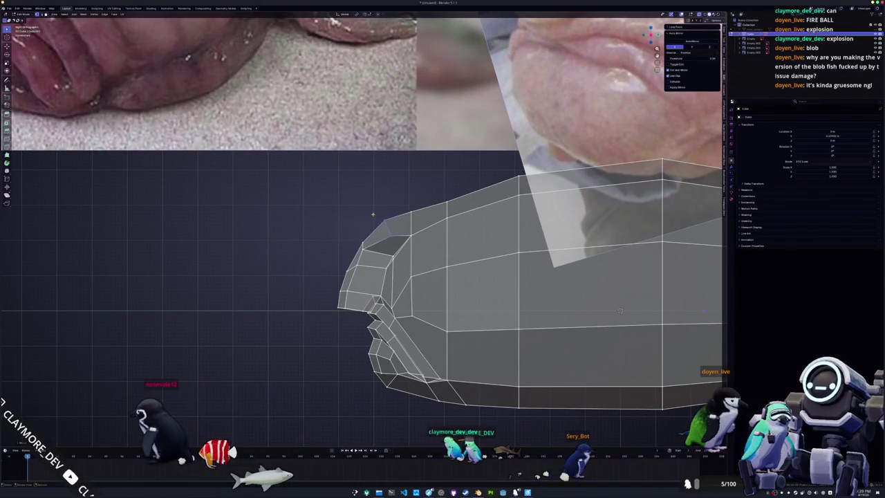
pyautogui.click(330, 257)
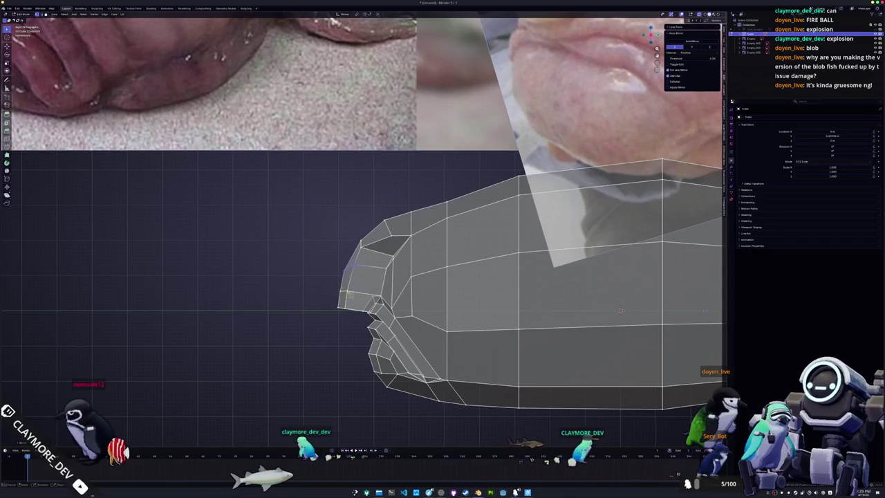
pyautogui.press('Tab')
pyautogui.hotkey('alt', 'z')
pyautogui.moveTo(339, 292)
pyautogui.mouseDown(button='middle')
pyautogui.moveTo(374, 313)
pyautogui.moveTo(411, 280)
pyautogui.moveTo(401, 281)
pyautogui.mouseUp(button='middle')
pyautogui.press('Tab')
pyautogui.scroll(3, 411, 280)
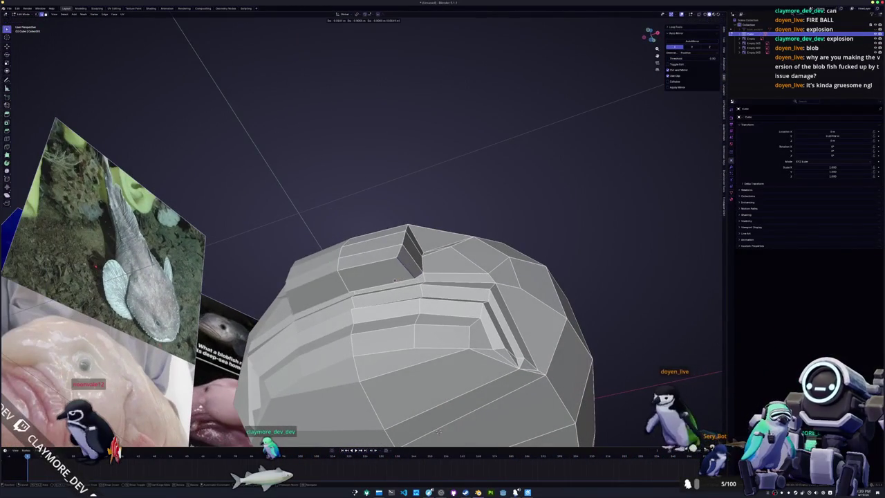
# Cancel the edge slide, face the head front, and select the eye-socket rim edge loop
pyautogui.press('g')
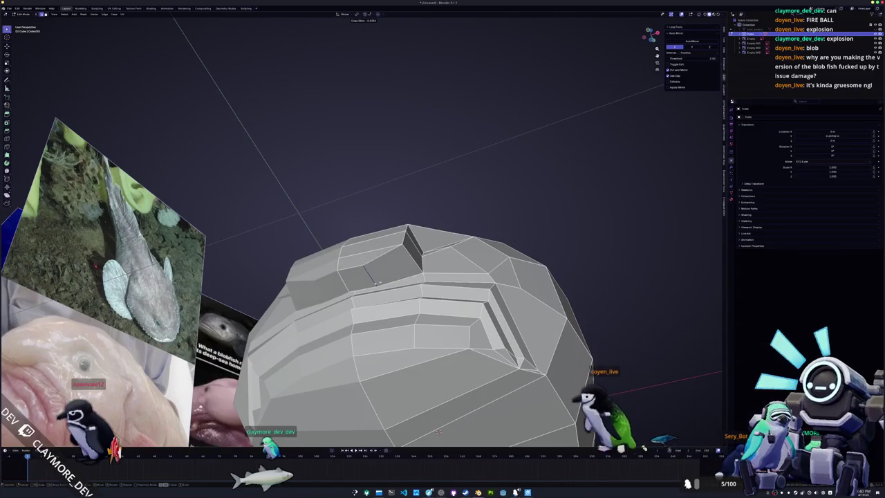
pyautogui.moveTo(384, 282)
pyautogui.mouseDown(button='middle')
pyautogui.moveTo(329, 304)
pyautogui.moveTo(448, 351)
pyautogui.mouseUp(button='middle')
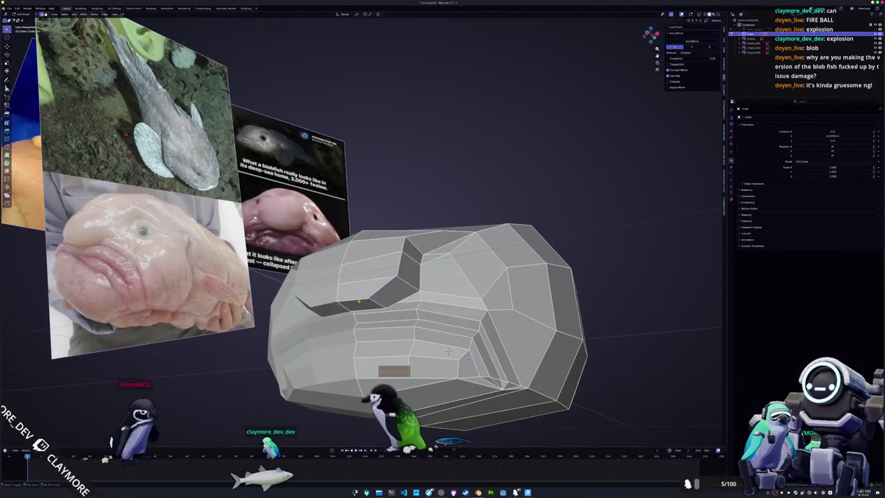
pyautogui.moveTo(447, 351); pyautogui.dragTo(422, 338, button='middle')
pyautogui.moveTo(355, 298)
pyautogui.mouseDown(button='middle')
pyautogui.moveTo(414, 311)
pyautogui.moveTo(486, 271)
pyautogui.mouseUp(button='middle')
pyautogui.keyDown('alt'); pyautogui.click(421, 247); pyautogui.keyUp('alt')
pyautogui.moveTo(486, 271); pyautogui.dragTo(484, 279, button='middle')
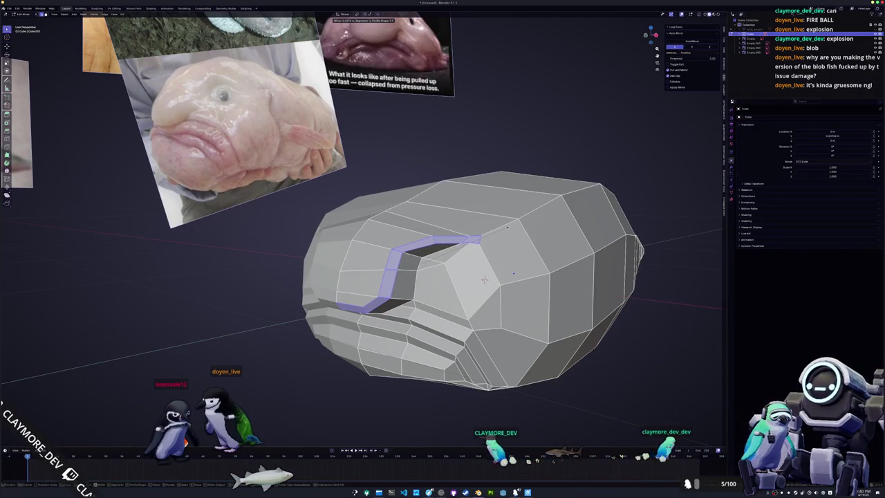
# Merge the two corner vertices of the eye-socket cut into a single vertex
pyautogui.scroll(2, 498, 279)
pyautogui.scroll(2, 553, 284)
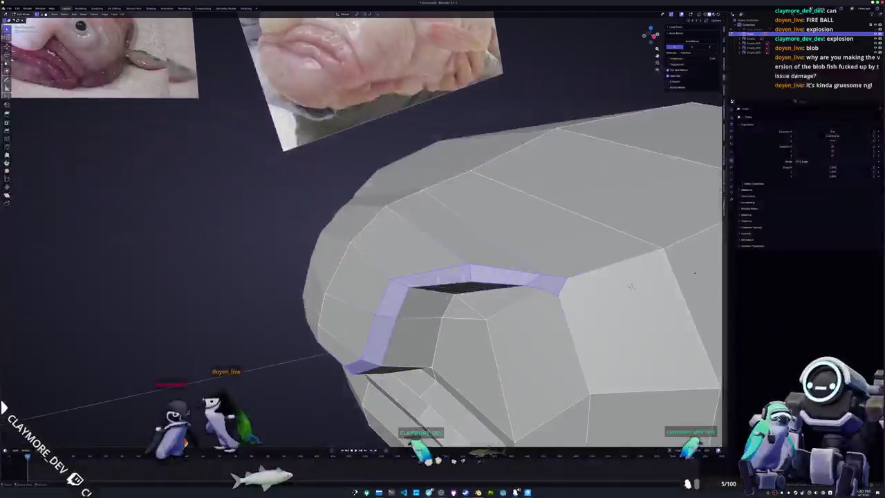
pyautogui.scroll(1, 593, 285)
pyautogui.moveTo(593, 286); pyautogui.dragTo(556, 285, button='middle')
pyautogui.hotkey('alt', 'a')
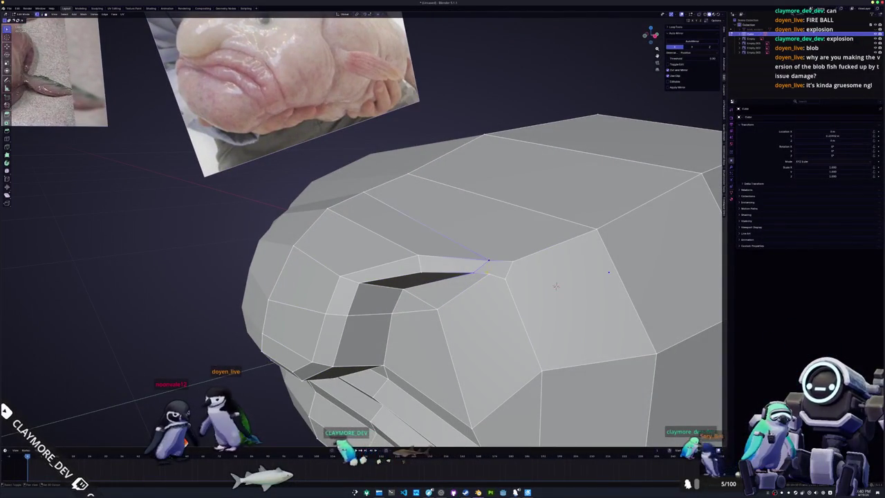
pyautogui.press('m')
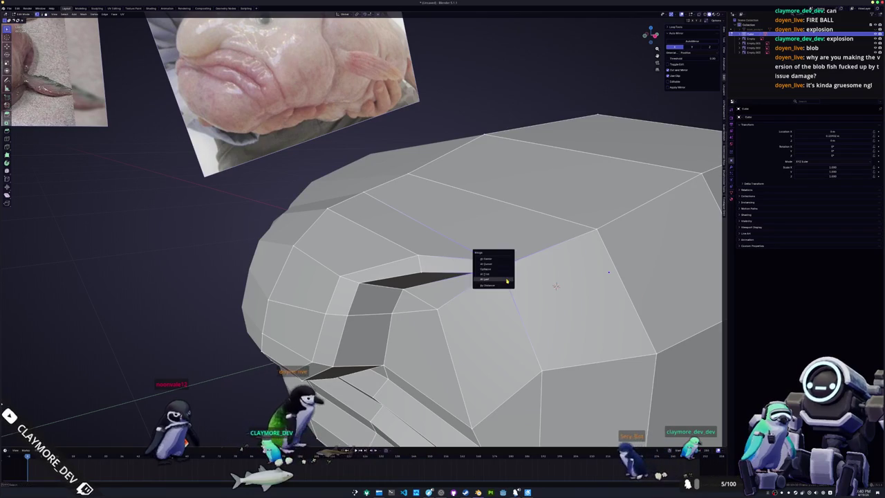
pyautogui.press('Return')
# Check the whole fish from the side, then move the selected geometry along the X axis
pyautogui.scroll(-3, 555, 285)
pyautogui.press('Tab')
pyautogui.scroll(-2, 454, 328)
pyautogui.moveTo(454, 328)
pyautogui.mouseDown(button='middle')
pyautogui.moveTo(538, 299)
pyautogui.moveTo(539, 312)
pyautogui.moveTo(557, 309)
pyautogui.moveTo(460, 333)
pyautogui.moveTo(389, 369)
pyautogui.moveTo(459, 257)
pyautogui.moveTo(432, 258)
pyautogui.mouseUp(button='middle')
pyautogui.press('Tab')
pyautogui.press('g')
pyautogui.press('x')
pyautogui.click(561, 308)
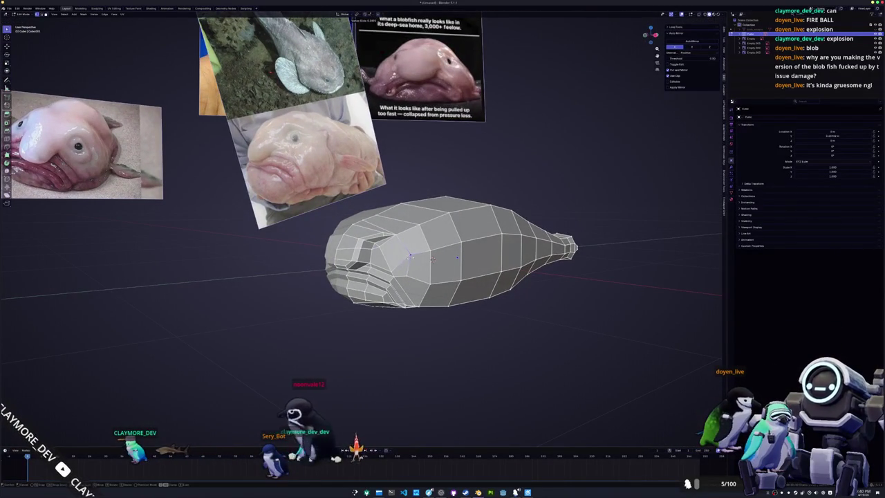
# Select the quad face right beside the eye-socket notch on the head
pyautogui.moveTo(432, 259)
pyautogui.mouseDown(button='middle')
pyautogui.moveTo(443, 293)
pyautogui.moveTo(422, 272)
pyautogui.mouseUp(button='middle')
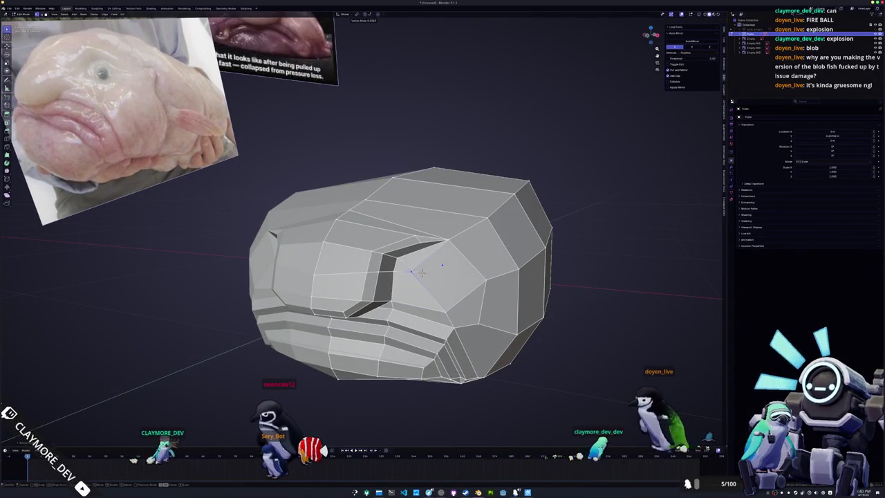
pyautogui.moveTo(420, 273)
pyautogui.mouseDown(button='middle')
pyautogui.moveTo(415, 294)
pyautogui.moveTo(443, 276)
pyautogui.mouseUp(button='middle')
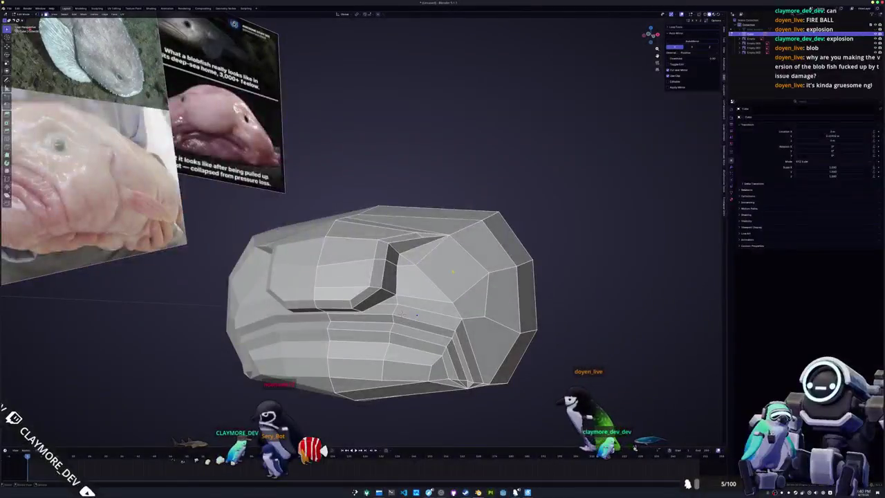
pyautogui.click(456, 275)
pyautogui.moveTo(406, 326)
pyautogui.mouseDown(button='middle')
pyautogui.moveTo(367, 315)
pyautogui.moveTo(399, 312)
pyautogui.moveTo(365, 348)
pyautogui.moveTo(396, 314)
pyautogui.mouseUp(button='middle')
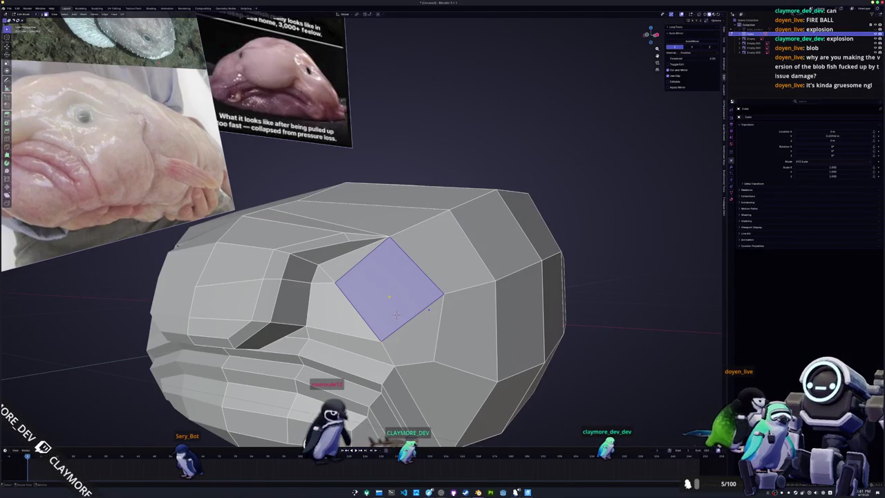
# Subdivide the face beside the eye socket, then select all four resulting small faces
pyautogui.rightClick(393, 290)
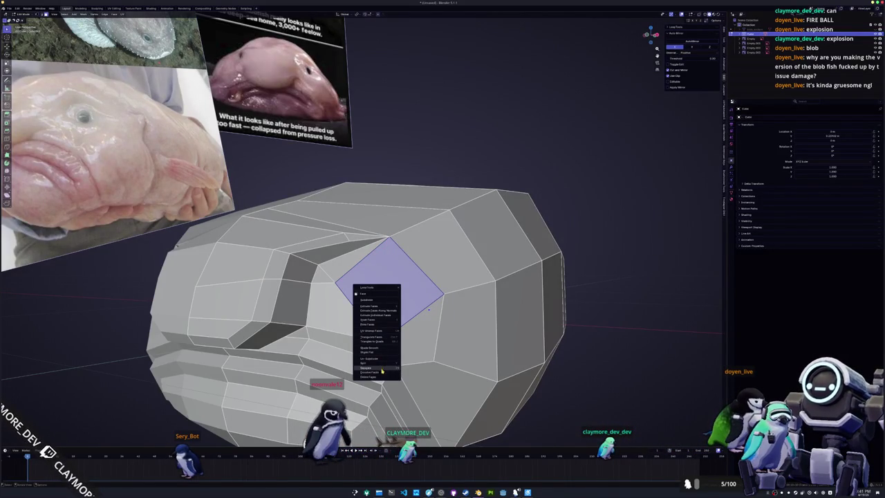
pyautogui.click(375, 301)
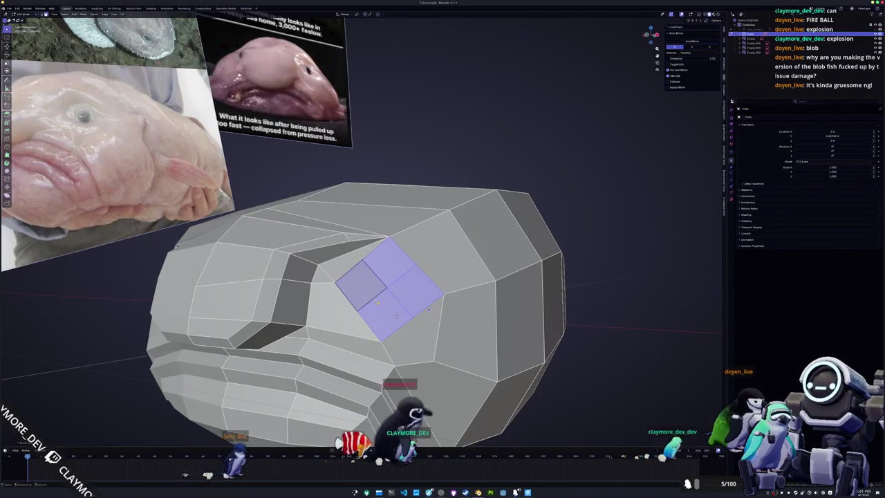
pyautogui.click(386, 313)
pyautogui.keyDown('shift'); pyautogui.click(359, 283); pyautogui.keyUp('shift')
pyautogui.keyDown('shift'); pyautogui.click(389, 263); pyautogui.keyUp('shift')
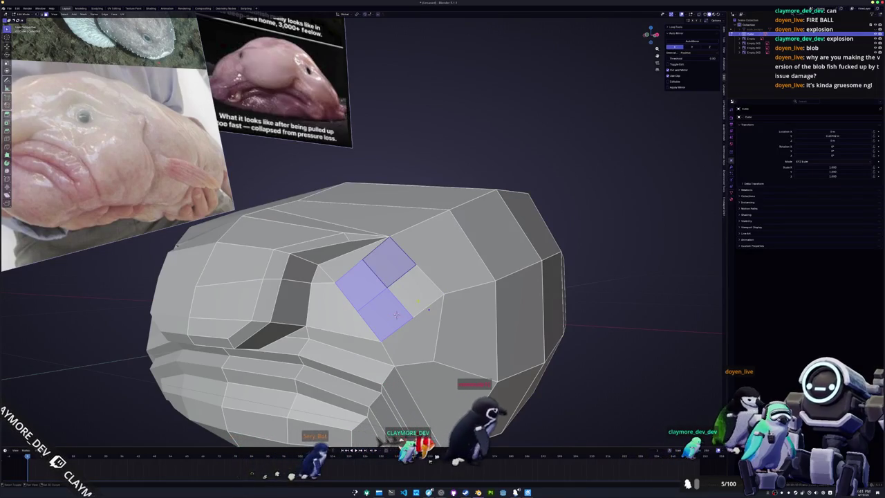
pyautogui.keyDown('shift'); pyautogui.click(423, 296); pyautogui.keyUp('shift')
pyautogui.scroll(1, 396, 314)
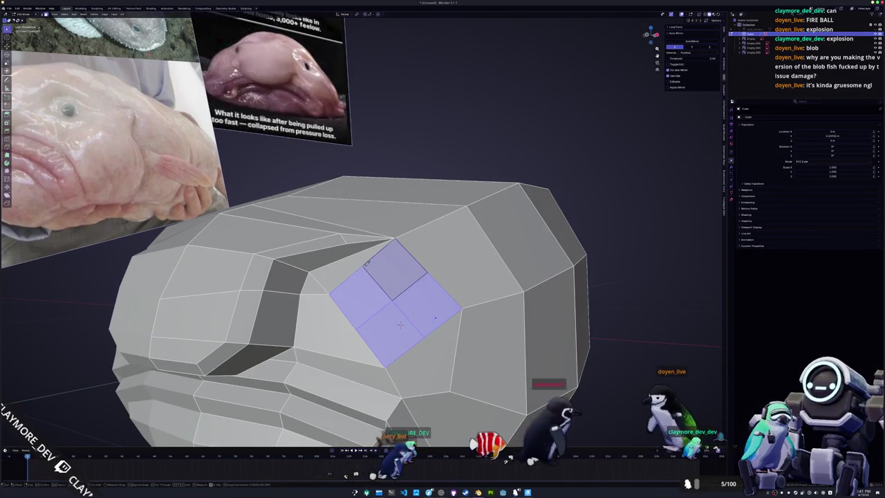
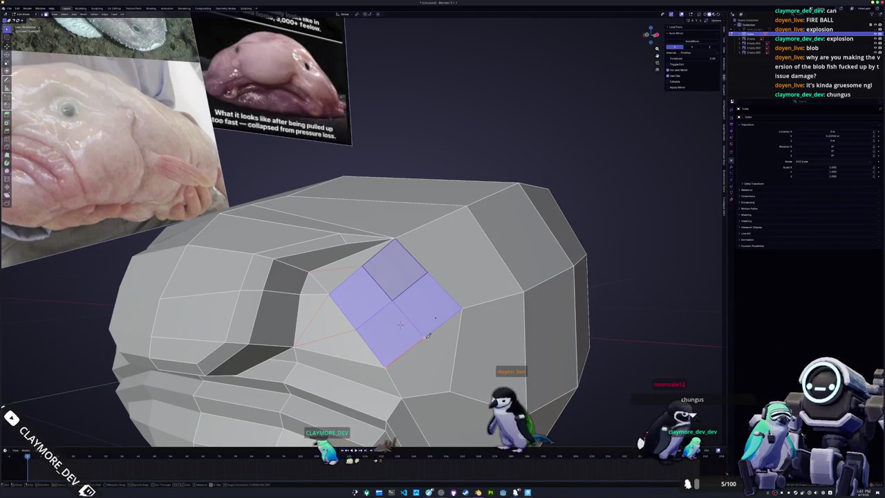
# Knife-cut a new edge across the side of the blobfish head
pyautogui.click(450, 389)
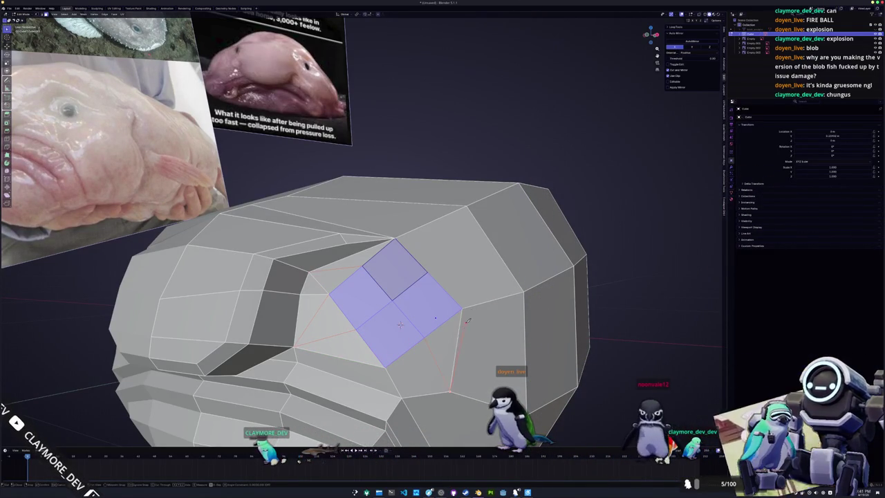
pyautogui.click(428, 269)
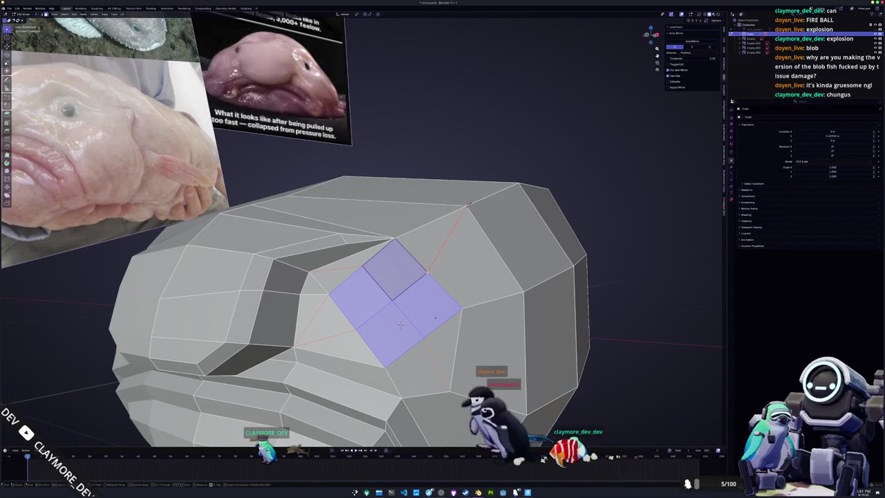
pyautogui.press('Return')
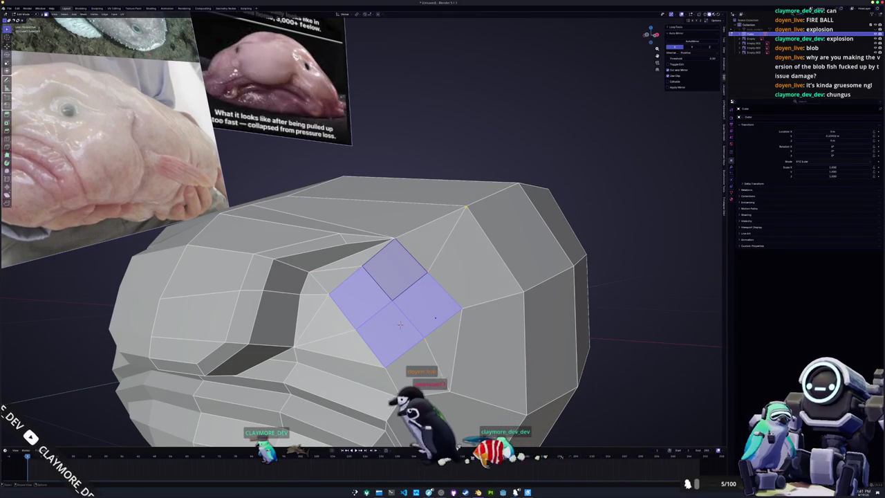
pyautogui.moveTo(400, 324); pyautogui.dragTo(397, 317, button='middle')
# Select four faces in the eye area and inset them with a slightly increased thickness
pyautogui.click(396, 314)
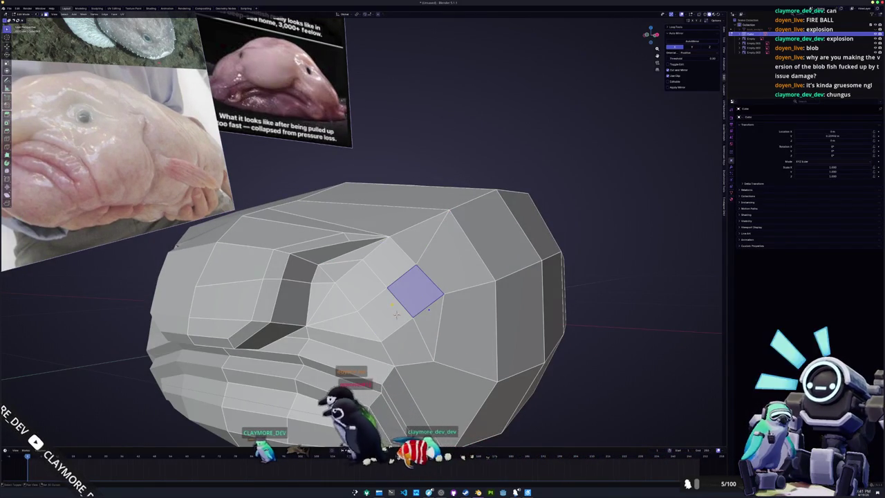
pyautogui.keyDown('shift'); pyautogui.click(396, 314); pyautogui.keyUp('shift')
pyautogui.keyDown('shift'); pyautogui.click(363, 286); pyautogui.keyUp('shift')
pyautogui.keyDown('shift'); pyautogui.click(389, 263); pyautogui.keyUp('shift')
pyautogui.moveTo(389, 262); pyautogui.dragTo(389, 296, button='middle')
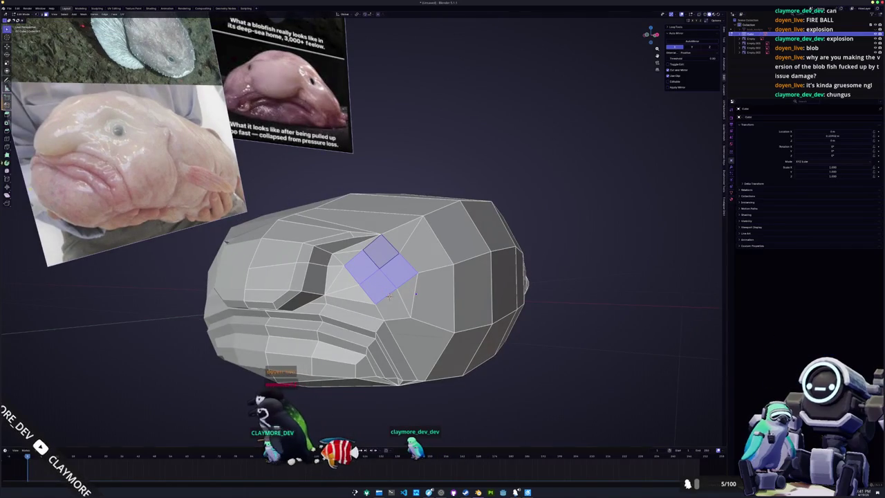
pyautogui.press('i')
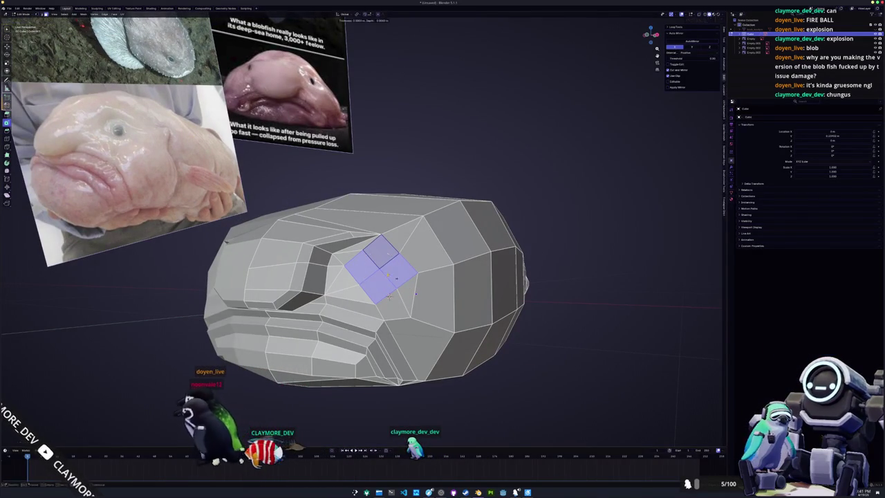
pyautogui.click(389, 296)
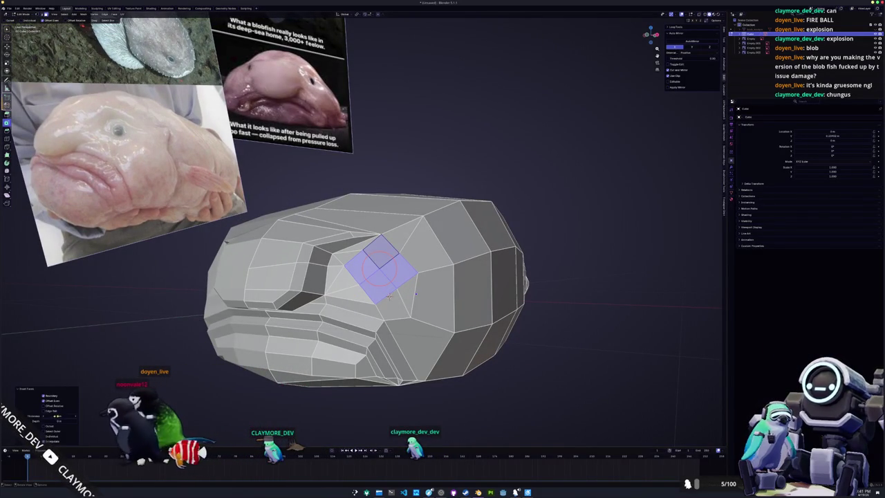
pyautogui.moveTo(56, 416); pyautogui.dragTo(69, 416)
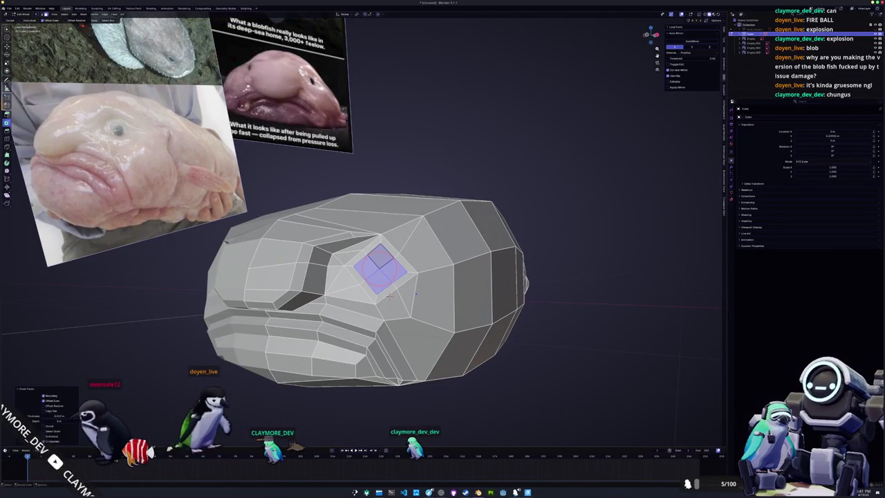
pyautogui.click(193, 407)
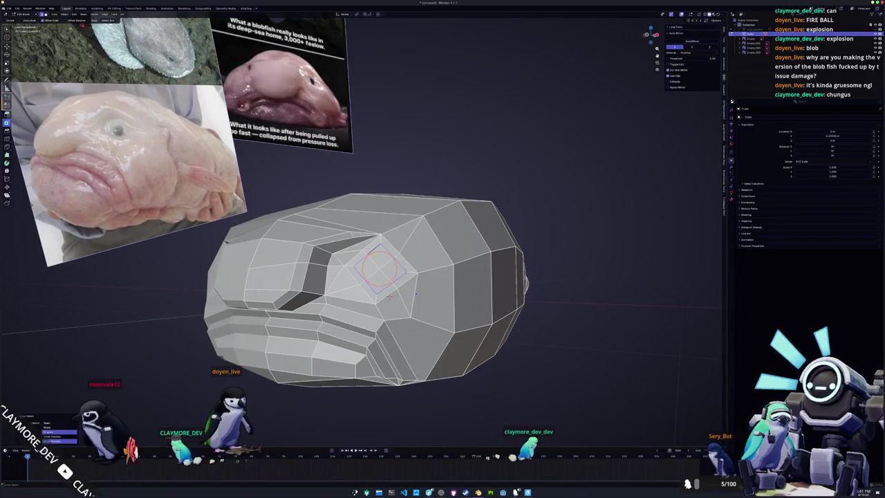
# Round the inset diamond loop into a circle with LoopTools Circle
pyautogui.scroll(2, 389, 296)
pyautogui.click(674, 31)
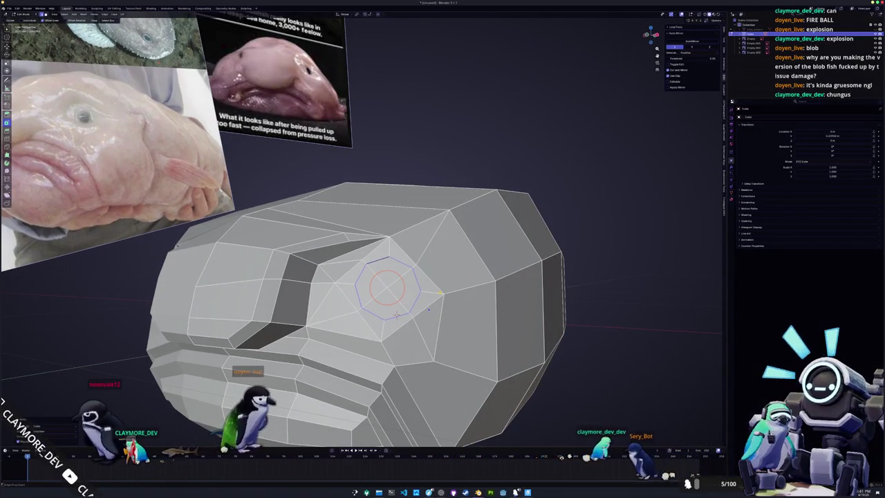
pyautogui.moveTo(429, 309)
pyautogui.mouseDown(button='middle')
pyautogui.moveTo(465, 343)
pyautogui.moveTo(525, 325)
pyautogui.mouseUp(button='middle')
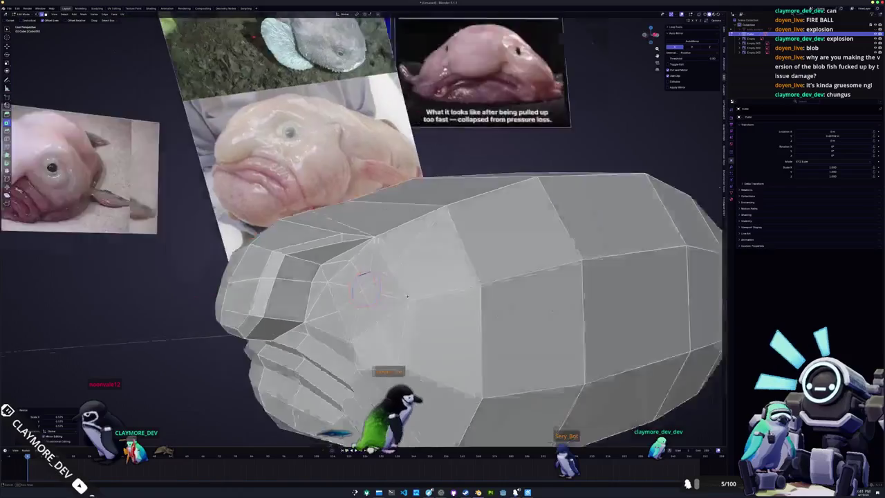
pyautogui.scroll(4, 525, 325)
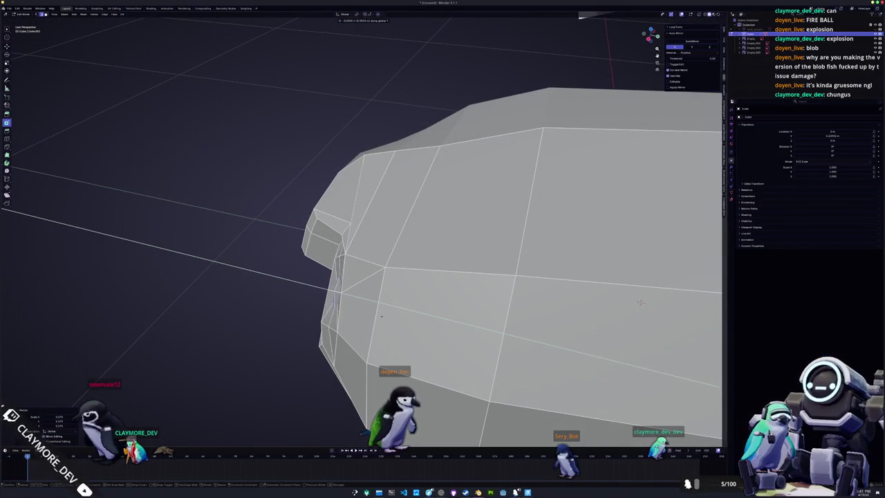
# Place the 3D cursor on the nose and scale the eye loop
pyautogui.keyDown('shift'); pyautogui.rightClick(326, 286); pyautogui.keyUp('shift')
pyautogui.moveTo(326, 286)
pyautogui.mouseDown(button='middle')
pyautogui.moveTo(347, 297)
pyautogui.moveTo(354, 275)
pyautogui.mouseUp(button='middle')
pyautogui.scroll(-4, 347, 298)
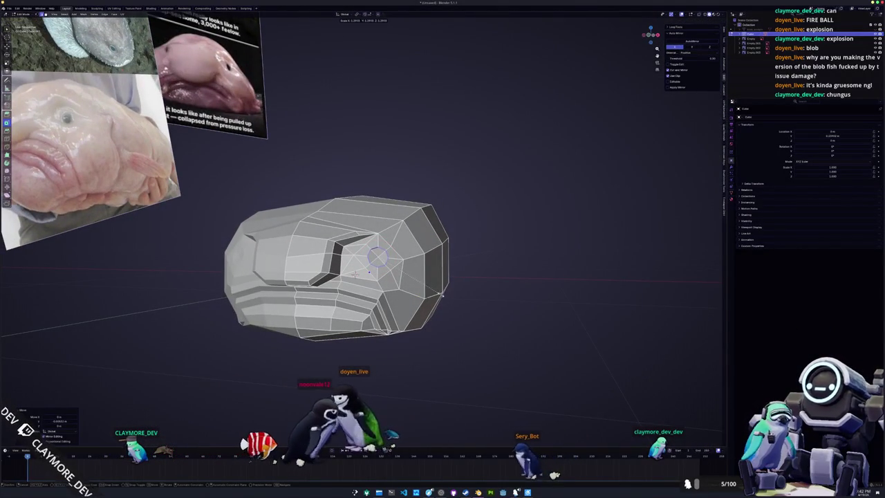
pyautogui.click(442, 294)
pyautogui.moveTo(443, 293)
pyautogui.mouseDown(button='middle')
pyautogui.moveTo(409, 268)
pyautogui.moveTo(484, 284)
pyautogui.mouseUp(button='middle')
pyautogui.scroll(2, 526, 294)
pyautogui.scroll(2, 553, 300)
pyautogui.scroll(2, 571, 306)
# Move the eye loop along the X axis
pyautogui.press('g')
pyautogui.press('x')
pyautogui.click(571, 307)
pyautogui.moveTo(571, 306)
pyautogui.mouseDown(button='middle')
pyautogui.moveTo(486, 304)
pyautogui.moveTo(567, 301)
pyautogui.mouseUp(button='middle')
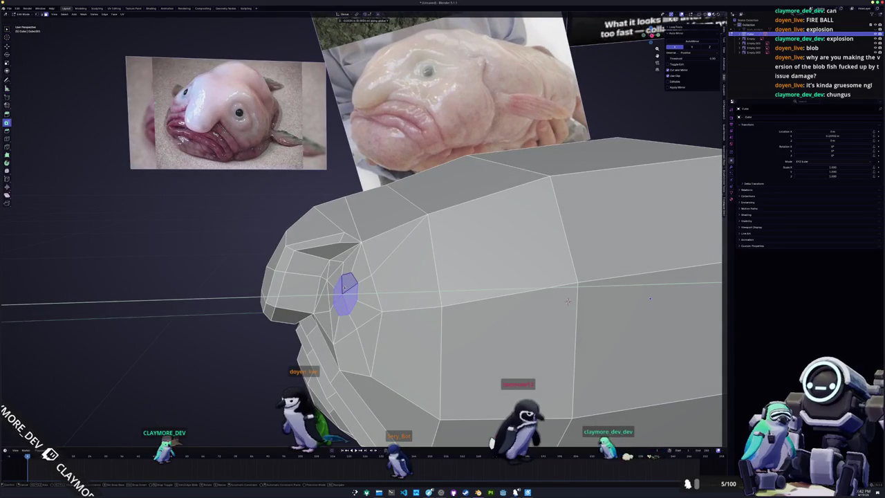
pyautogui.moveTo(568, 302); pyautogui.dragTo(387, 396, button='middle')
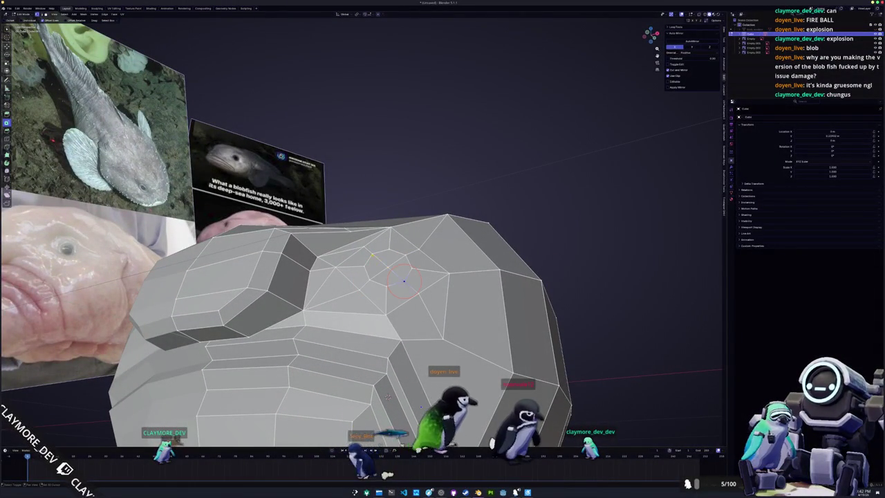
# Inset the eye face, extrude it, and scale it to 0.3
pyautogui.moveTo(387, 396); pyautogui.dragTo(426, 373, button='middle')
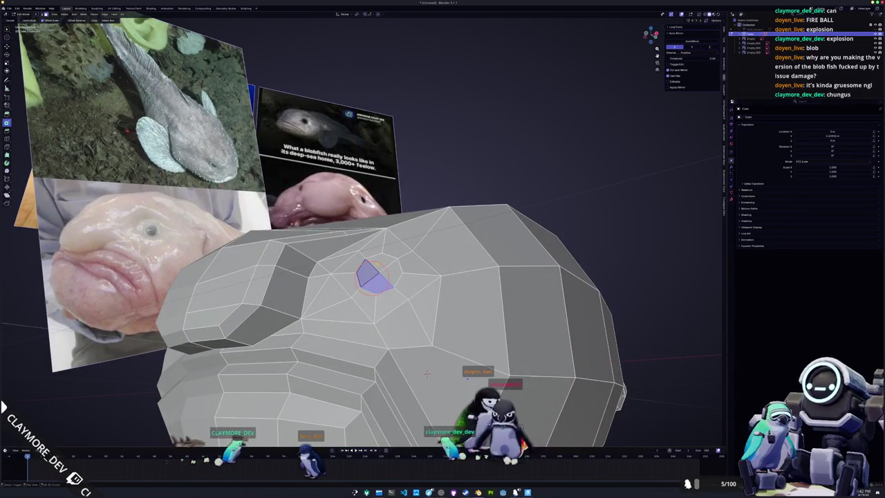
pyautogui.click(426, 374)
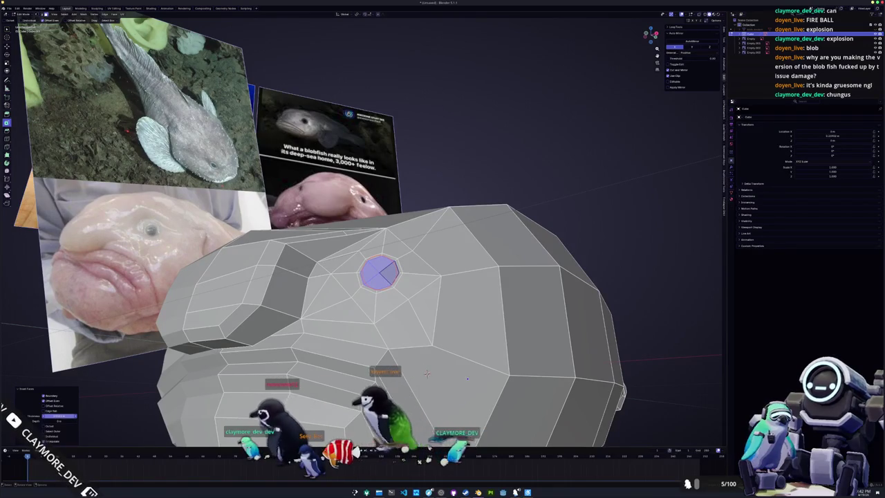
pyautogui.moveTo(426, 373)
pyautogui.mouseDown(button='middle')
pyautogui.moveTo(512, 285)
pyautogui.moveTo(587, 276)
pyautogui.moveTo(597, 306)
pyautogui.moveTo(610, 304)
pyautogui.mouseUp(button='middle')
pyautogui.press('e')
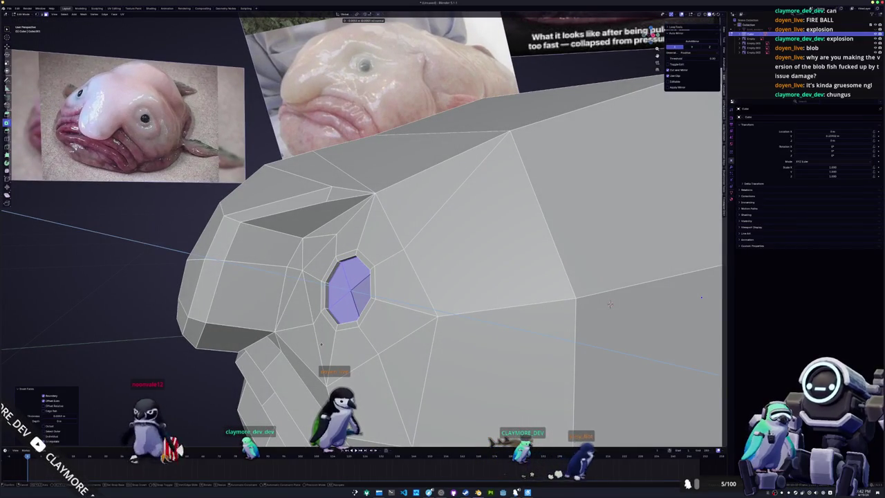
pyautogui.click(609, 304)
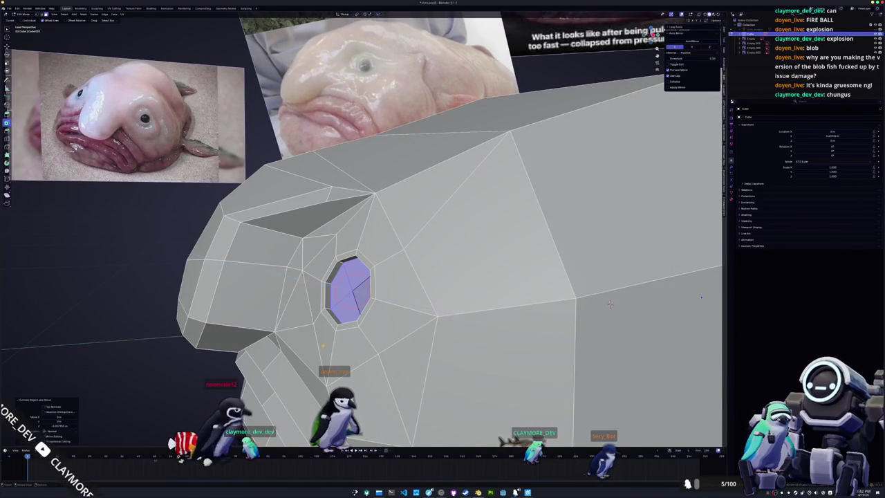
pyautogui.write('s')
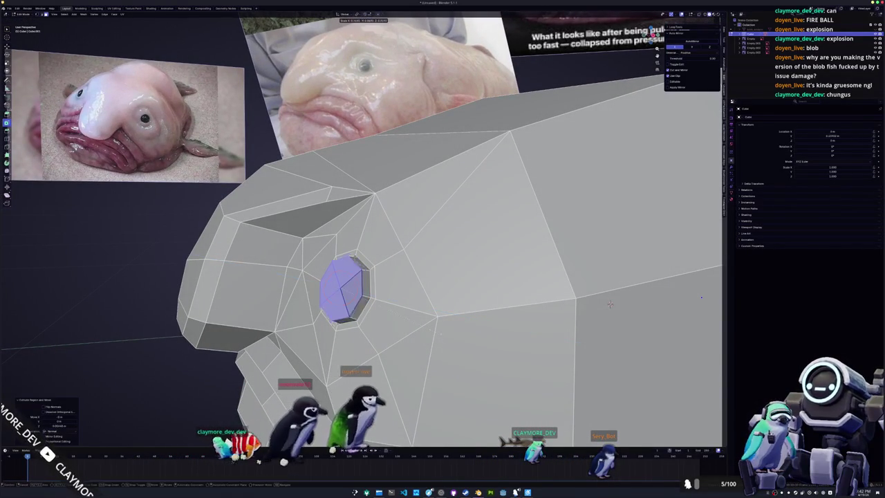
pyautogui.write('.3')
# Add an edge loop inside the eye ring and resize it
pyautogui.moveTo(610, 304)
pyautogui.mouseDown(button='middle')
pyautogui.moveTo(534, 363)
pyautogui.moveTo(442, 276)
pyautogui.mouseUp(button='middle')
pyautogui.hotkey('ctrl', 'r')
pyautogui.click(534, 362)
pyautogui.press('s')
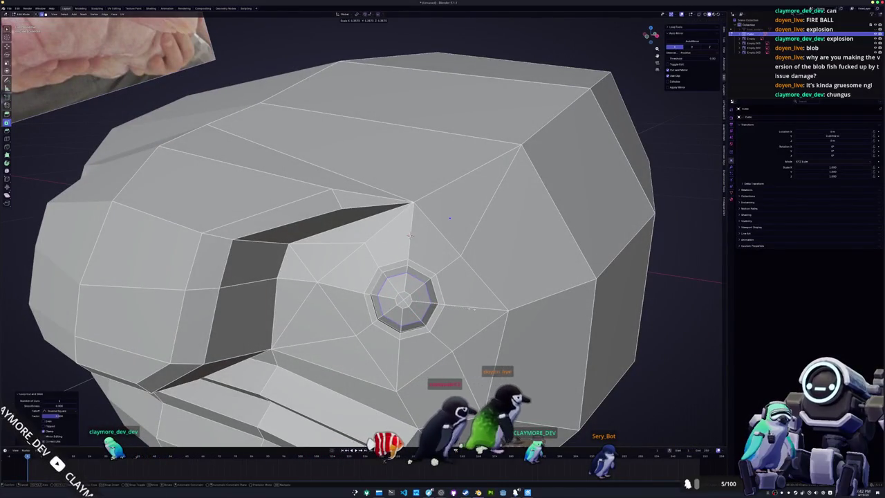
pyautogui.click(409, 235)
pyautogui.moveTo(409, 236)
pyautogui.mouseDown(button='middle')
pyautogui.moveTo(670, 378)
pyautogui.moveTo(700, 347)
pyautogui.mouseUp(button='middle')
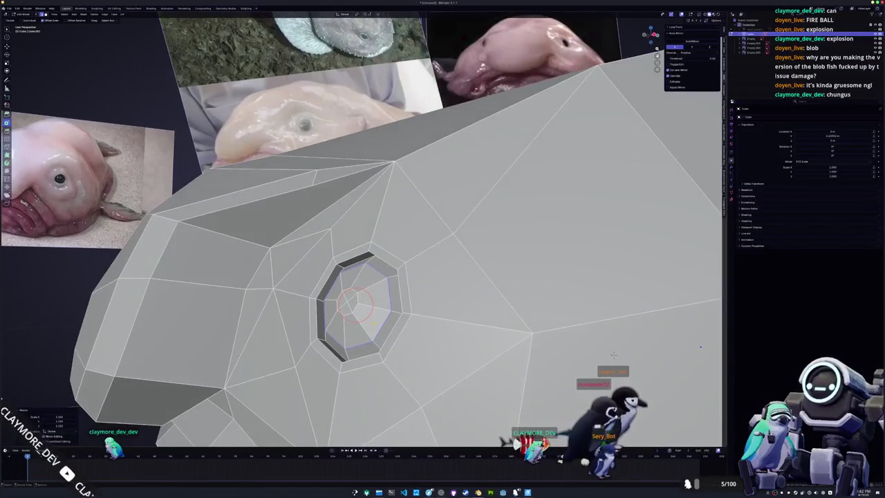
# Reselect the inner octagonal eye face and centre the view on the eye ring
pyautogui.hotkey('alt', 'a')
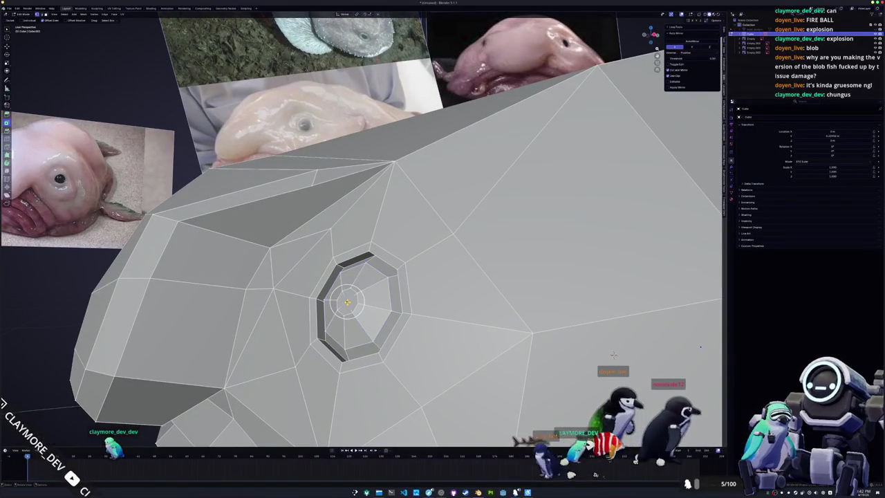
pyautogui.hotkey('ctrl', 'z')
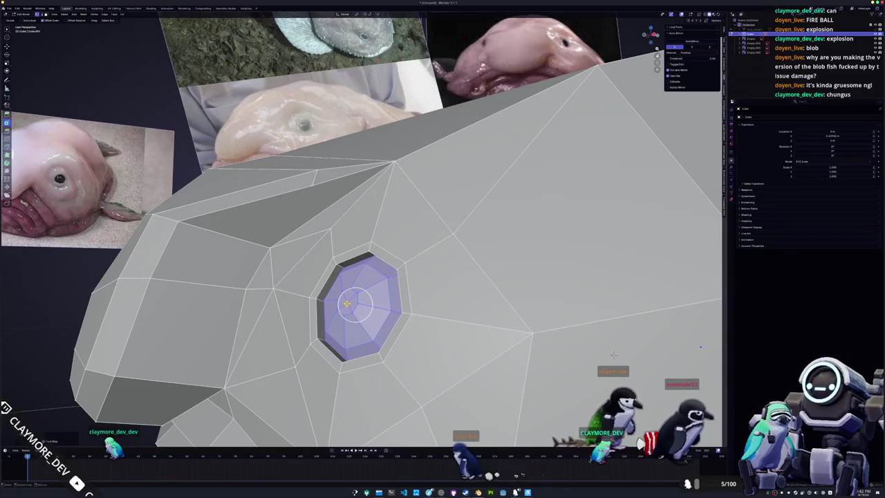
pyautogui.moveTo(613, 355); pyautogui.dragTo(360, 322, button='middle')
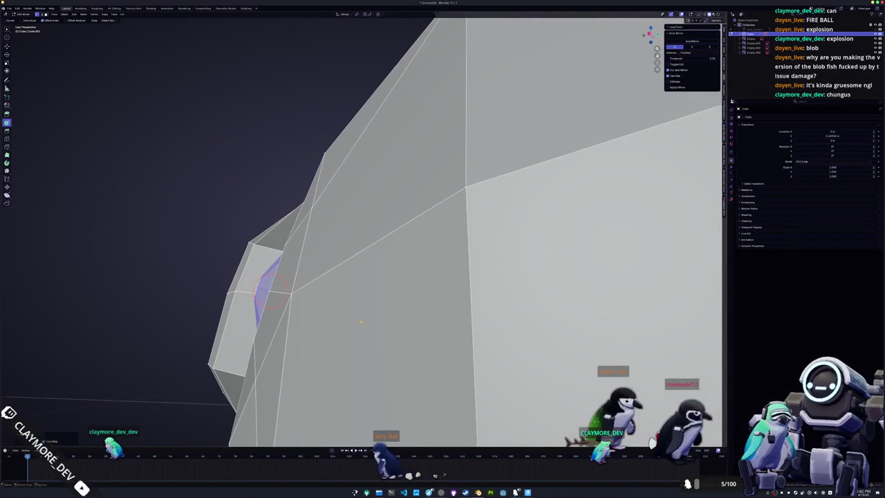
pyautogui.hotkey('alt', 'z')
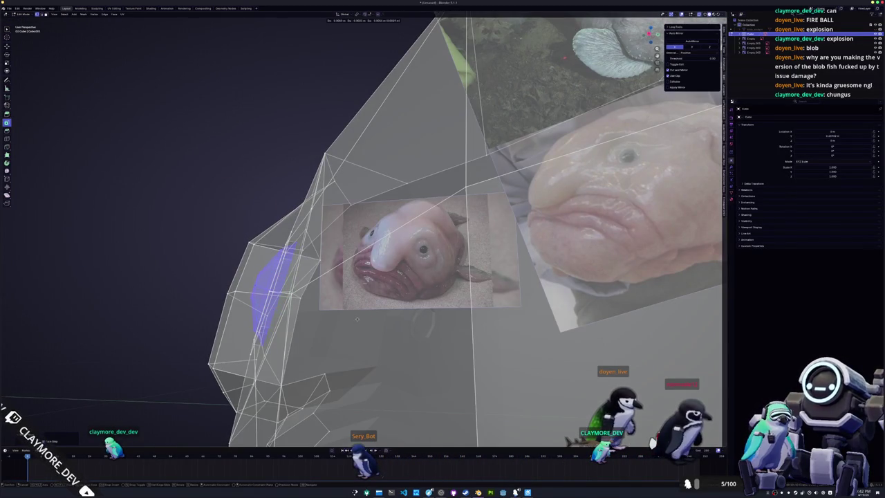
pyautogui.hotkey('alt', 'z')
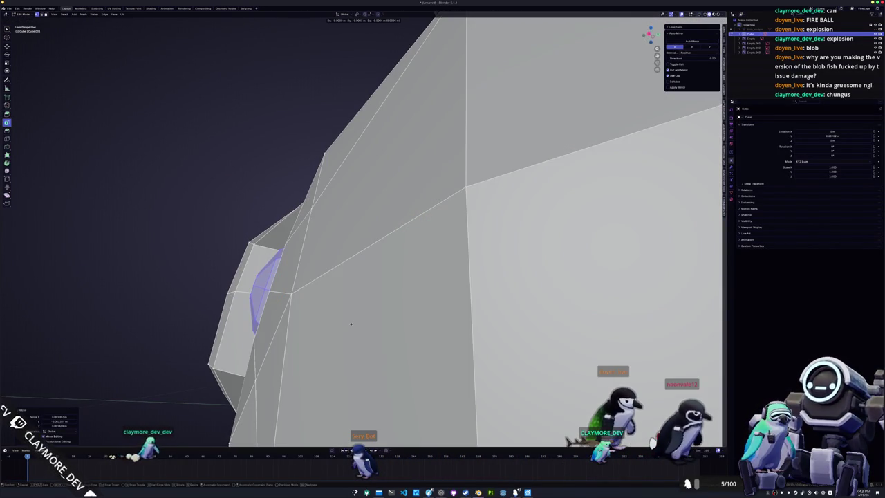
pyautogui.press('shift+KP_7')
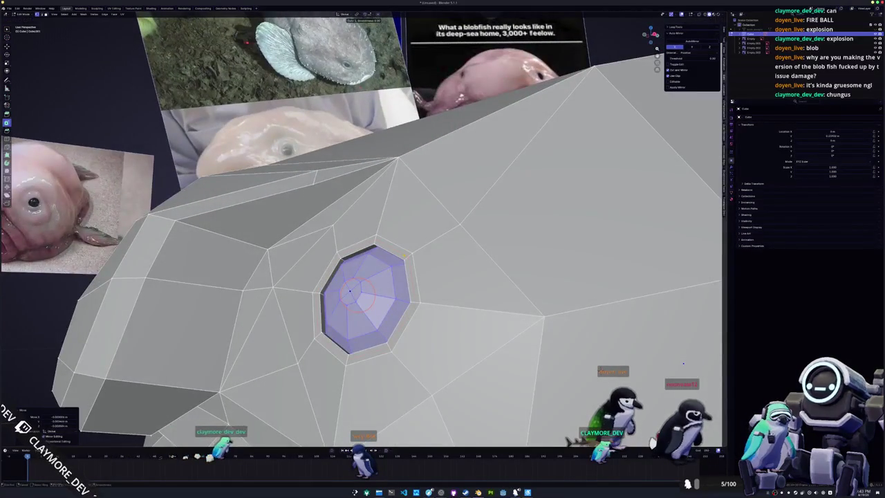
# Edge-slide the eye loop along the mesh, then view the whole fish in Object Mode
pyautogui.moveTo(360, 291); pyautogui.dragTo(421, 276, button='middle')
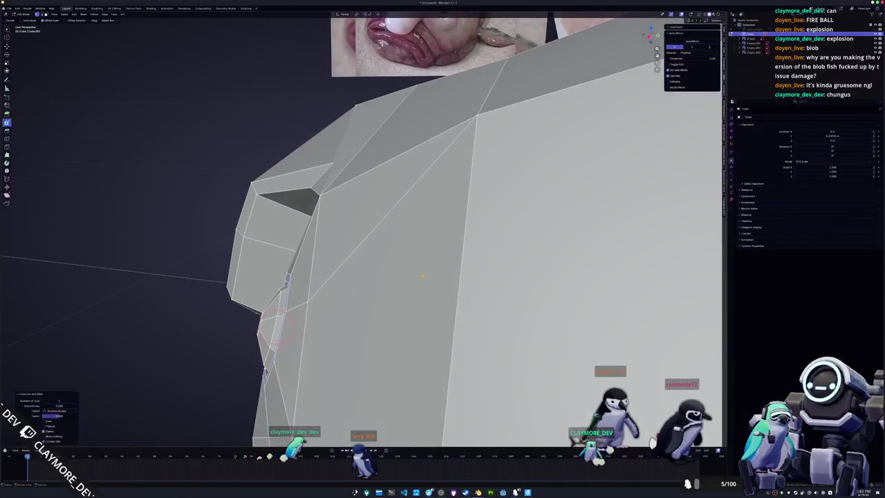
pyautogui.press('g')
pyautogui.press('g')
pyautogui.scroll(-2, 421, 274)
pyautogui.scroll(-3, 422, 274)
pyautogui.scroll(-3, 429, 274)
pyautogui.press('Tab')
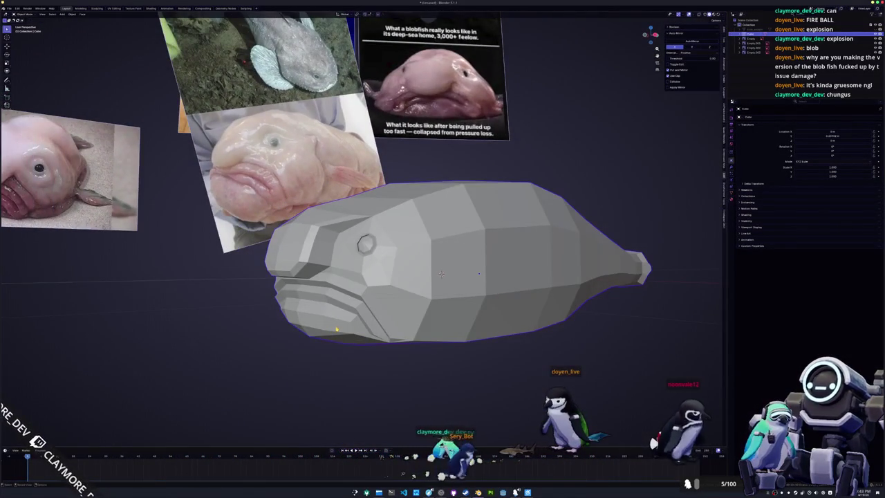
# Switch to a straight front view and enter Edit Mode on the fish
pyautogui.moveTo(331, 327); pyautogui.dragTo(354, 330, button='middle')
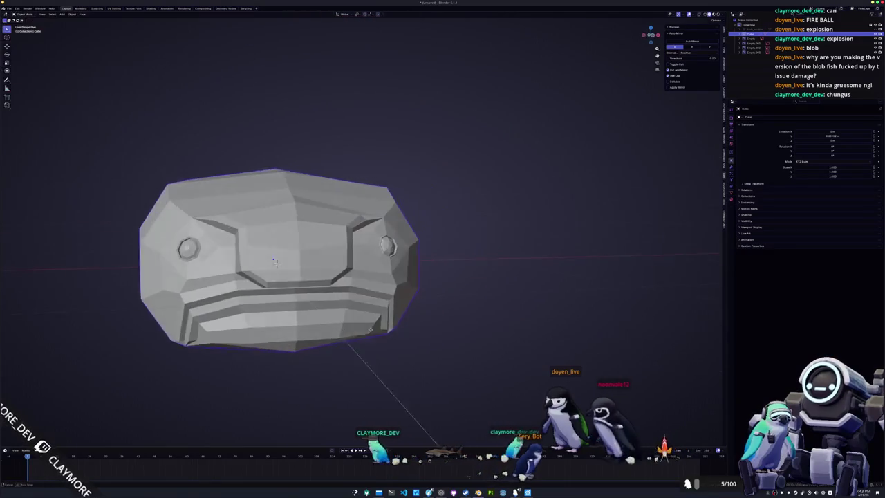
pyautogui.scroll(-3, 355, 329)
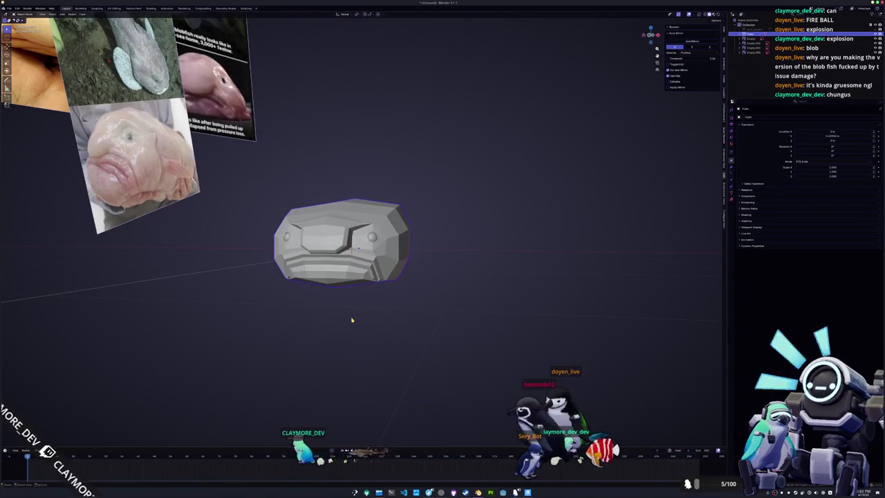
pyautogui.press('KP_1')
pyautogui.press('Tab')
pyautogui.scroll(1, 386, 329)
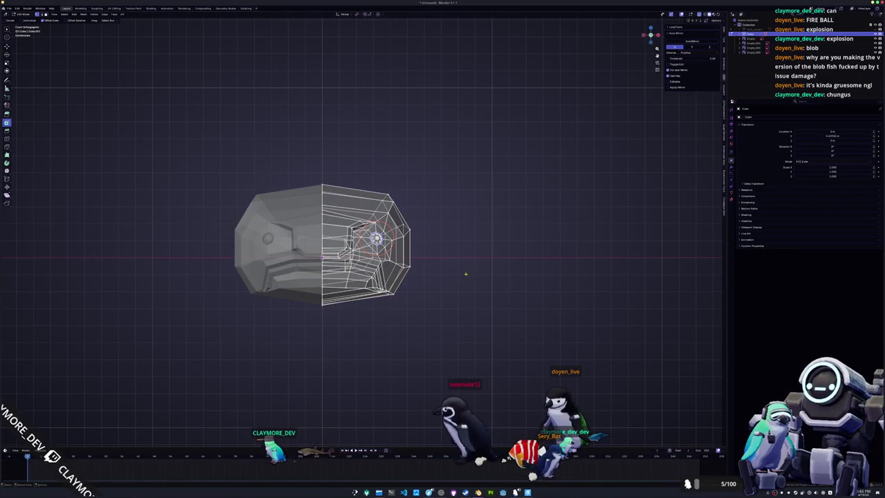
pyautogui.scroll(2, 420, 240)
# Box-select the eye vertices and move them along X with a resized proportional falloff
pyautogui.moveTo(452, 260)
pyautogui.mouseDown()
pyautogui.moveTo(350, 127)
pyautogui.moveTo(365, 128)
pyautogui.mouseUp()
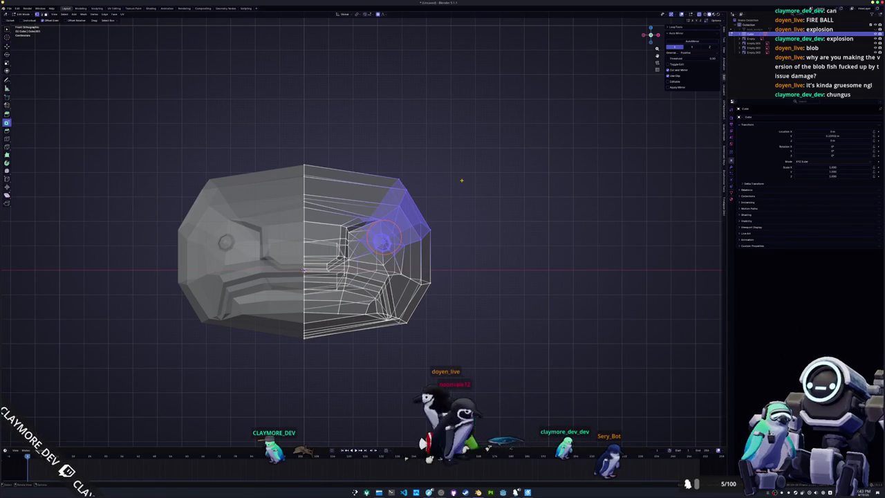
pyautogui.press('g')
pyautogui.press('x')
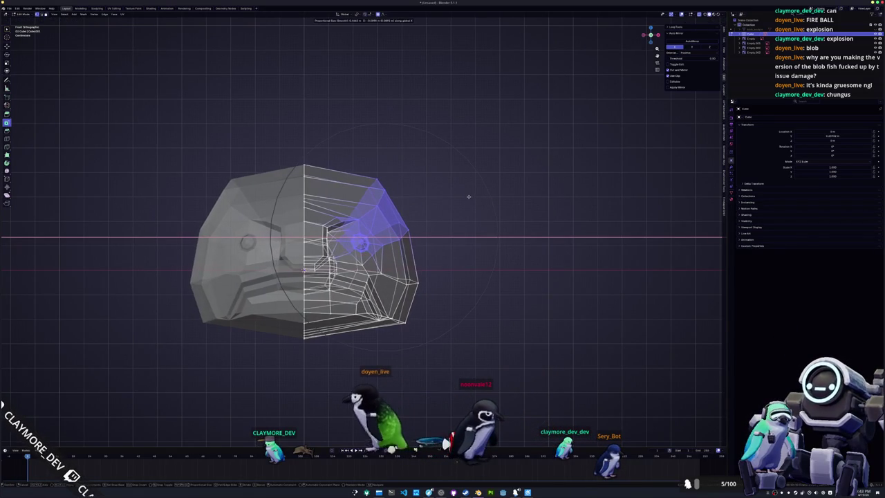
pyautogui.scroll(-2, 481, 200)
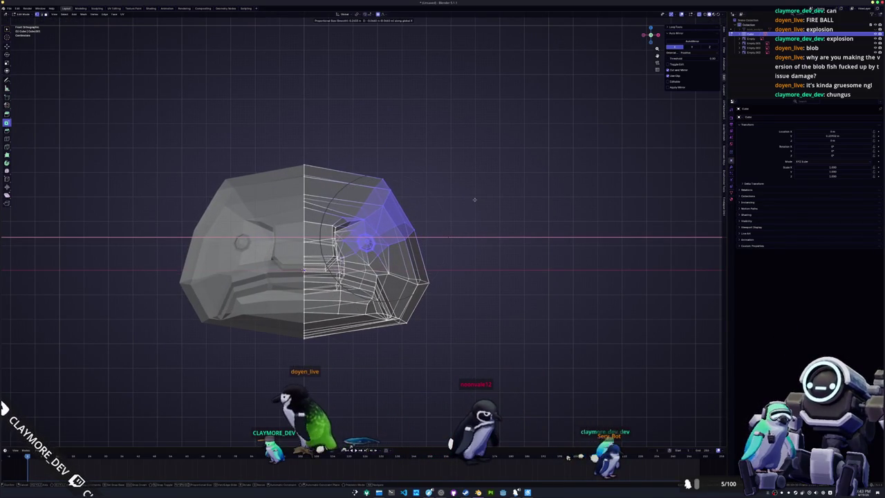
pyautogui.scroll(3, 475, 200)
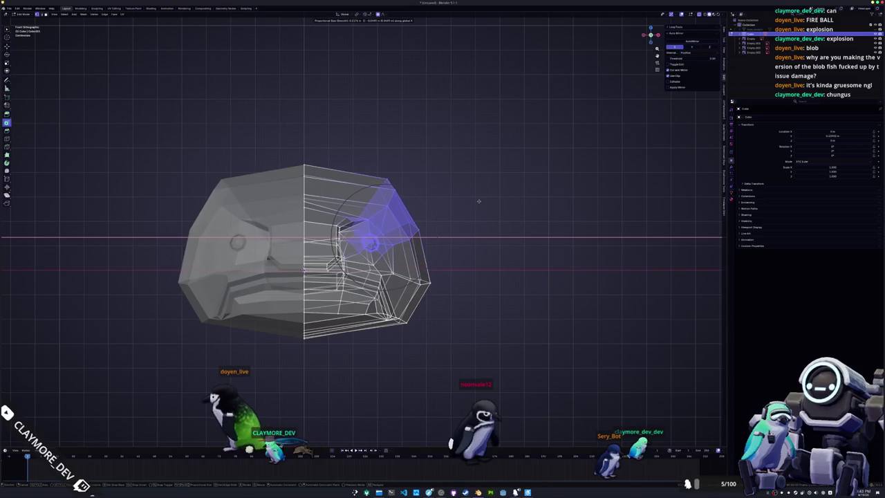
pyautogui.click(476, 201)
pyautogui.moveTo(474, 211)
pyautogui.mouseDown(button='middle')
pyautogui.moveTo(449, 247)
pyautogui.moveTo(466, 266)
pyautogui.moveTo(482, 257)
pyautogui.moveTo(429, 257)
pyautogui.mouseUp(button='middle')
pyautogui.scroll(4, 482, 256)
pyautogui.scroll(-2, 429, 257)
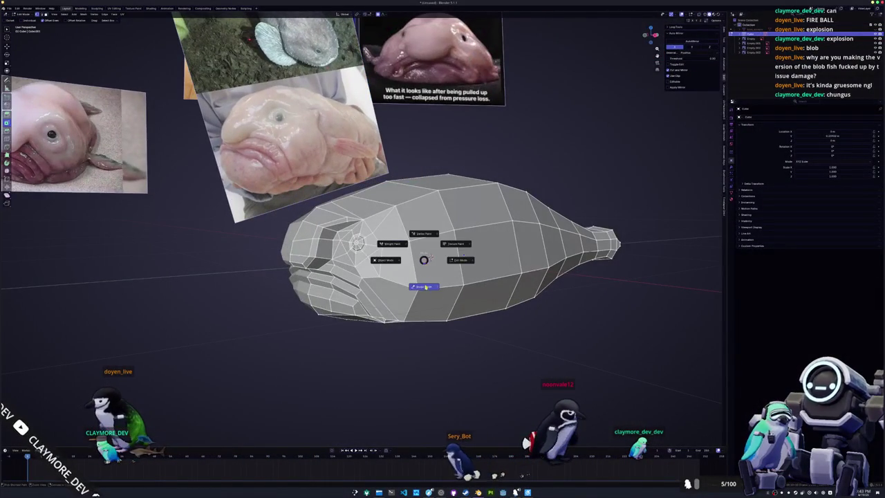
pyautogui.click(424, 287)
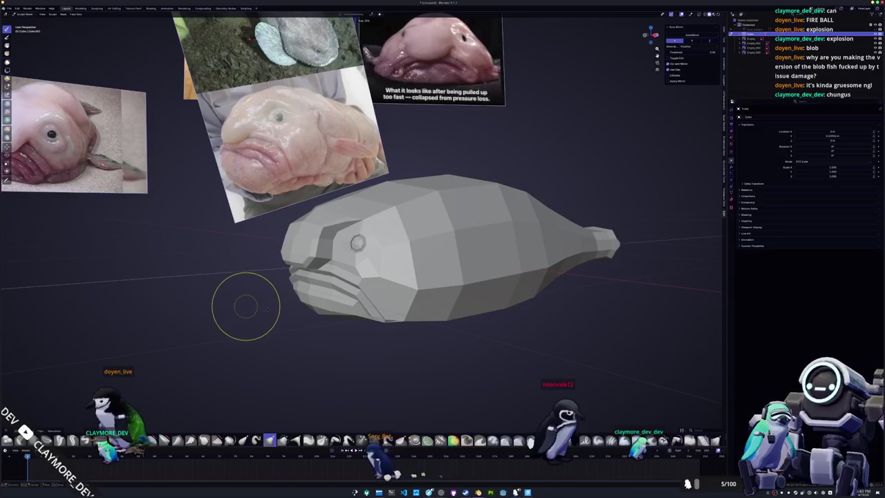
pyautogui.scroll(1, 268, 305)
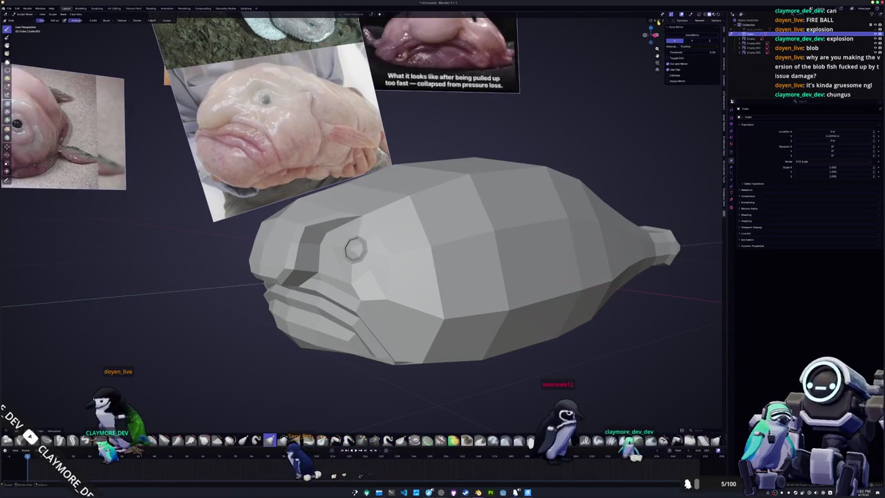
pyautogui.moveTo(304, 199); pyautogui.dragTo(309, 207, button='middle')
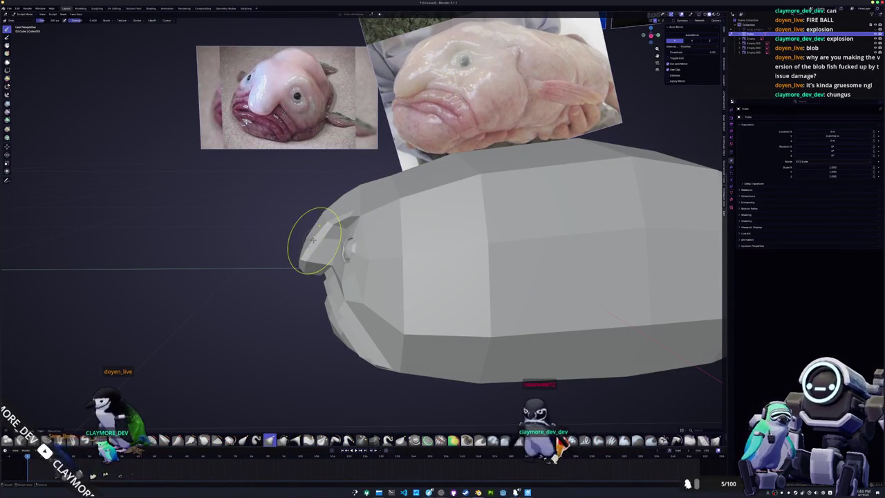
pyautogui.moveTo(309, 208); pyautogui.dragTo(283, 210, button='middle')
pyautogui.moveTo(339, 231); pyautogui.dragTo(375, 188, button='middle')
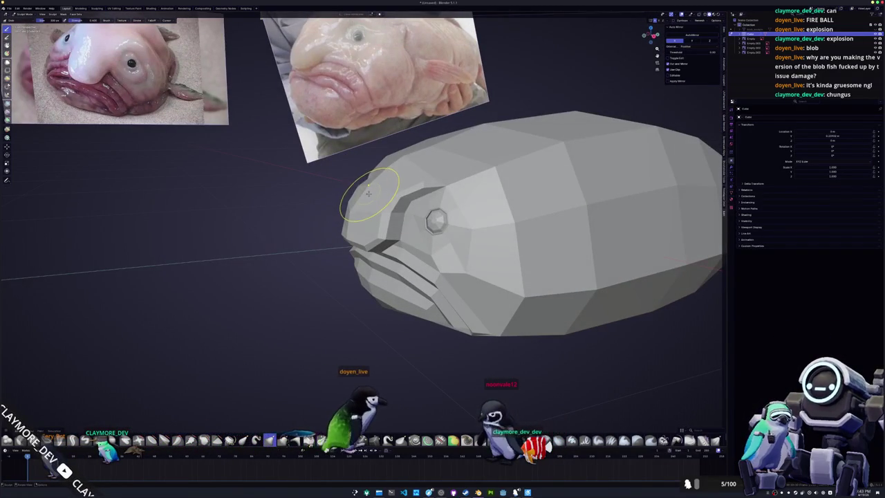
pyautogui.moveTo(375, 187); pyautogui.dragTo(337, 262, button='middle')
pyautogui.press('KP_1')
pyautogui.moveTo(336, 295)
pyautogui.mouseDown(button='middle')
pyautogui.moveTo(336, 249)
pyautogui.moveTo(308, 300)
pyautogui.mouseUp(button='middle')
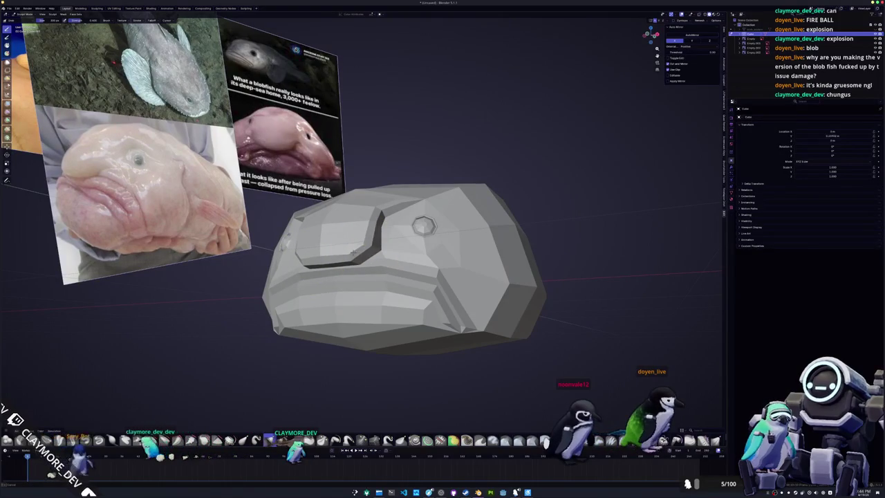
pyautogui.moveTo(380, 248)
pyautogui.mouseDown(button='middle')
pyautogui.moveTo(397, 264)
pyautogui.moveTo(394, 275)
pyautogui.moveTo(304, 269)
pyautogui.mouseUp(button='middle')
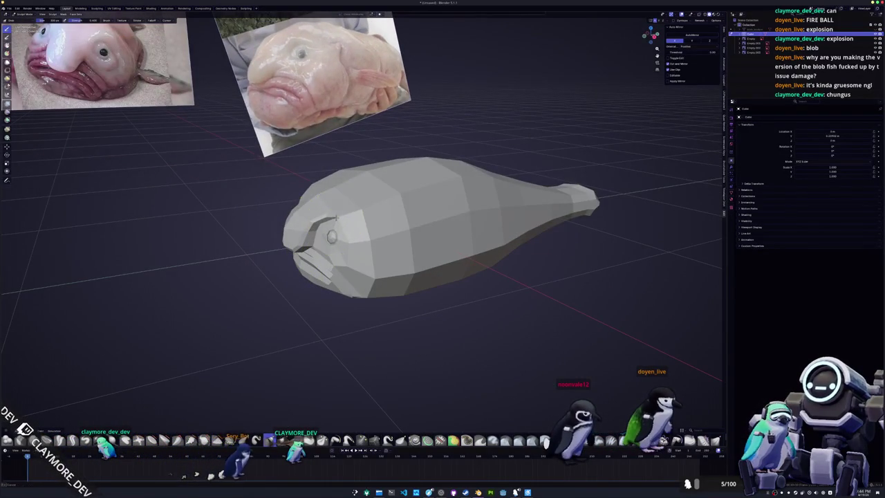
pyautogui.moveTo(318, 217); pyautogui.dragTo(338, 220, button='middle')
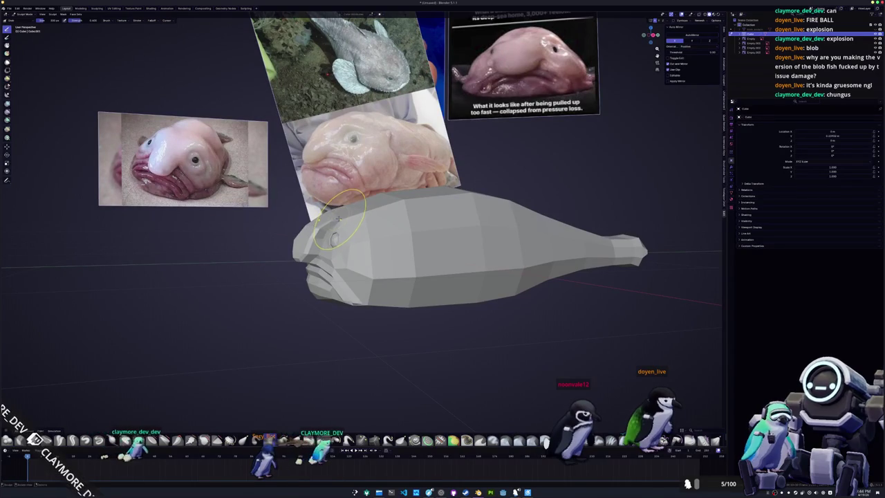
pyautogui.moveTo(342, 221)
pyautogui.mouseDown(button='middle')
pyautogui.moveTo(421, 262)
pyautogui.moveTo(410, 292)
pyautogui.mouseUp(button='middle')
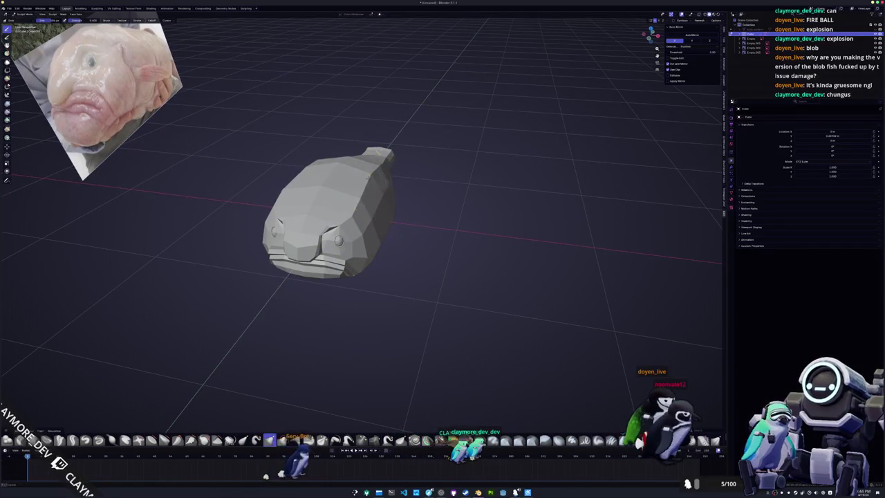
pyautogui.moveTo(369, 173)
pyautogui.mouseDown(button='middle')
pyautogui.moveTo(326, 207)
pyautogui.moveTo(367, 256)
pyautogui.mouseUp(button='middle')
pyautogui.moveTo(365, 296); pyautogui.dragTo(376, 207, button='middle')
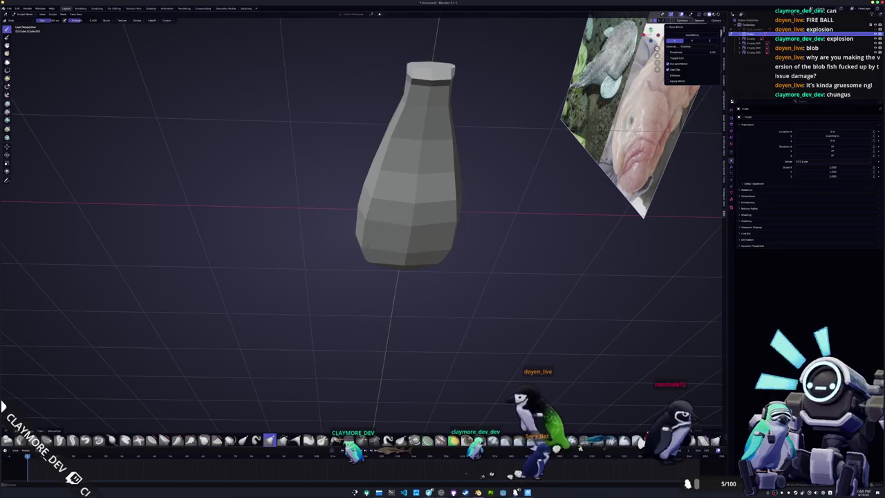
pyautogui.moveTo(378, 199)
pyautogui.mouseDown(button='middle')
pyautogui.moveTo(394, 246)
pyautogui.moveTo(438, 244)
pyautogui.moveTo(408, 242)
pyautogui.mouseUp(button='middle')
pyautogui.scroll(2, 336, 262)
pyautogui.moveTo(335, 261)
pyautogui.mouseDown(button='middle')
pyautogui.moveTo(316, 257)
pyautogui.moveTo(496, 301)
pyautogui.mouseUp(button='middle')
pyautogui.hotkey('ctrl', 'Tab')
pyautogui.press('Tab')
pyautogui.scroll(2, 440, 298)
# Nudge head vertices twice with soft proportional falloff
pyautogui.moveTo(304, 281); pyautogui.dragTo(295, 277, button='middle')
pyautogui.press('g')
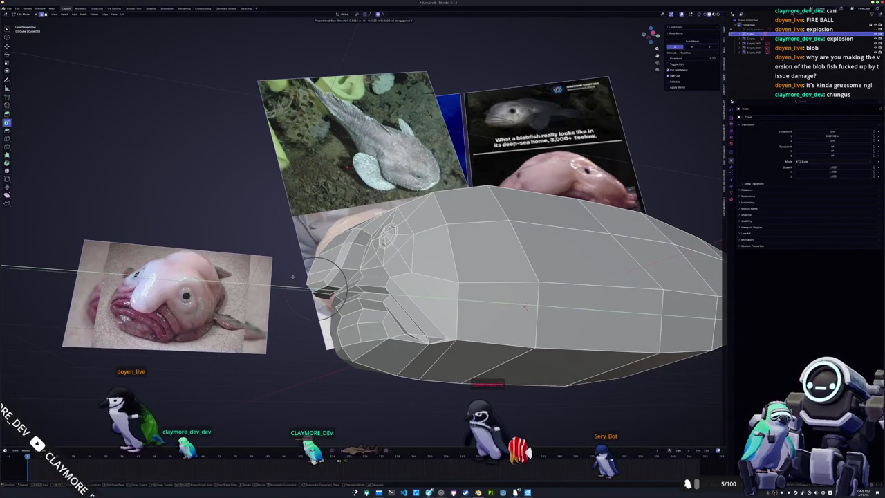
pyautogui.click(295, 277)
pyautogui.moveTo(295, 276)
pyautogui.mouseDown(button='middle')
pyautogui.moveTo(332, 228)
pyautogui.moveTo(373, 200)
pyautogui.mouseUp(button='middle')
pyautogui.moveTo(304, 319); pyautogui.dragTo(396, 229, button='middle')
pyautogui.press('g')
pyautogui.scroll(15, 398, 232)
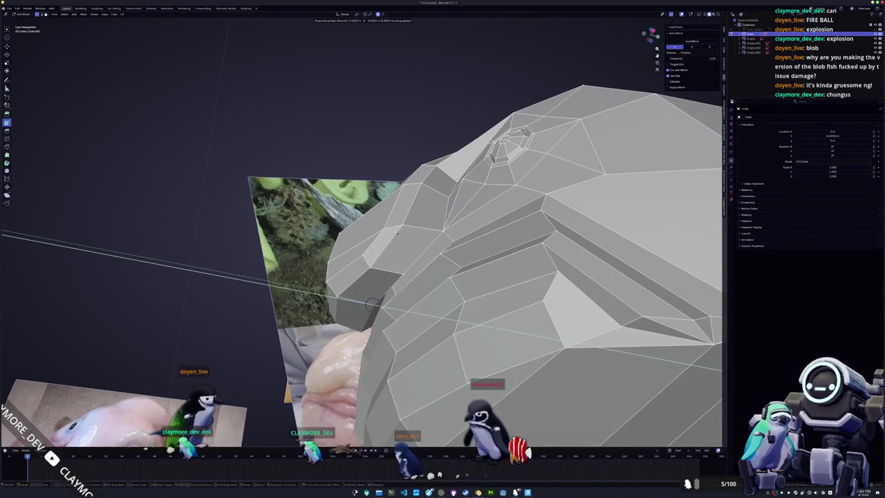
pyautogui.moveTo(401, 236)
pyautogui.mouseDown(button='middle')
pyautogui.moveTo(394, 290)
pyautogui.moveTo(410, 287)
pyautogui.moveTo(373, 276)
pyautogui.mouseUp(button='middle')
pyautogui.click(396, 286)
# Check the fish in Object Mode, then move the selected point along X
pyautogui.press('Tab')
pyautogui.press('Tab')
pyautogui.scroll(3, 367, 271)
pyautogui.scroll(-4, 367, 271)
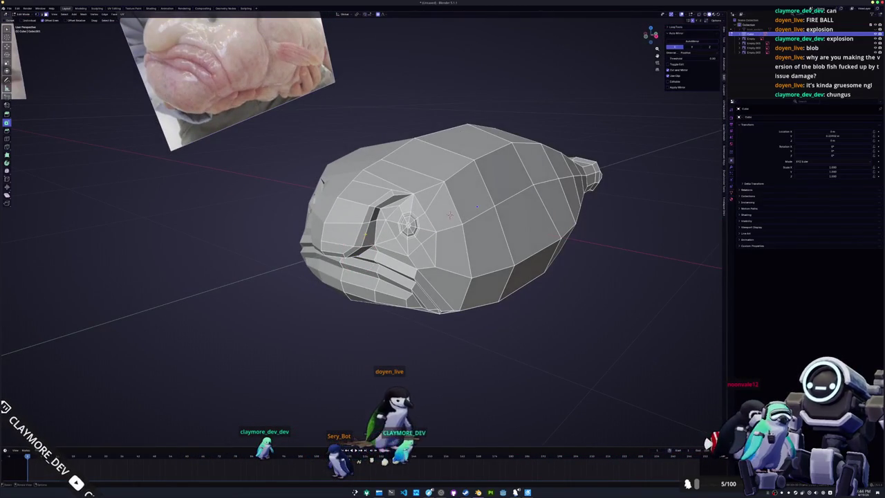
pyautogui.moveTo(449, 215)
pyautogui.mouseDown(button='middle')
pyautogui.moveTo(444, 268)
pyautogui.moveTo(441, 238)
pyautogui.mouseUp(button='middle')
pyautogui.press('g')
pyautogui.press('x')
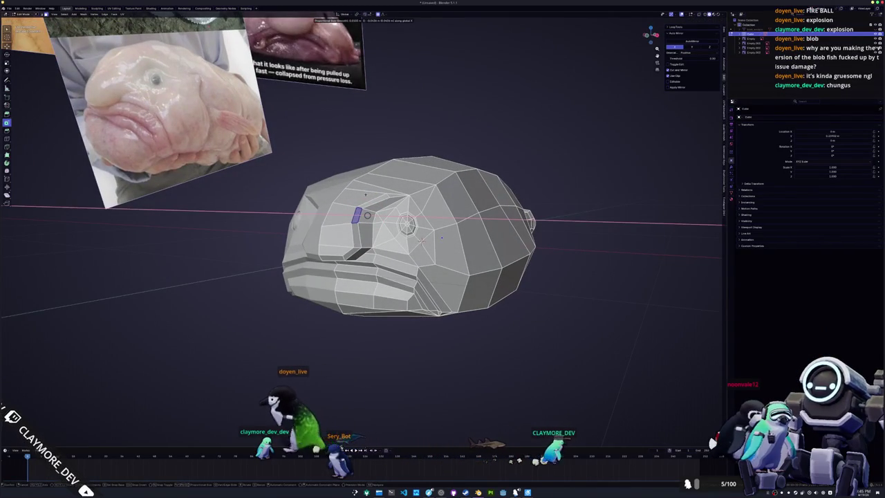
pyautogui.click(441, 237)
# Adjust the point beside the eye groove and place the 3D cursor on the head surface
pyautogui.moveTo(441, 237); pyautogui.dragTo(415, 276, button='middle')
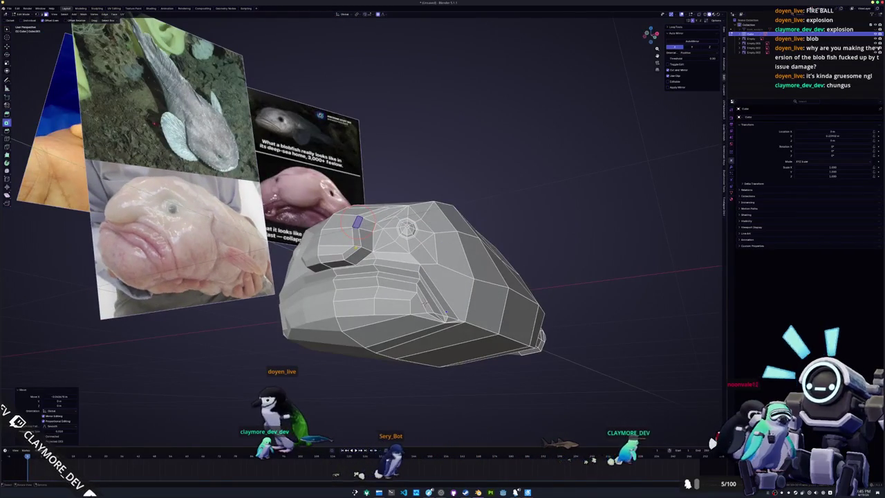
pyautogui.scroll(3, 385, 240)
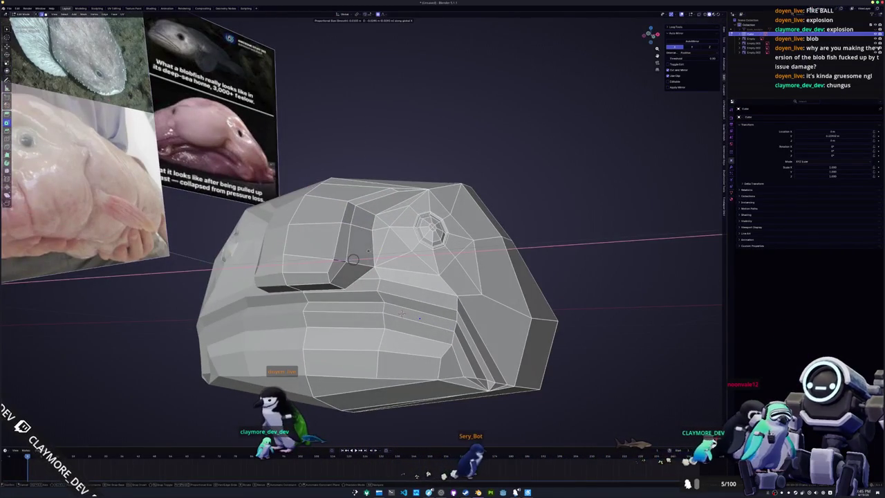
pyautogui.click(345, 265)
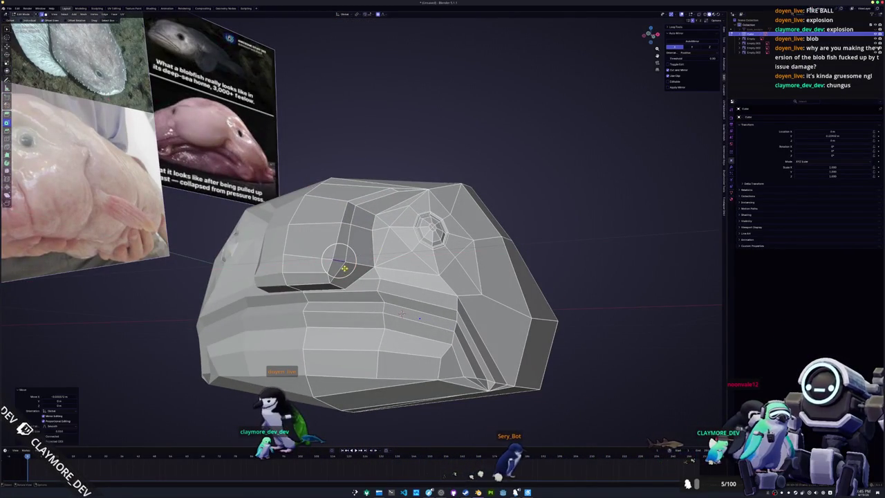
pyautogui.click(402, 315)
pyautogui.moveTo(402, 315); pyautogui.dragTo(306, 352, button='middle')
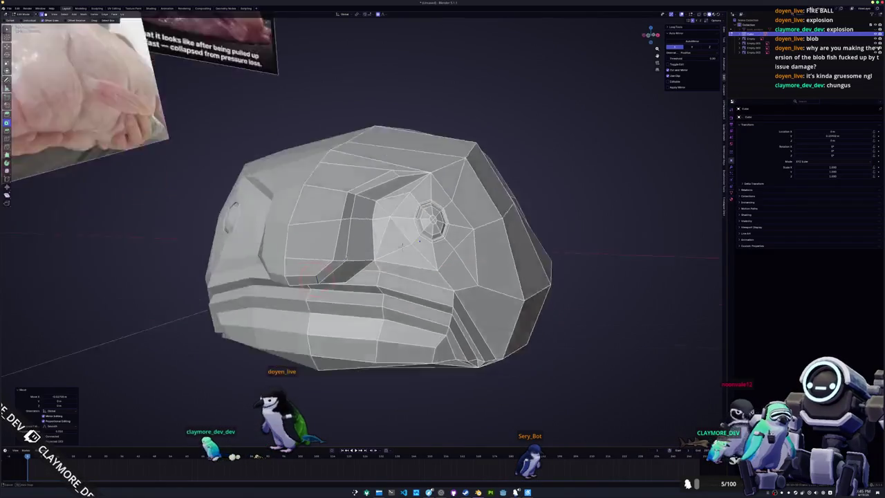
pyautogui.moveTo(319, 270)
pyautogui.mouseDown(button='middle')
pyautogui.moveTo(330, 268)
pyautogui.moveTo(364, 434)
pyautogui.mouseUp(button='middle')
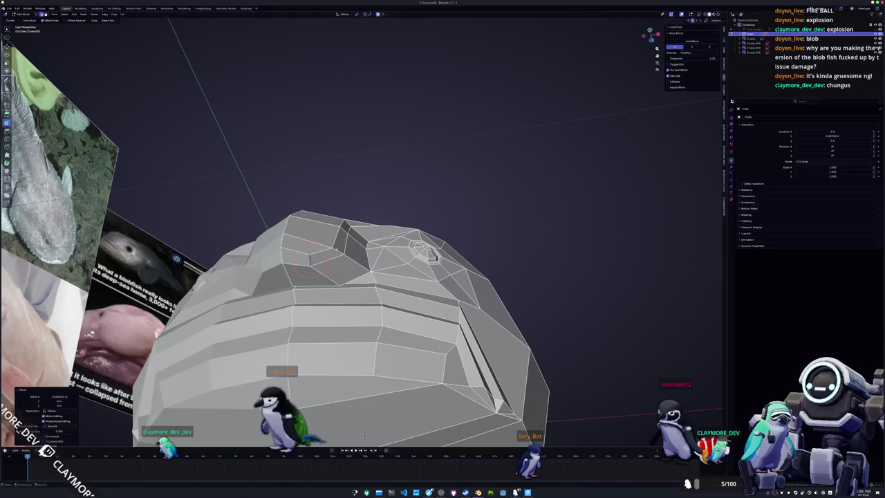
pyautogui.keyDown('shift'); pyautogui.rightClick(370, 272); pyautogui.keyUp('shift')
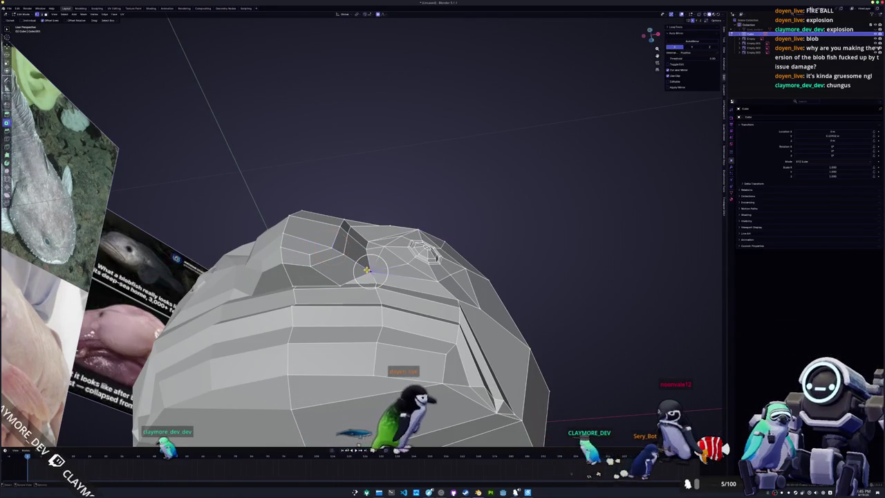
# Raise the vertex above the eye socket along Z with soft falloff
pyautogui.keyDown('ctrl'); pyautogui.click(283, 234); pyautogui.keyUp('ctrl')
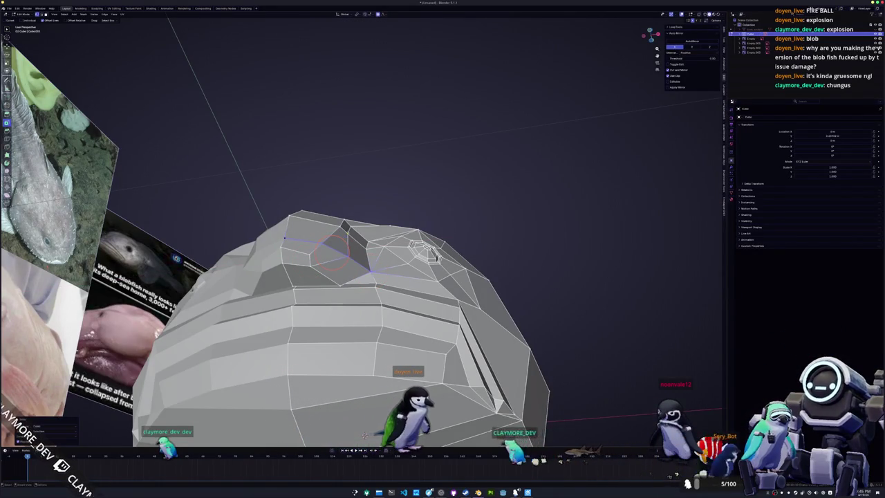
pyautogui.moveTo(364, 434); pyautogui.dragTo(416, 342, button='middle')
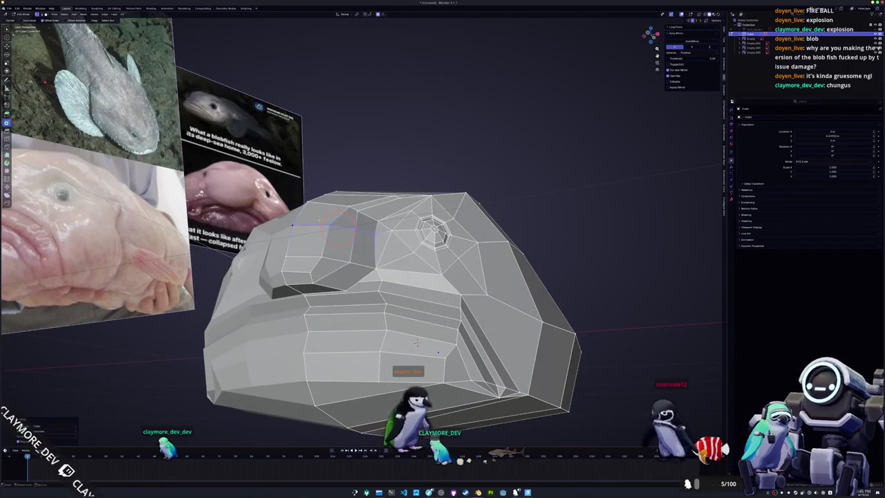
pyautogui.moveTo(416, 342)
pyautogui.mouseDown(button='middle')
pyautogui.moveTo(405, 148)
pyautogui.moveTo(394, 226)
pyautogui.mouseUp(button='middle')
pyautogui.click(428, 168)
pyautogui.press('g')
pyautogui.press('z')
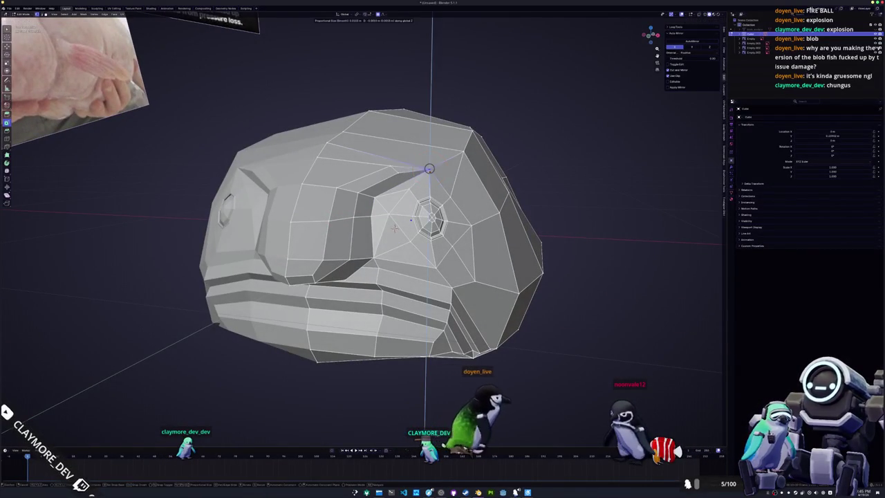
pyautogui.moveTo(428, 168)
pyautogui.mouseDown(button='middle')
pyautogui.moveTo(407, 161)
pyautogui.moveTo(439, 178)
pyautogui.moveTo(434, 201)
pyautogui.mouseUp(button='middle')
pyautogui.click(407, 162)
# Shift that vertex along global Y, then vertex-slide it along its edge
pyautogui.press('g')
pyautogui.press('y')
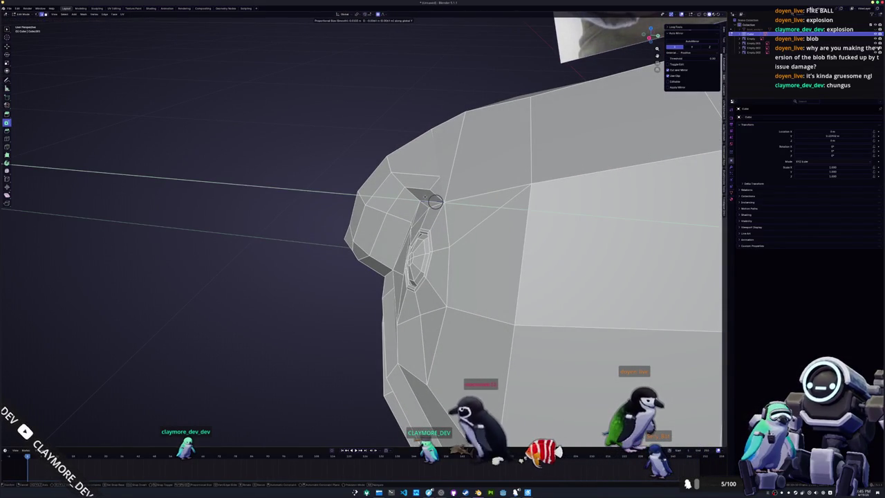
pyautogui.click(435, 201)
pyautogui.scroll(-5, 434, 201)
pyautogui.moveTo(435, 201)
pyautogui.mouseDown(button='middle')
pyautogui.moveTo(415, 192)
pyautogui.moveTo(415, 206)
pyautogui.mouseUp(button='middle')
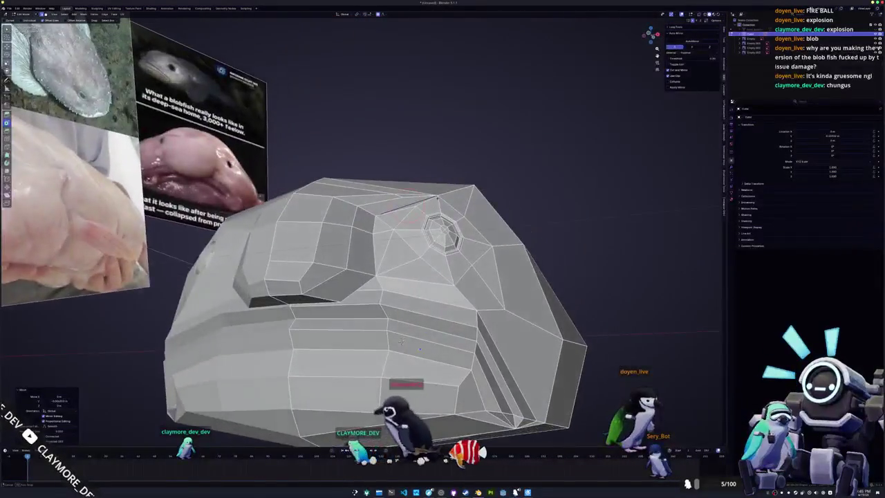
pyautogui.press('g')
pyautogui.press('g')
pyautogui.click(414, 208)
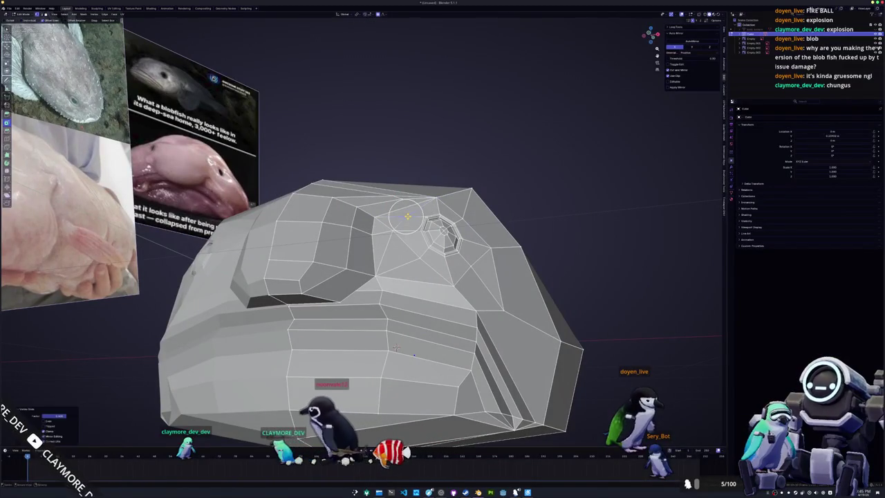
pyautogui.scroll(-3, 417, 209)
# Check the brow shape in Object Mode, then return to Edit Mode with X-ray on
pyautogui.press('Tab')
pyautogui.moveTo(417, 210)
pyautogui.mouseDown(button='middle')
pyautogui.moveTo(431, 263)
pyautogui.moveTo(417, 247)
pyautogui.mouseUp(button='middle')
pyautogui.scroll(3, 431, 263)
pyautogui.press('Tab')
pyautogui.hotkey('alt', 'z')
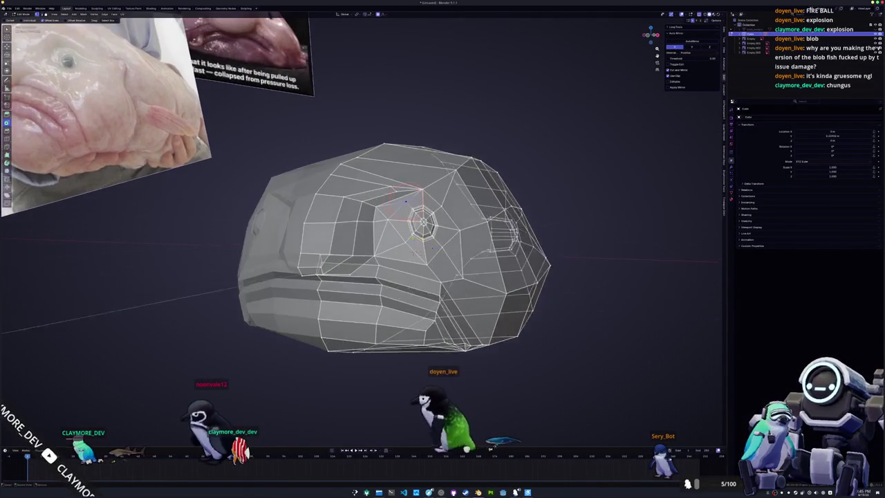
pyautogui.scroll(2, 415, 251)
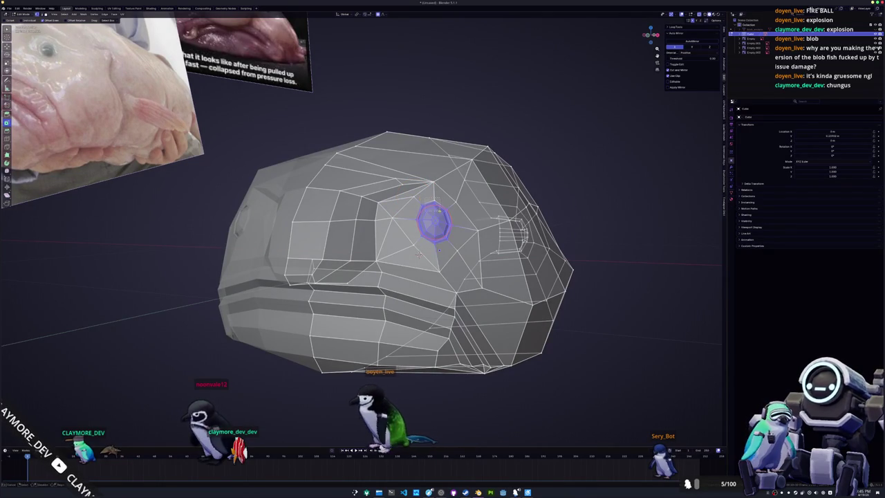
# Scale the eye ring down slightly and move it along X
pyautogui.press('s')
pyautogui.click(434, 221)
pyautogui.press('g')
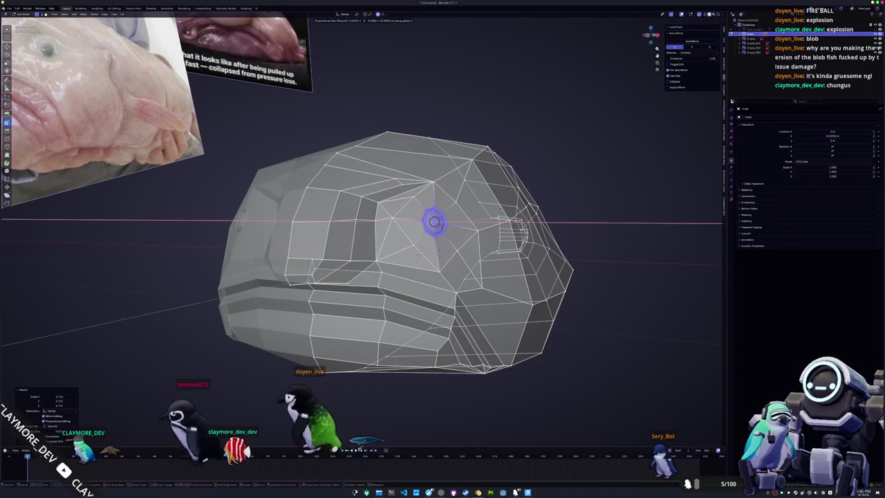
pyautogui.press('x')
pyautogui.click(434, 221)
pyautogui.moveTo(434, 221)
pyautogui.mouseDown(button='middle')
pyautogui.moveTo(442, 227)
pyautogui.moveTo(434, 230)
pyautogui.moveTo(435, 213)
pyautogui.moveTo(417, 236)
pyautogui.moveTo(413, 229)
pyautogui.mouseUp(button='middle')
# Move the selected vertices near the eye and preview the shape in Object Mode
pyautogui.press('g')
pyautogui.click(425, 221)
pyautogui.click(437, 211)
pyautogui.scroll(-5, 437, 211)
pyautogui.press('Tab')
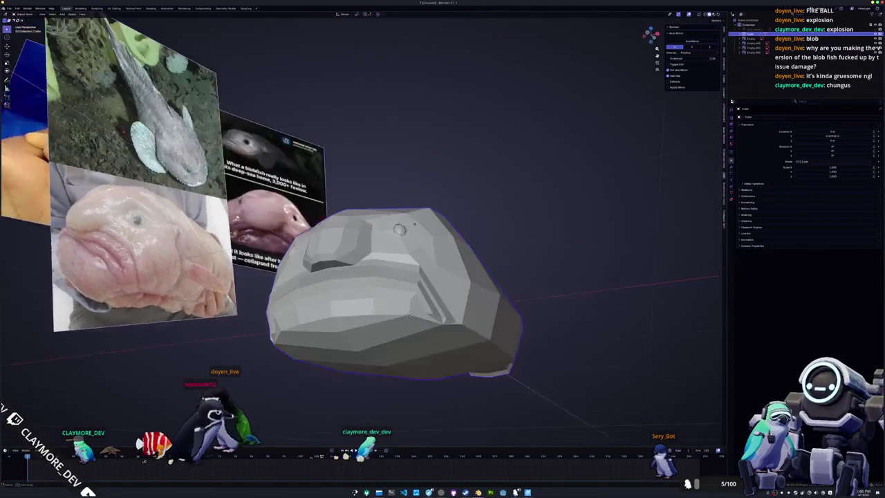
pyautogui.press('Tab')
pyautogui.scroll(3, 422, 225)
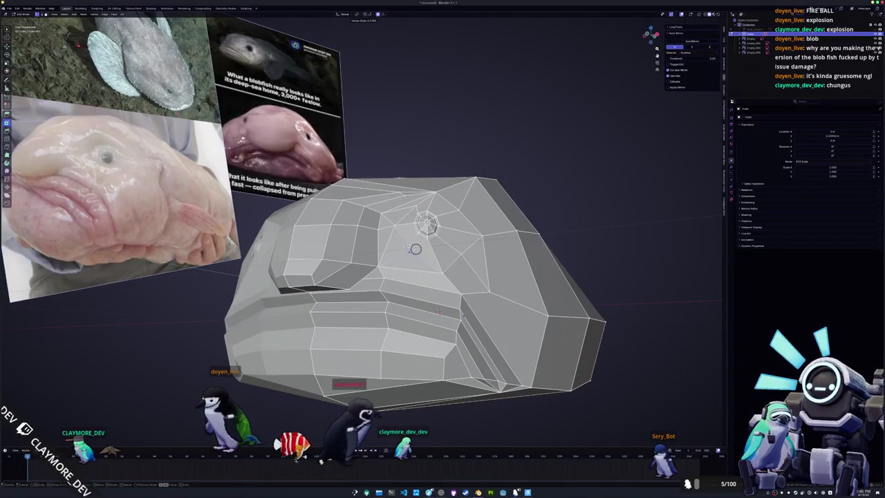
# Slide two vertices near the eye along their edges with Shift+V
pyautogui.click(407, 240)
pyautogui.hotkey('shift', 'v')
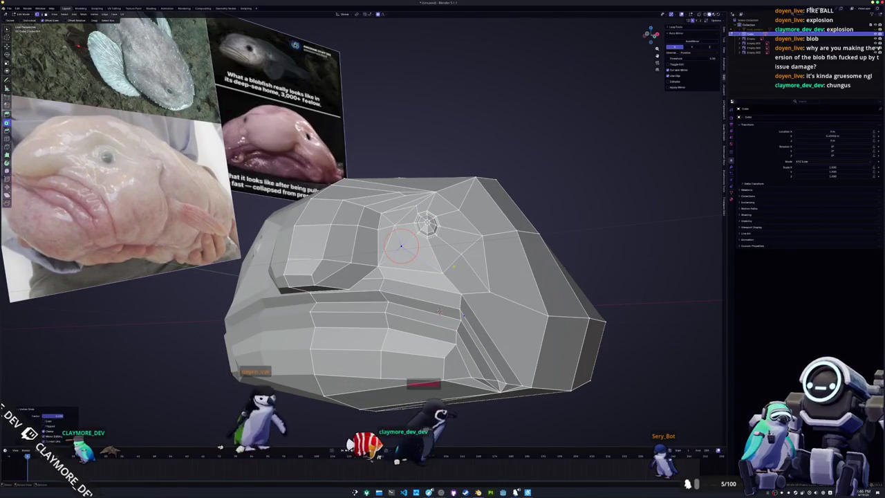
pyautogui.moveTo(401, 245); pyautogui.dragTo(429, 271, button='middle')
pyautogui.click(429, 271)
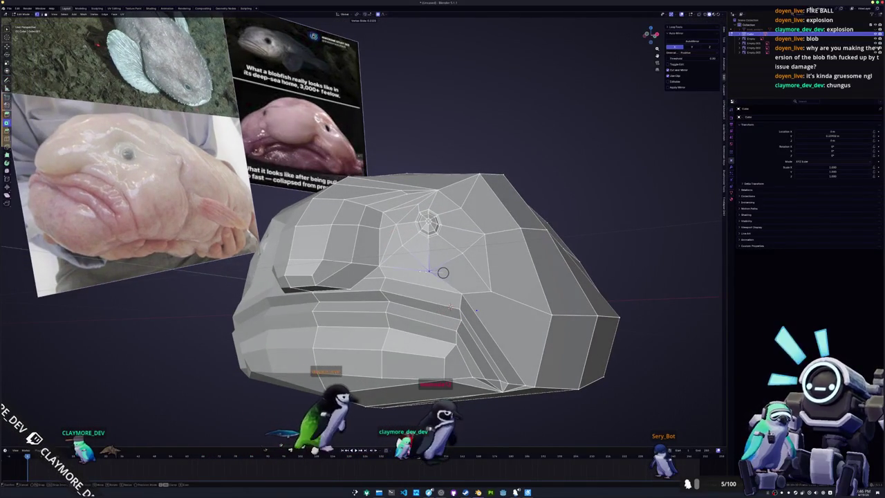
pyautogui.hotkey('shift', 'v')
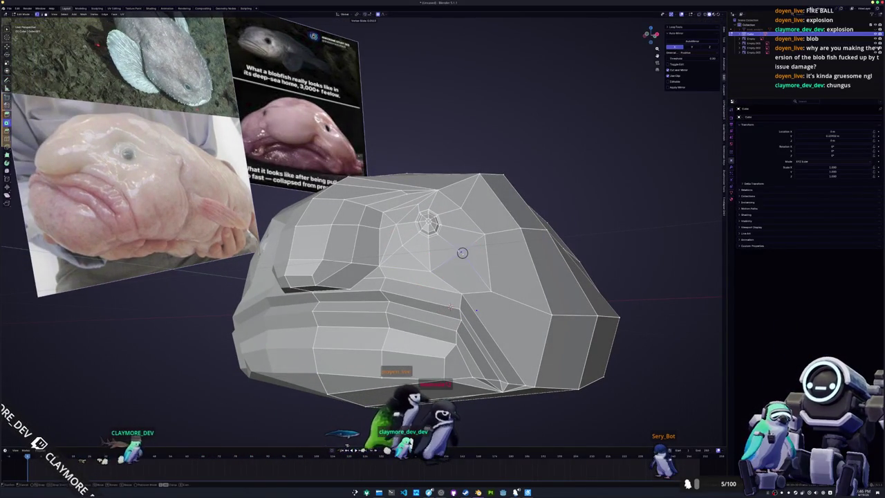
pyautogui.click(461, 252)
# Orbit around the head and snap to an orthographic side view of the blobfish
pyautogui.moveTo(462, 252); pyautogui.dragTo(442, 263, button='middle')
pyautogui.scroll(3, 442, 263)
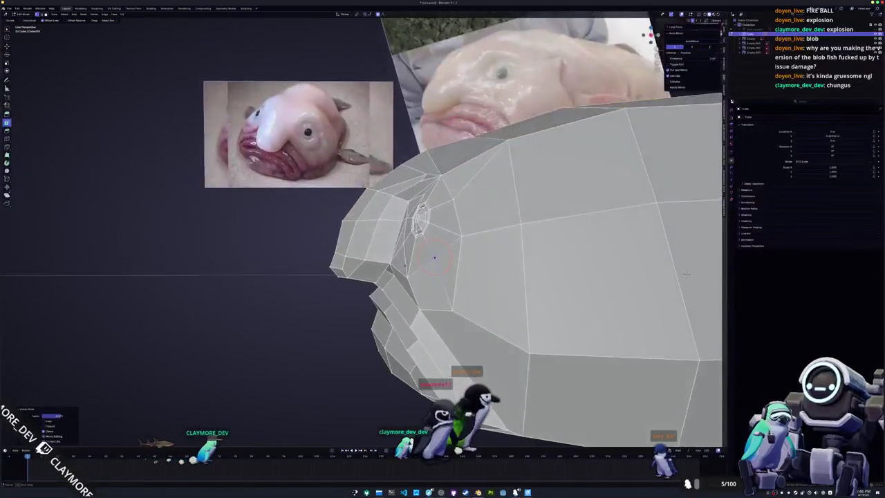
pyautogui.scroll(-4, 660, 261)
pyautogui.moveTo(622, 262)
pyautogui.mouseDown(button='middle')
pyautogui.moveTo(567, 249)
pyautogui.moveTo(526, 257)
pyautogui.mouseUp(button='middle')
pyautogui.scroll(2, 525, 257)
pyautogui.press('KP_3')
# In Sculpt Mode, push the head top down with an enlarged brush, then return to Edit Mode
pyautogui.hotkey('ctrl', 'Tab')
pyautogui.click(313, 222)
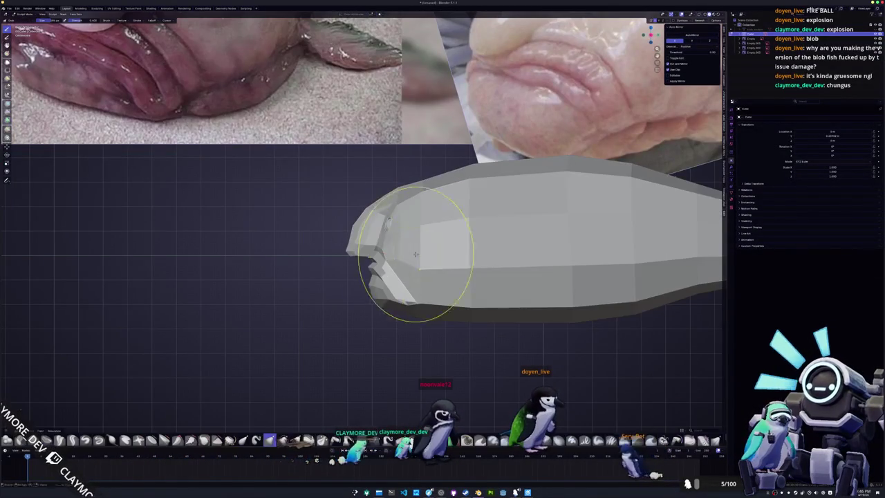
pyautogui.press('f')
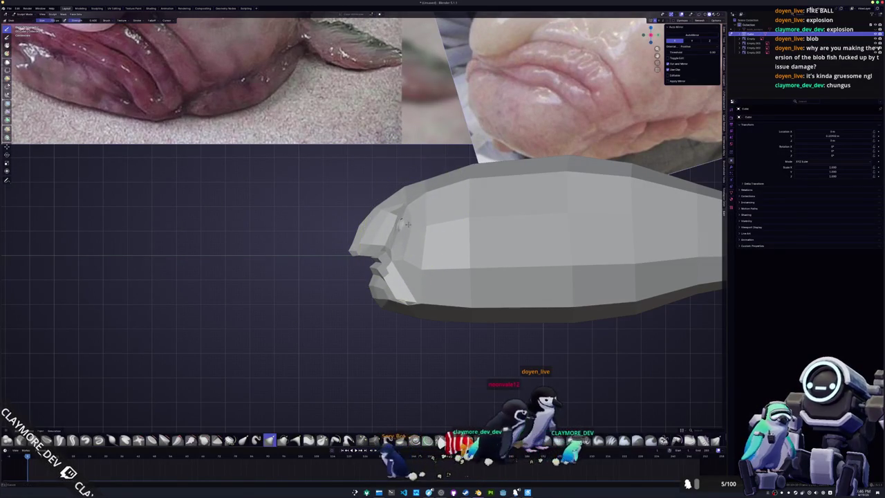
pyautogui.moveTo(430, 183); pyautogui.dragTo(360, 222)
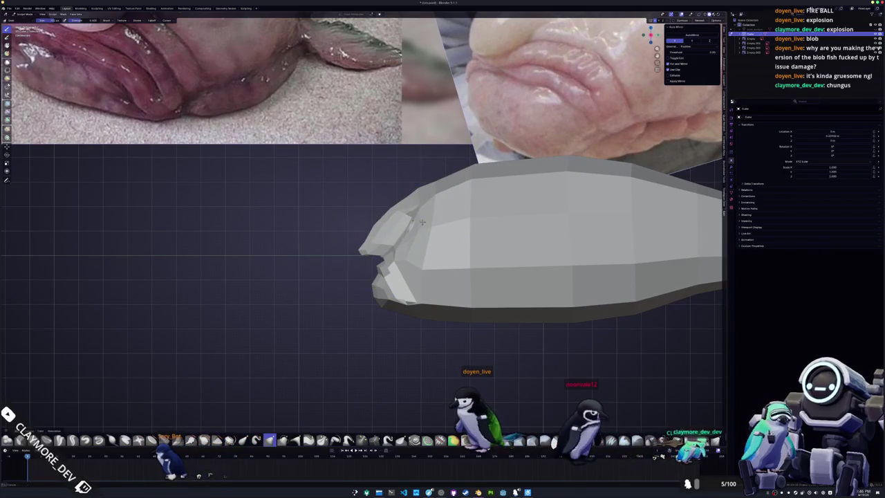
pyautogui.moveTo(435, 229); pyautogui.dragTo(453, 271, button='middle')
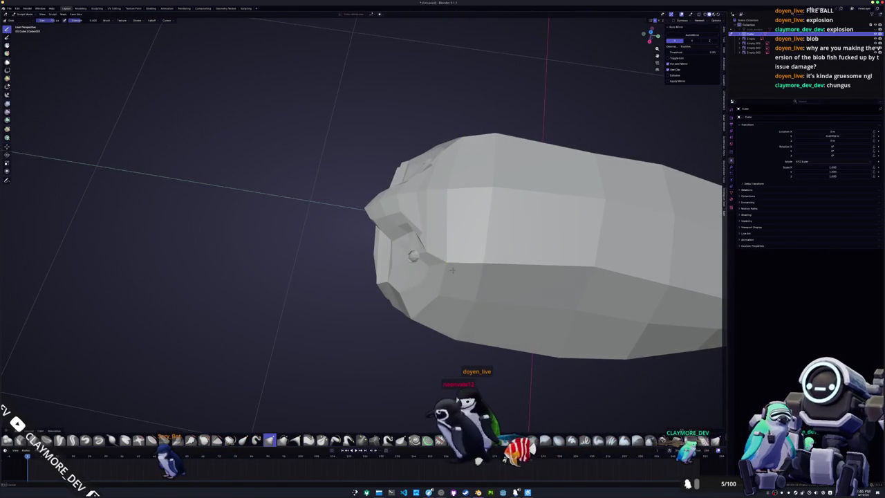
pyautogui.moveTo(407, 280)
pyautogui.mouseDown(button='middle')
pyautogui.moveTo(408, 247)
pyautogui.moveTo(396, 258)
pyautogui.moveTo(418, 234)
pyautogui.mouseUp(button='middle')
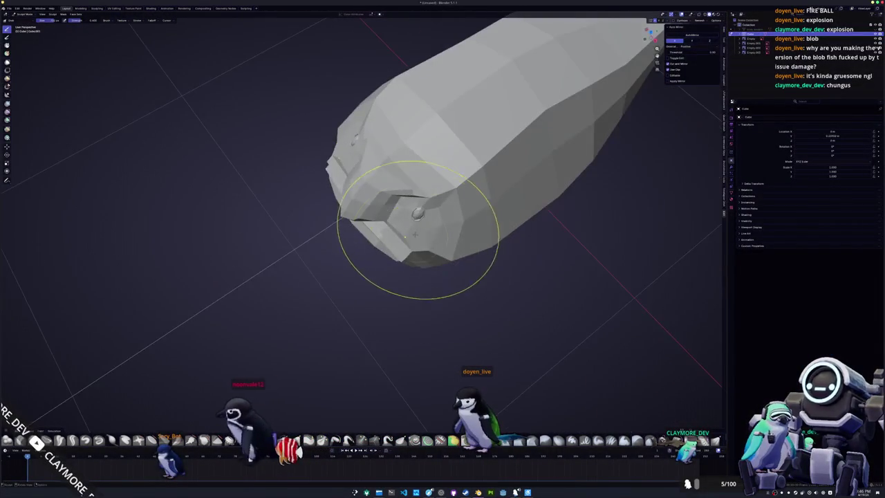
pyautogui.moveTo(410, 221)
pyautogui.mouseDown(button='middle')
pyautogui.moveTo(423, 293)
pyautogui.moveTo(370, 298)
pyautogui.moveTo(352, 343)
pyautogui.mouseUp(button='middle')
pyautogui.press('Tab')
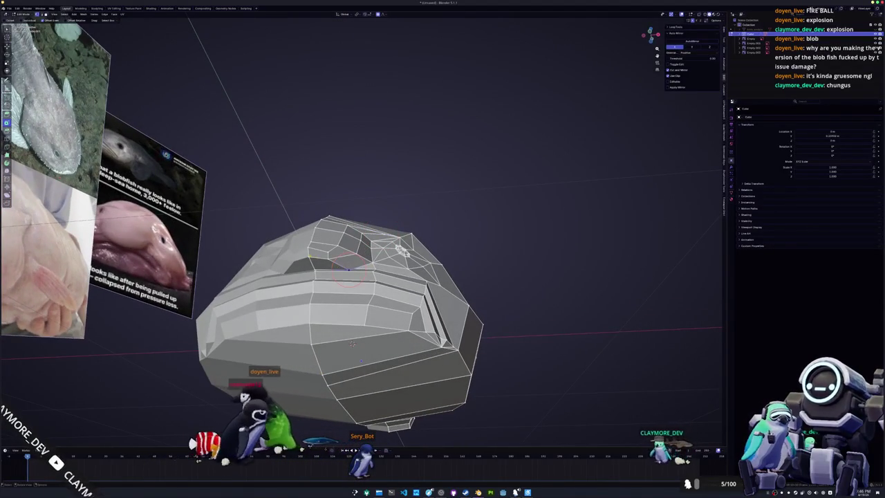
# Select an edge path across the head top, slide a vertex, and shift the selection along X
pyautogui.keyDown('ctrl'); pyautogui.click(359, 266); pyautogui.keyUp('ctrl')
pyautogui.scroll(2, 352, 343)
pyautogui.moveTo(352, 343); pyautogui.dragTo(522, 282, button='middle')
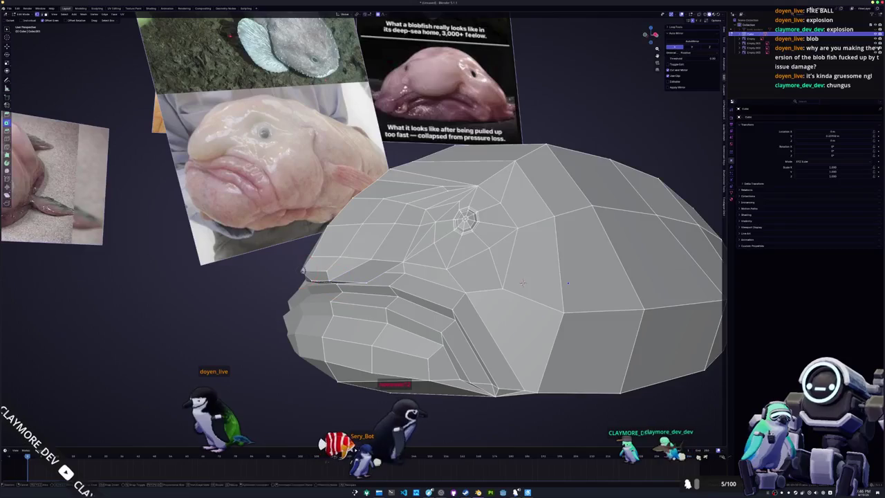
pyautogui.click(306, 276)
pyautogui.moveTo(522, 282)
pyautogui.mouseDown(button='middle')
pyautogui.moveTo(428, 224)
pyautogui.moveTo(322, 261)
pyautogui.moveTo(317, 225)
pyautogui.moveTo(581, 245)
pyautogui.mouseUp(button='middle')
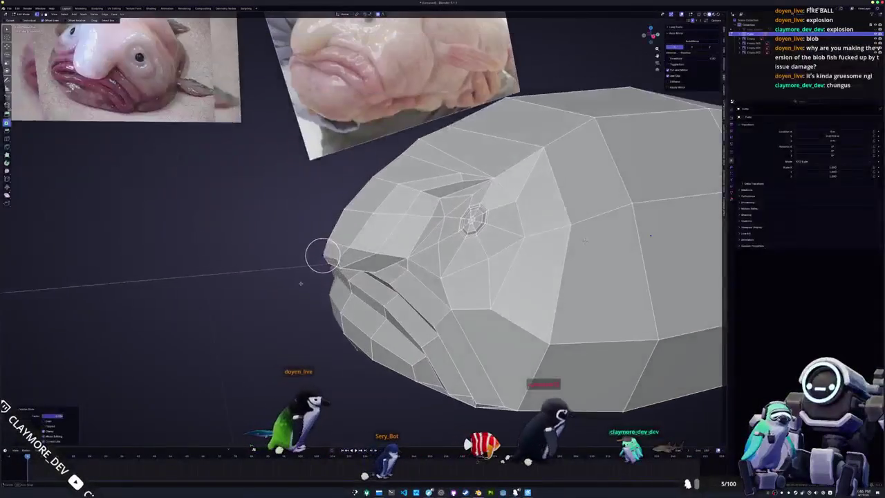
pyautogui.press('g')
pyautogui.press('x')
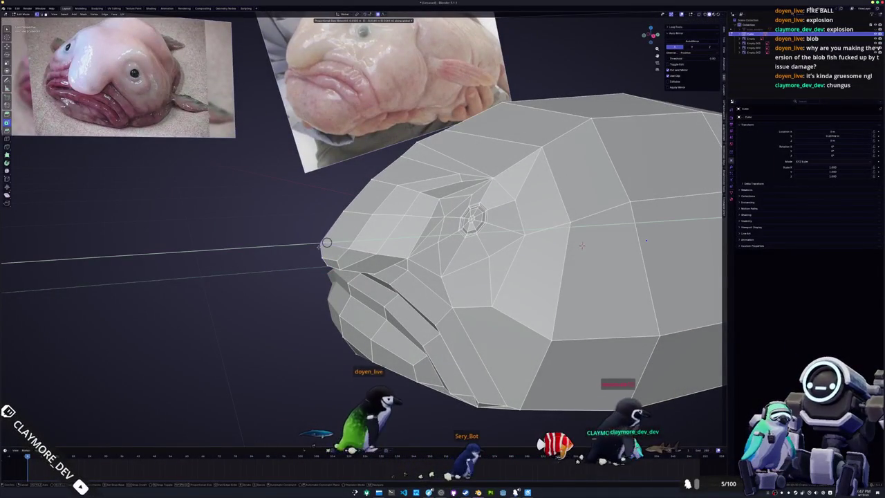
pyautogui.click(316, 241)
# Select edge paths along the lower lip and across the head
pyautogui.moveTo(316, 241); pyautogui.dragTo(440, 275, button='middle')
pyautogui.scroll(1, 290, 254)
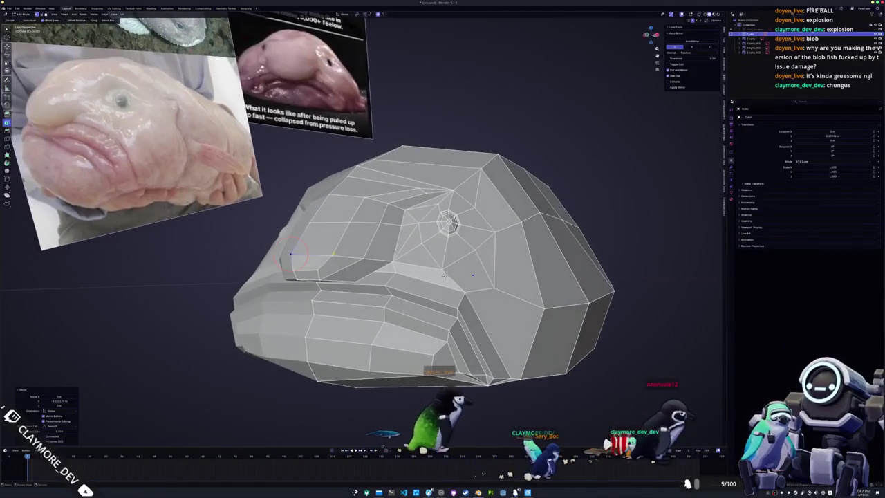
pyautogui.keyDown('ctrl'); pyautogui.click(392, 260); pyautogui.keyUp('ctrl')
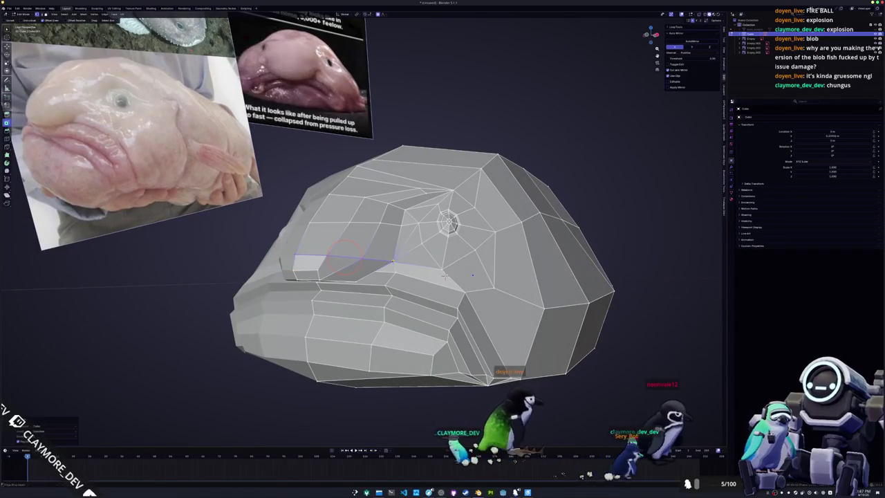
pyautogui.moveTo(344, 257); pyautogui.dragTo(349, 235, button='middle')
pyautogui.click(319, 191)
pyautogui.keyDown('ctrl'); pyautogui.click(370, 190); pyautogui.keyUp('ctrl')
pyautogui.moveTo(370, 190); pyautogui.dragTo(346, 249, button='middle')
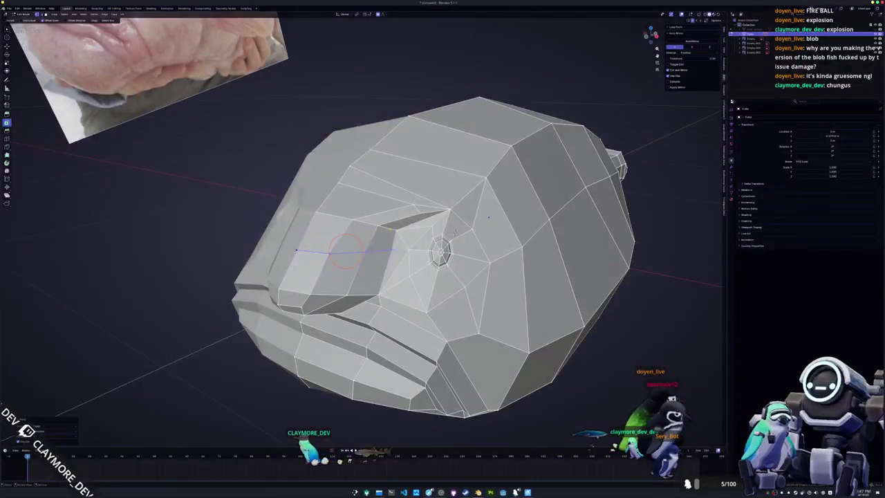
pyautogui.keyDown('ctrl'); pyautogui.click(396, 230); pyautogui.keyUp('ctrl')
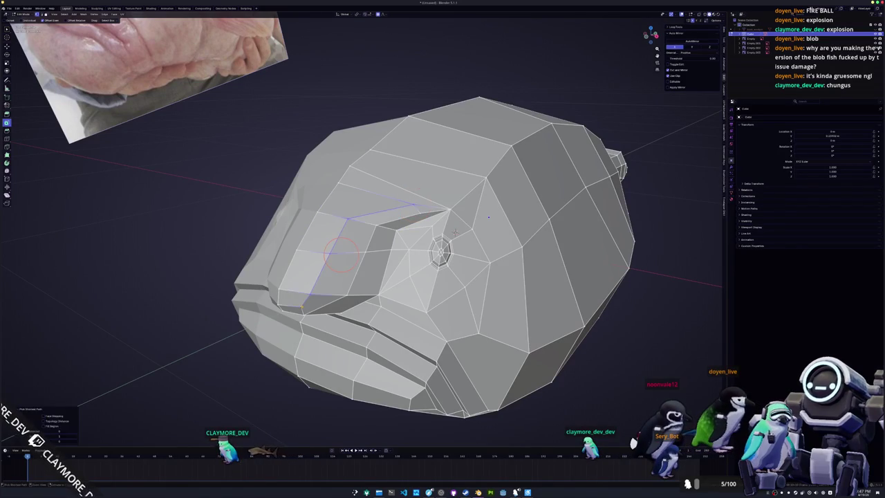
# Orbit around and below the head and zoom in close on the eye-socket rings
pyautogui.moveTo(343, 252); pyautogui.dragTo(347, 263, button='middle')
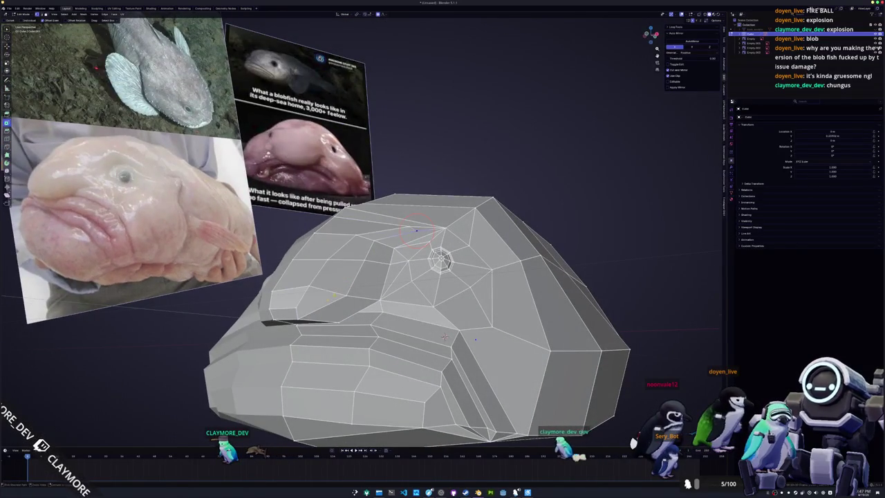
pyautogui.moveTo(361, 266); pyautogui.dragTo(366, 266, button='middle')
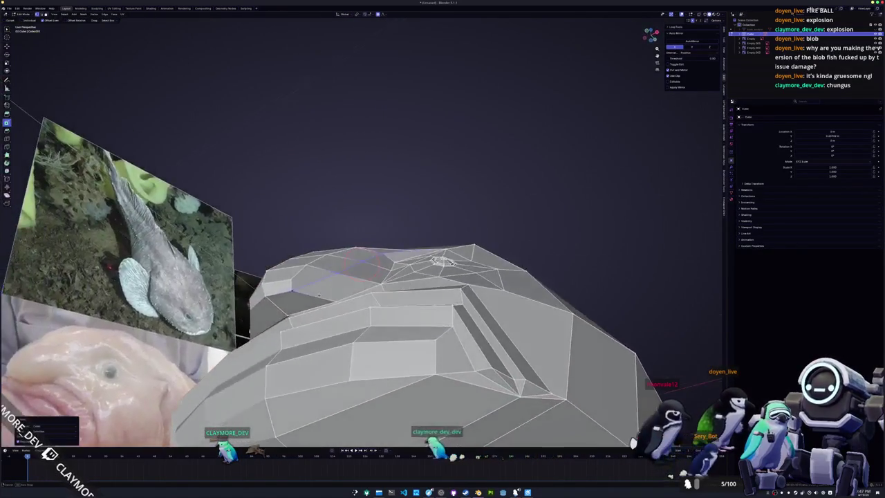
pyautogui.moveTo(318, 295); pyautogui.dragTo(322, 298, button='middle')
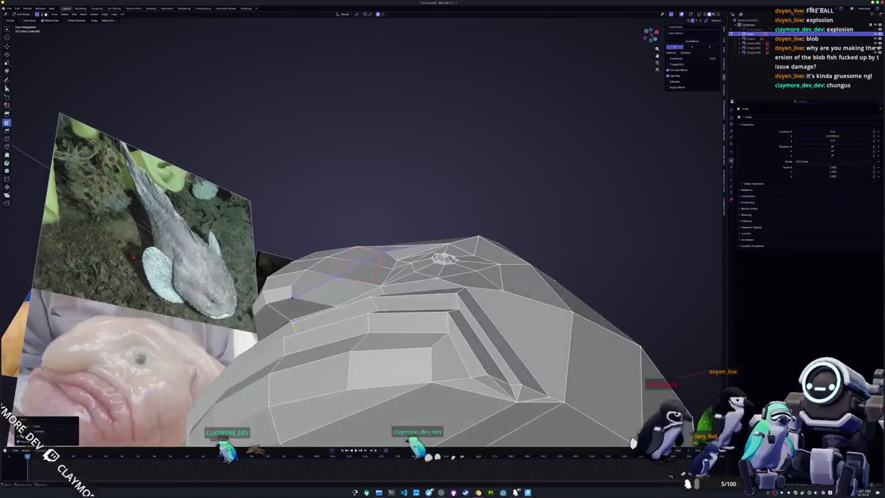
pyautogui.moveTo(360, 265)
pyautogui.mouseDown(button='middle')
pyautogui.moveTo(308, 330)
pyautogui.moveTo(336, 315)
pyautogui.mouseUp(button='middle')
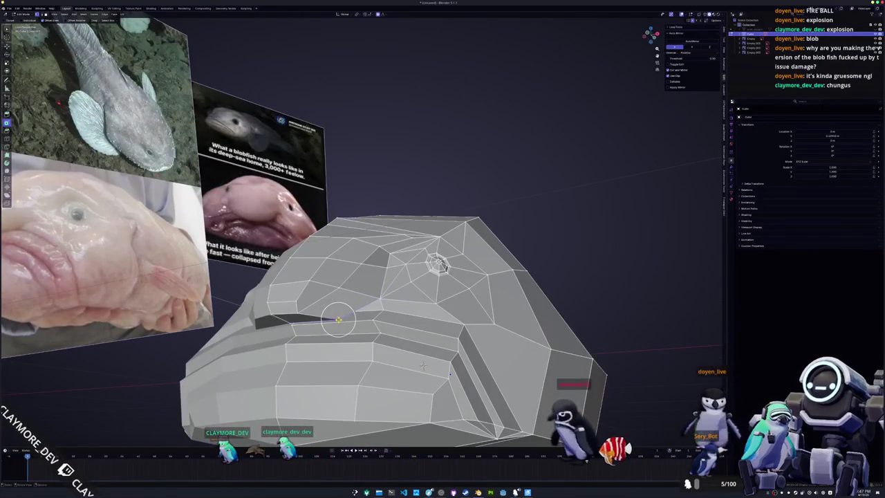
pyautogui.moveTo(423, 365); pyautogui.dragTo(293, 340, button='middle')
pyautogui.moveTo(346, 310); pyautogui.dragTo(290, 345, button='middle')
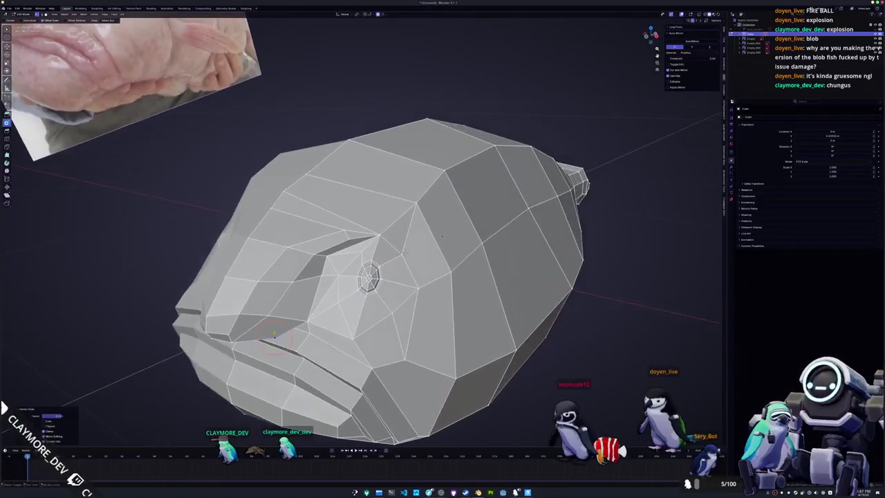
pyautogui.scroll(2, 239, 382)
pyautogui.scroll(2, 458, 237)
pyautogui.scroll(2, 457, 236)
pyautogui.scroll(2, 456, 235)
pyautogui.scroll(2, 456, 234)
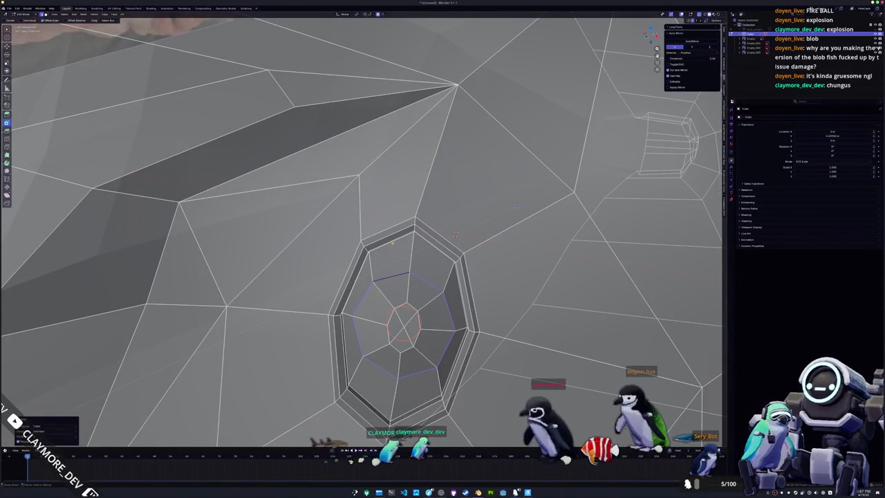
# Circle each eye-socket ring out to the outermost one with LoopTools, then return to Object Mode
pyautogui.keyDown('alt'); pyautogui.click(454, 234); pyautogui.keyUp('alt')
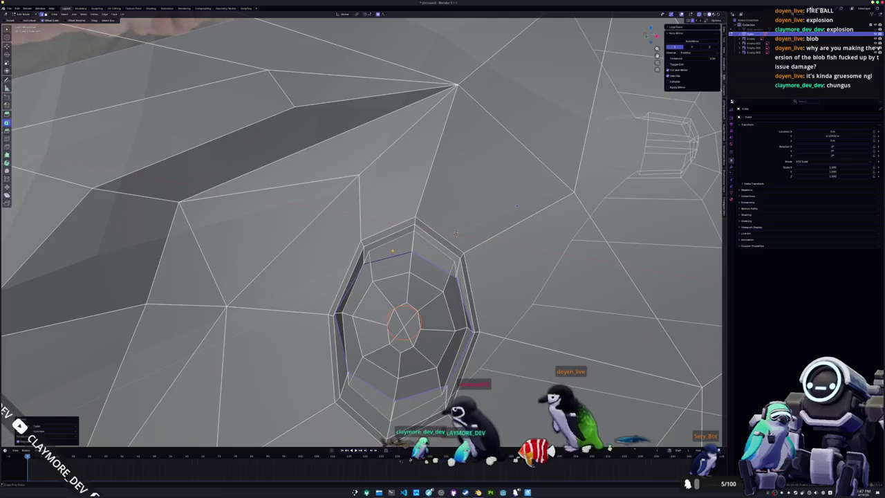
pyautogui.keyDown('alt'); pyautogui.click(454, 233); pyautogui.keyUp('alt')
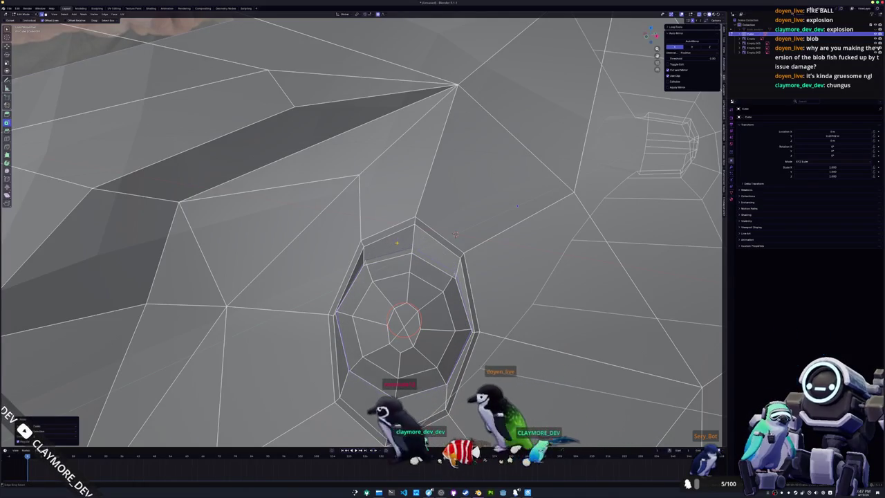
pyautogui.keyDown('alt'); pyautogui.click(454, 234); pyautogui.keyUp('alt')
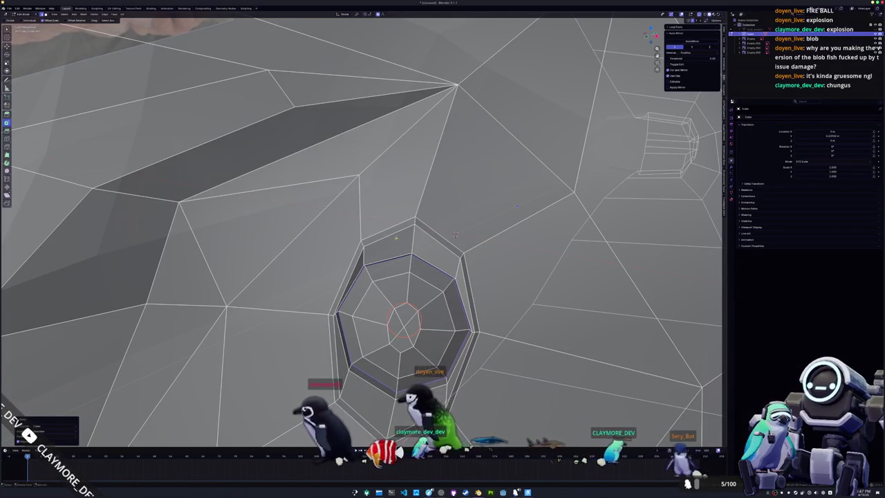
pyautogui.keyDown('alt'); pyautogui.click(455, 234); pyautogui.keyUp('alt')
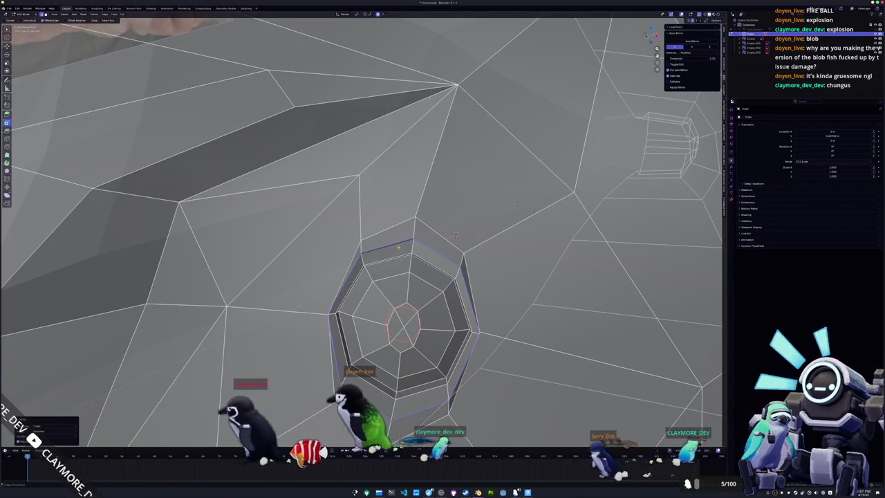
pyautogui.keyDown('alt'); pyautogui.click(455, 234); pyautogui.keyUp('alt')
pyautogui.keyDown('alt'); pyautogui.click(454, 234); pyautogui.keyUp('alt')
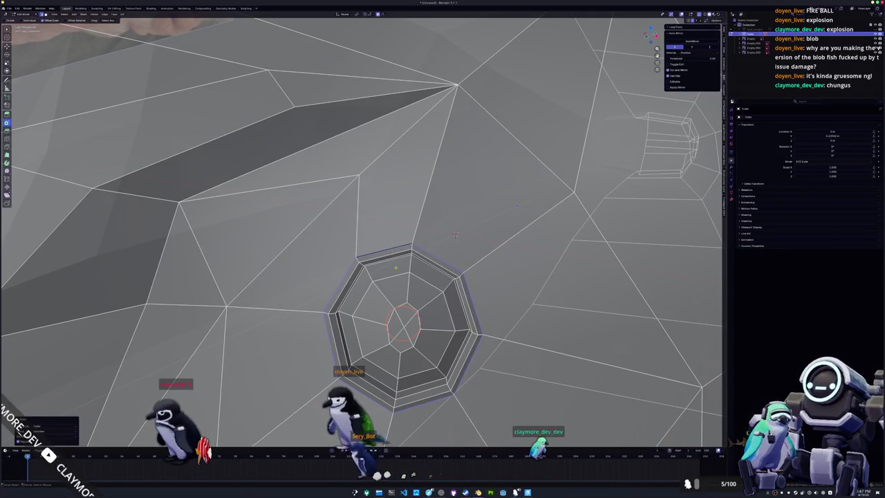
pyautogui.keyDown('alt'); pyautogui.click(455, 234); pyautogui.keyUp('alt')
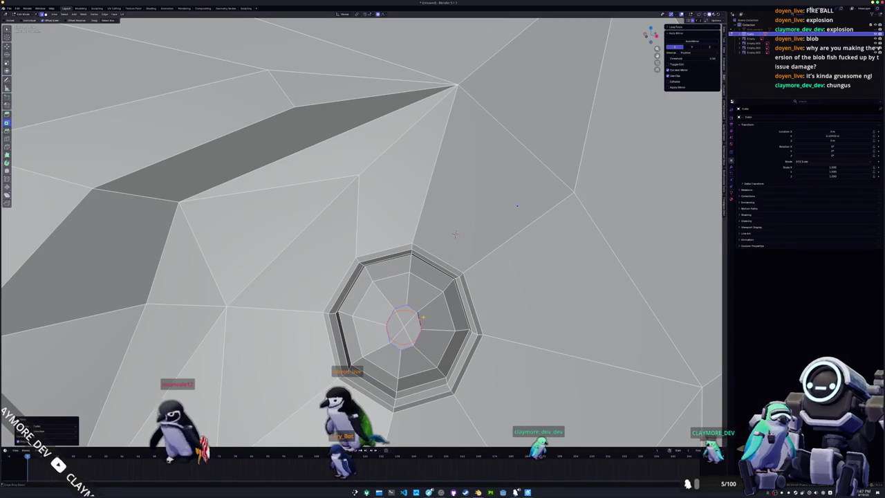
pyautogui.press('Tab')
pyautogui.scroll(-5, 442, 233)
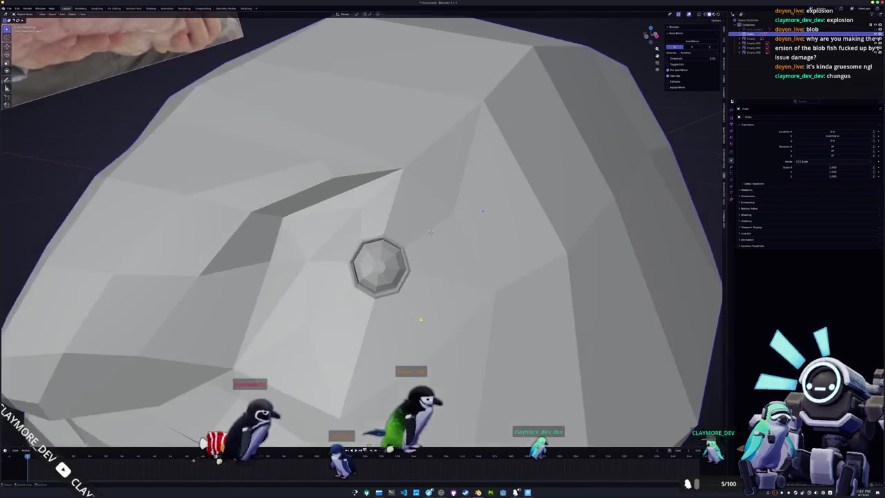
# Back in Edit Mode, move the cheek vertices along Y with proportional falloff
pyautogui.scroll(-4, 429, 233)
pyautogui.moveTo(430, 233)
pyautogui.mouseDown(button='middle')
pyautogui.moveTo(628, 296)
pyautogui.moveTo(410, 239)
pyautogui.moveTo(411, 260)
pyautogui.mouseUp(button='middle')
pyautogui.scroll(-4, 628, 296)
pyautogui.press('Tab')
pyautogui.scroll(3, 411, 260)
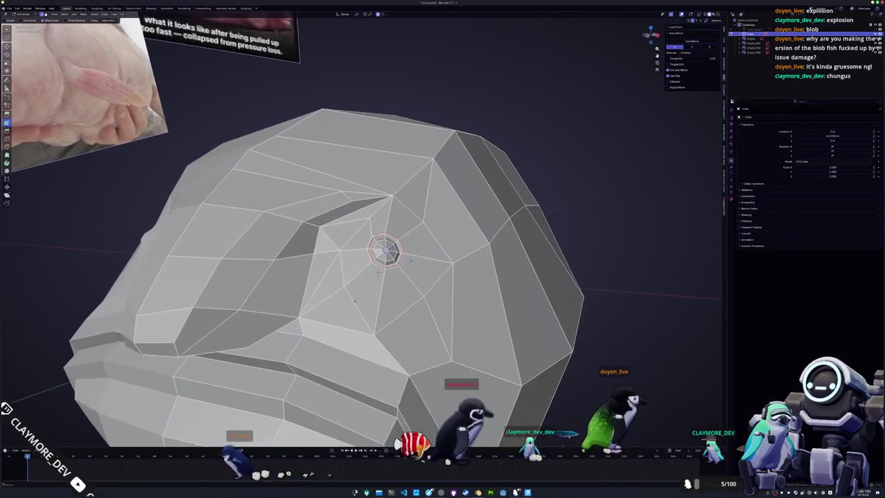
pyautogui.moveTo(353, 300); pyautogui.dragTo(390, 298, button='middle')
pyautogui.scroll(-2, 391, 298)
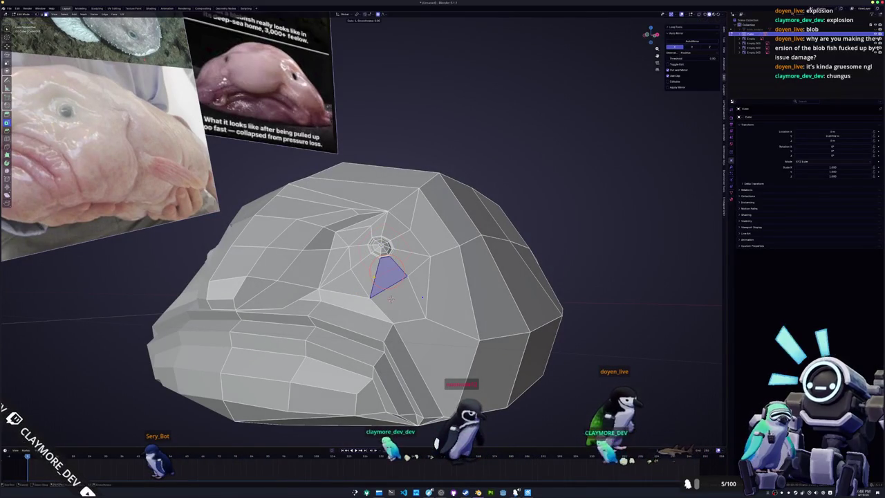
pyautogui.press('i')
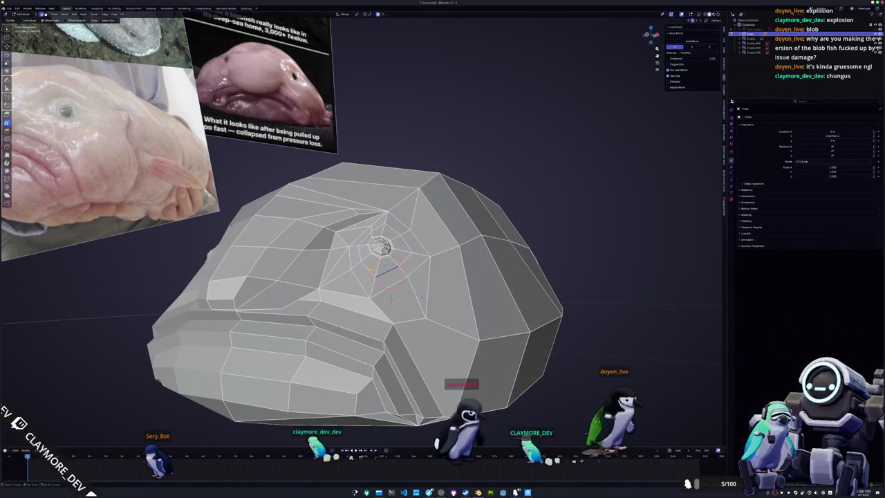
pyautogui.scroll(2, 567, 266)
pyautogui.moveTo(391, 298)
pyautogui.mouseDown(button='middle')
pyautogui.moveTo(567, 266)
pyautogui.moveTo(598, 275)
pyautogui.moveTo(329, 282)
pyautogui.moveTo(555, 259)
pyautogui.mouseUp(button='middle')
pyautogui.press('g')
pyautogui.press('y')
pyautogui.click(598, 275)
# Push the selection further along Y and X with soft falloff, then raise the eye loop's bottom vertex
pyautogui.press('g')
pyautogui.press('y')
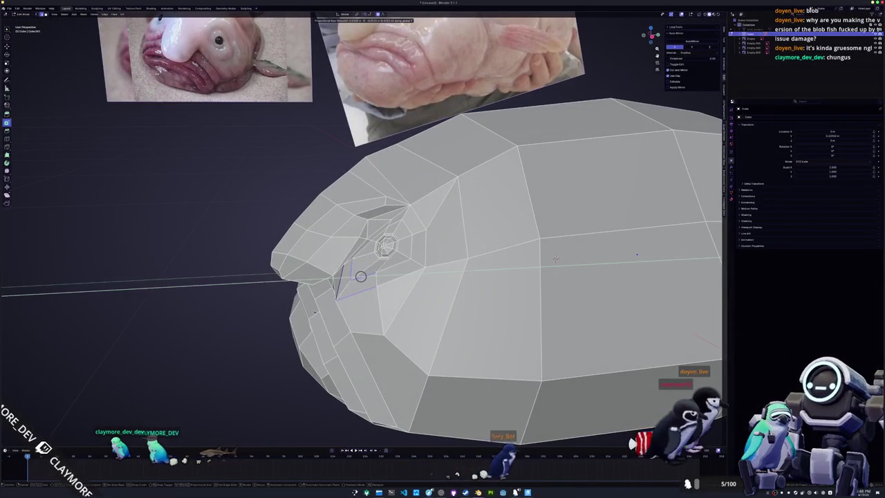
pyautogui.click(555, 259)
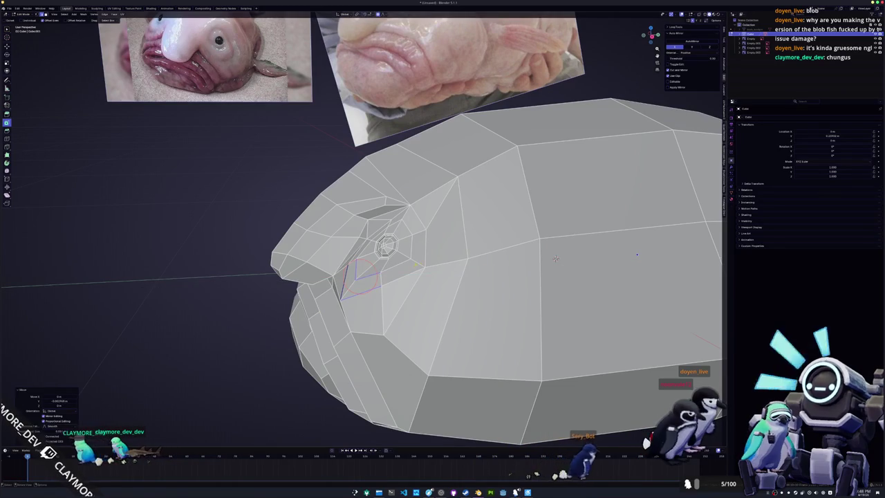
pyautogui.moveTo(555, 258); pyautogui.dragTo(644, 294, button='middle')
pyautogui.press('g')
pyautogui.press('x')
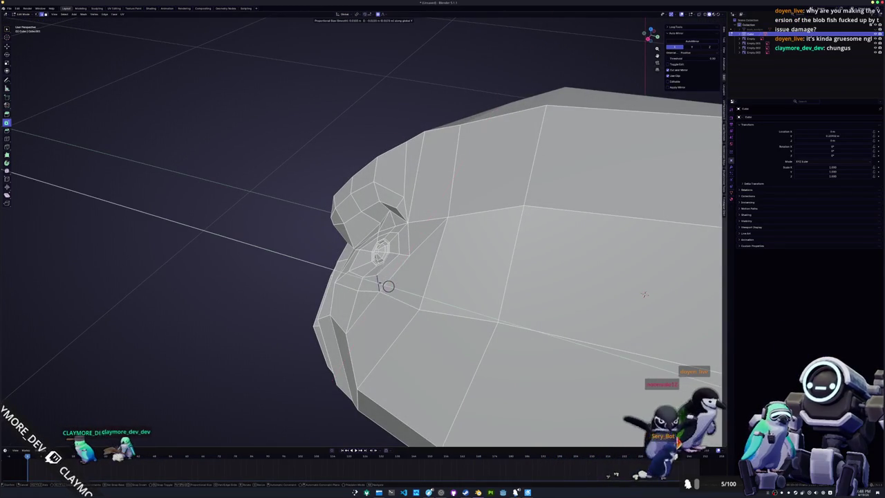
pyautogui.click(644, 294)
pyautogui.hotkey('shift', 's')
pyautogui.press('2')
pyautogui.moveTo(644, 293); pyautogui.dragTo(525, 277, button='middle')
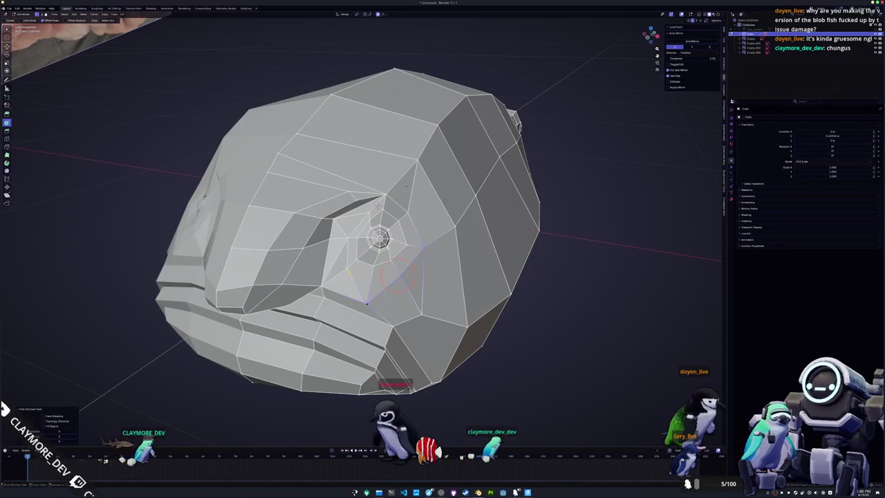
pyautogui.moveTo(367, 302); pyautogui.dragTo(369, 286)
# Check the shaded head, then reshape the nose vertex along the Y axis
pyautogui.press('Tab')
pyautogui.moveTo(357, 292)
pyautogui.mouseDown(button='middle')
pyautogui.moveTo(421, 290)
pyautogui.moveTo(443, 314)
pyautogui.moveTo(488, 237)
pyautogui.moveTo(565, 291)
pyautogui.mouseUp(button='middle')
pyautogui.scroll(3, 427, 289)
pyautogui.scroll(-3, 443, 314)
pyautogui.press('Tab')
pyautogui.press('y')
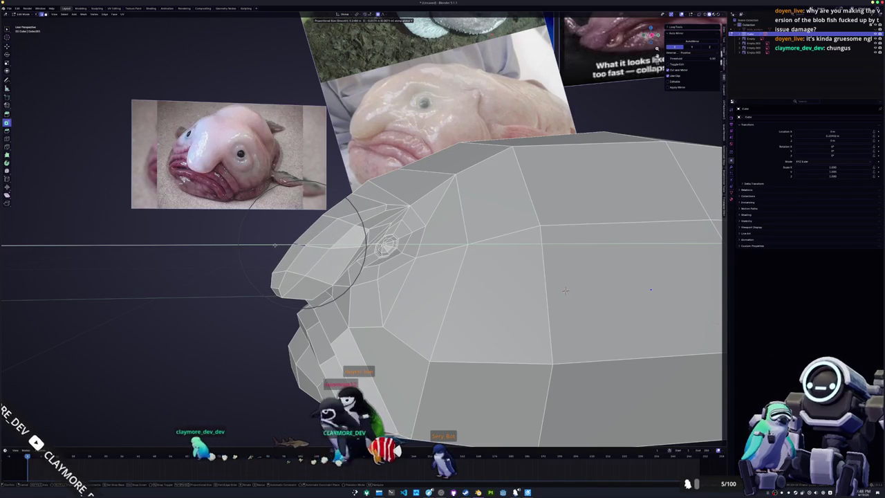
pyautogui.scroll(-3, 297, 228)
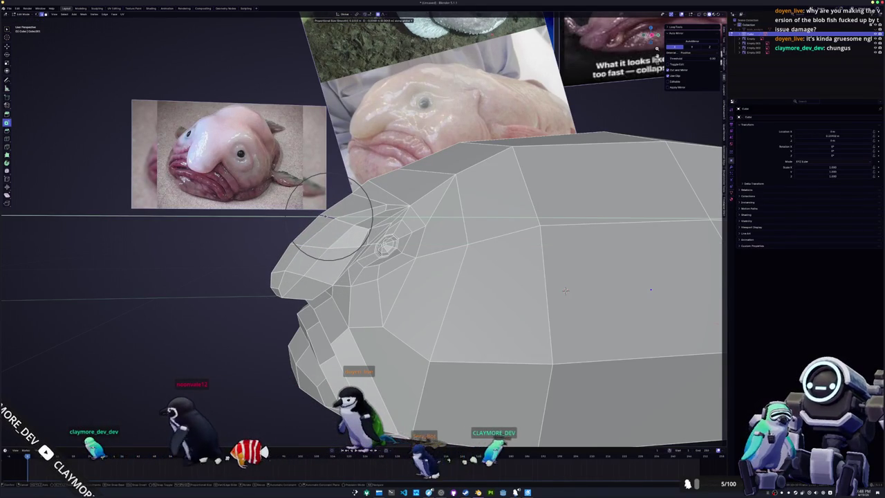
pyautogui.click(295, 235)
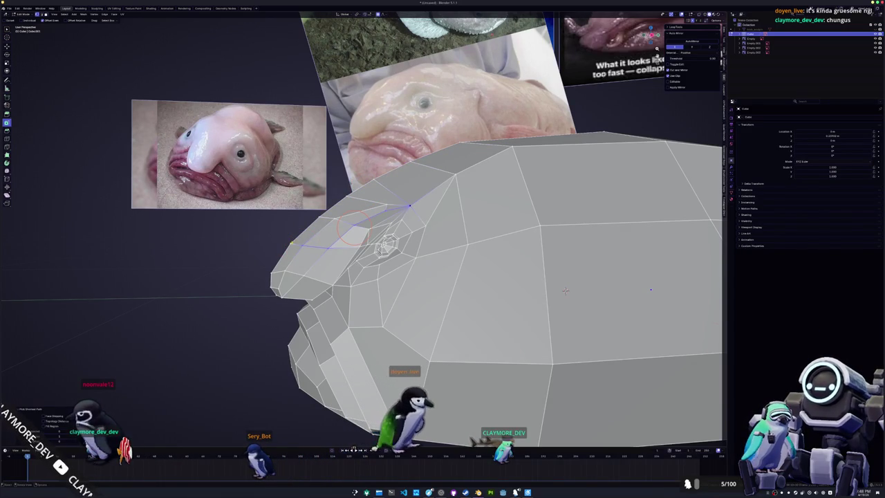
# Select an edge path from the eye toward the nose and review the shaded head
pyautogui.click(330, 248)
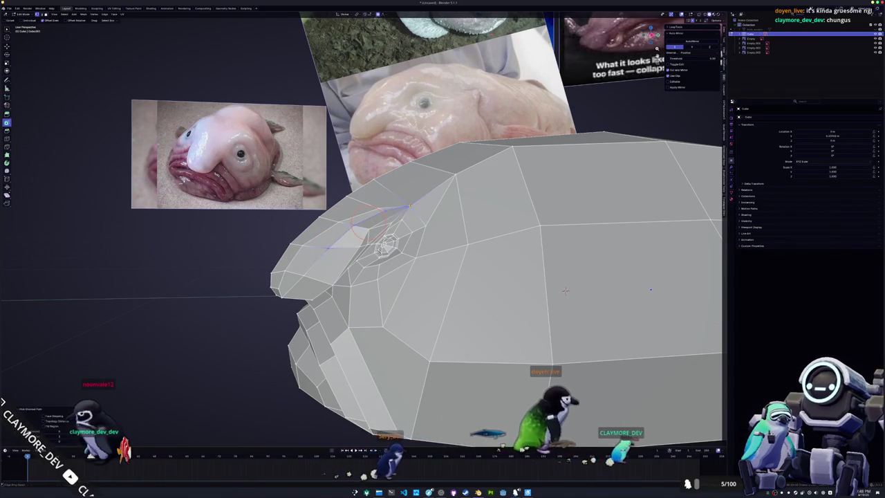
pyautogui.moveTo(329, 247); pyautogui.dragTo(314, 252, button='middle')
pyautogui.moveTo(518, 299); pyautogui.dragTo(414, 312, button='middle')
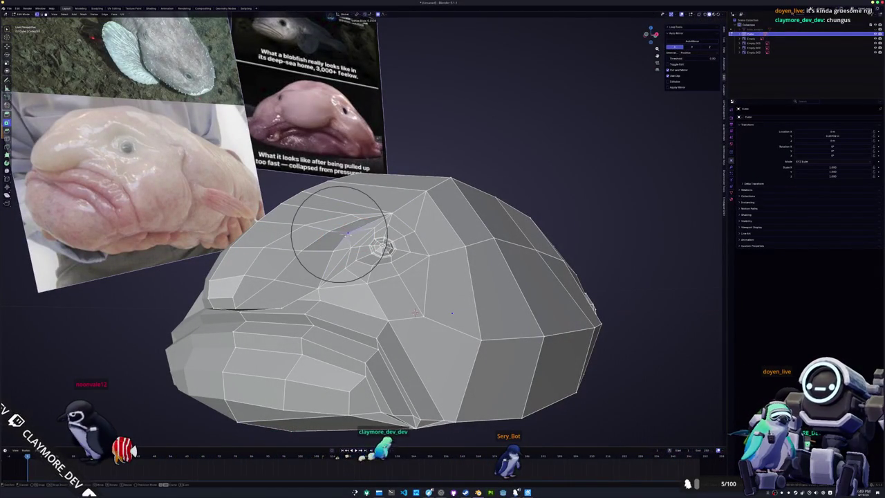
pyautogui.moveTo(356, 232)
pyautogui.mouseDown(button='middle')
pyautogui.moveTo(373, 249)
pyautogui.moveTo(448, 253)
pyautogui.moveTo(318, 260)
pyautogui.moveTo(384, 232)
pyautogui.moveTo(360, 170)
pyautogui.moveTo(299, 258)
pyautogui.mouseUp(button='middle')
pyautogui.press('Tab')
pyautogui.scroll(-3, 386, 257)
pyautogui.press('Tab')
pyautogui.scroll(5, 384, 233)
pyautogui.scroll(5, 299, 258)
# Move the selection on the fish's side freely with soft falloff, then slide the selected edge
pyautogui.press('g')
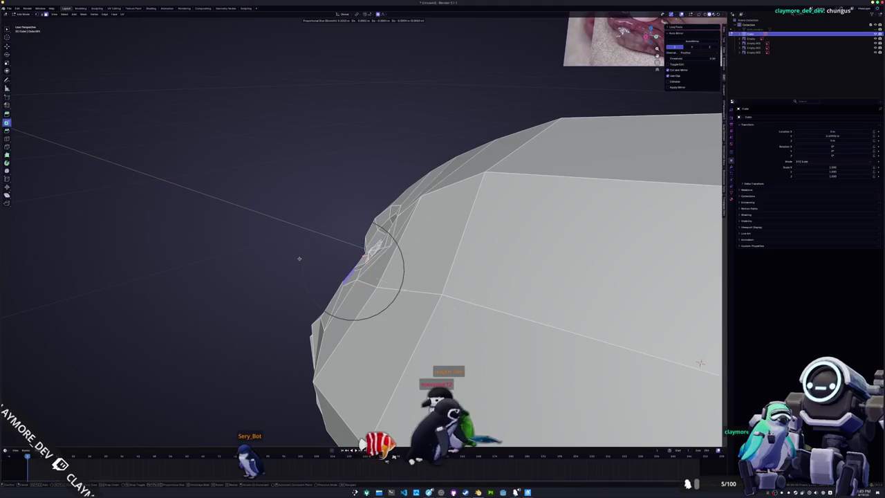
pyautogui.press('y')
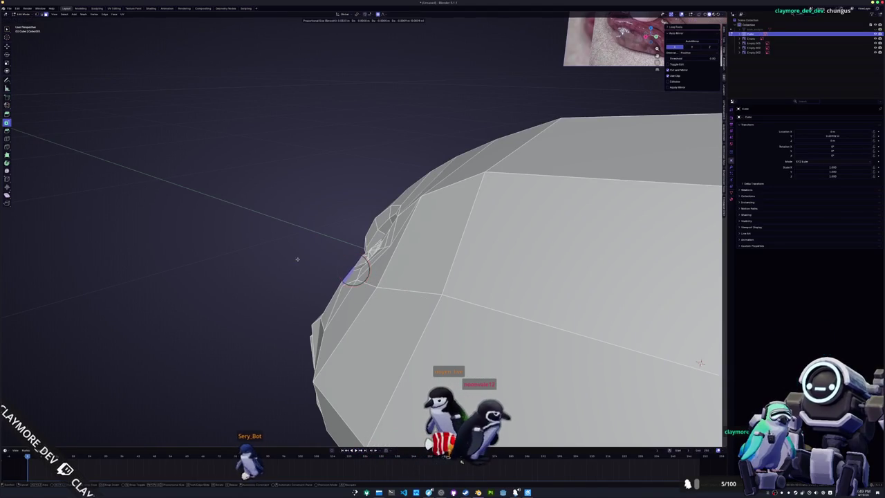
pyautogui.click(295, 259)
pyautogui.scroll(-3, 295, 258)
pyautogui.moveTo(295, 258)
pyautogui.mouseDown(button='middle')
pyautogui.moveTo(344, 266)
pyautogui.moveTo(457, 317)
pyautogui.moveTo(385, 277)
pyautogui.mouseUp(button='middle')
pyautogui.scroll(2, 457, 316)
pyautogui.press('g')
pyautogui.press('g')
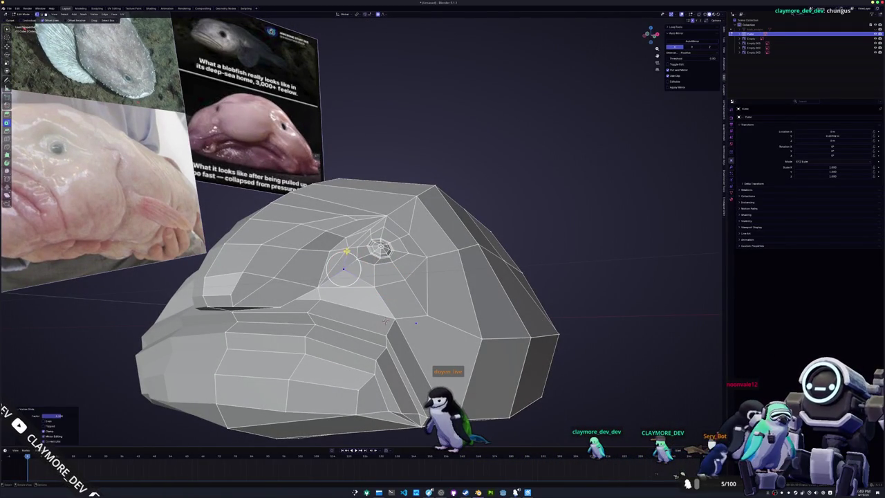
# Inspect the shaded fish from the front, then resume editing it in Right Orthographic view
pyautogui.press('Tab')
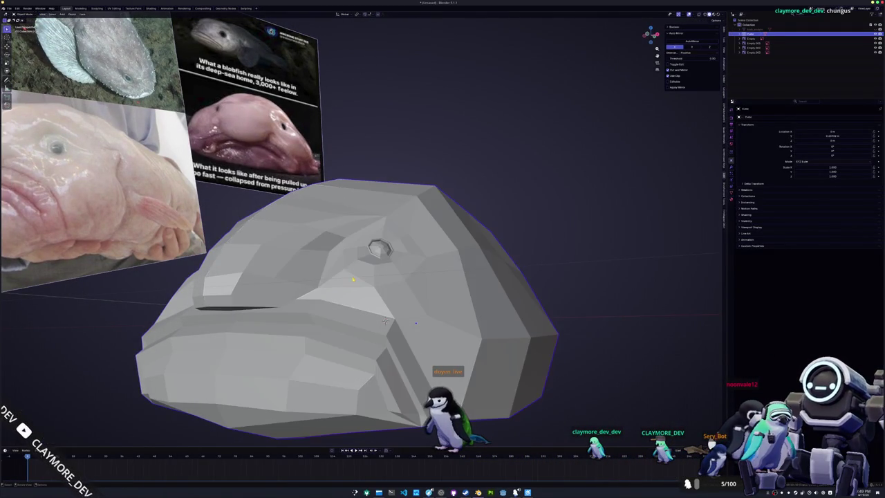
pyautogui.moveTo(385, 321)
pyautogui.mouseDown(button='middle')
pyautogui.moveTo(584, 289)
pyautogui.moveTo(388, 260)
pyautogui.moveTo(455, 269)
pyautogui.moveTo(454, 252)
pyautogui.moveTo(394, 277)
pyautogui.moveTo(456, 262)
pyautogui.mouseUp(button='middle')
pyautogui.scroll(3, 584, 289)
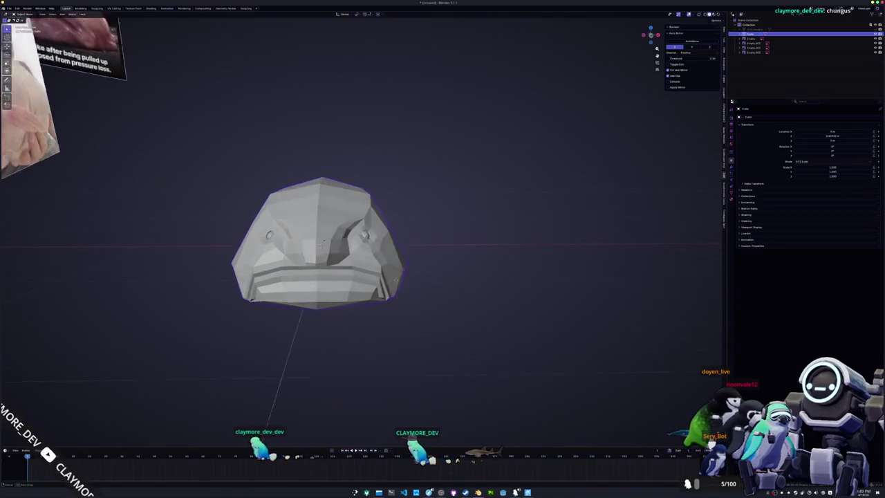
pyautogui.moveTo(444, 228)
pyautogui.mouseDown(button='middle')
pyautogui.moveTo(374, 262)
pyautogui.moveTo(511, 250)
pyautogui.moveTo(394, 283)
pyautogui.mouseUp(button='middle')
pyautogui.scroll(3, 511, 251)
pyautogui.press('KP_3')
pyautogui.press('Tab')
pyautogui.hotkey('ctrl', 'r')
# Add an edge loop behind the head, then shift a head vertex sideways along X
pyautogui.click(377, 276)
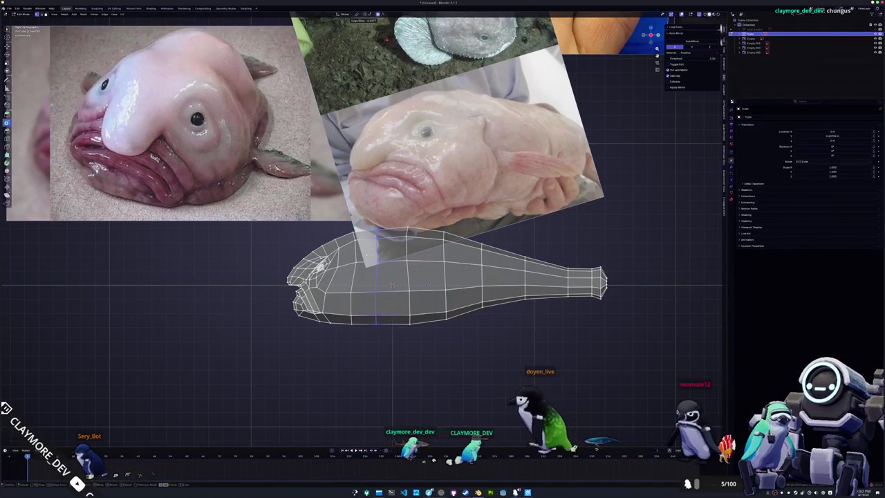
pyautogui.click(380, 276)
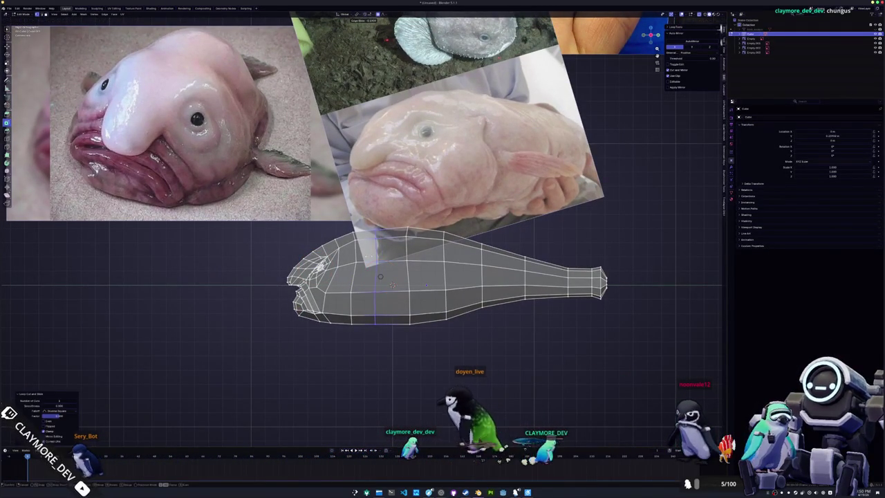
pyautogui.click(354, 253)
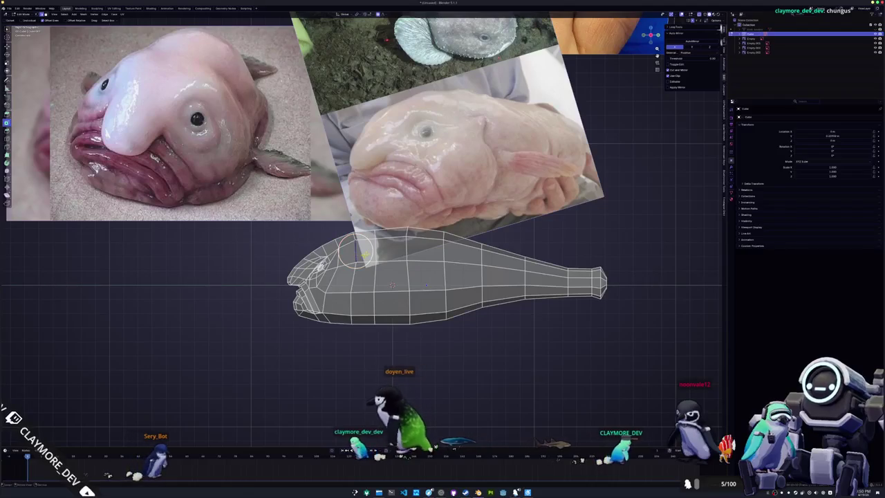
pyautogui.hotkey('alt', 'z')
pyautogui.moveTo(354, 253)
pyautogui.mouseDown(button='middle')
pyautogui.moveTo(386, 269)
pyautogui.moveTo(391, 253)
pyautogui.moveTo(388, 322)
pyautogui.mouseUp(button='middle')
pyautogui.press('g')
pyautogui.press('x')
pyautogui.click(391, 253)
# Move the head section vertically along Z twice with soft falloff
pyautogui.press('g')
pyautogui.press('z')
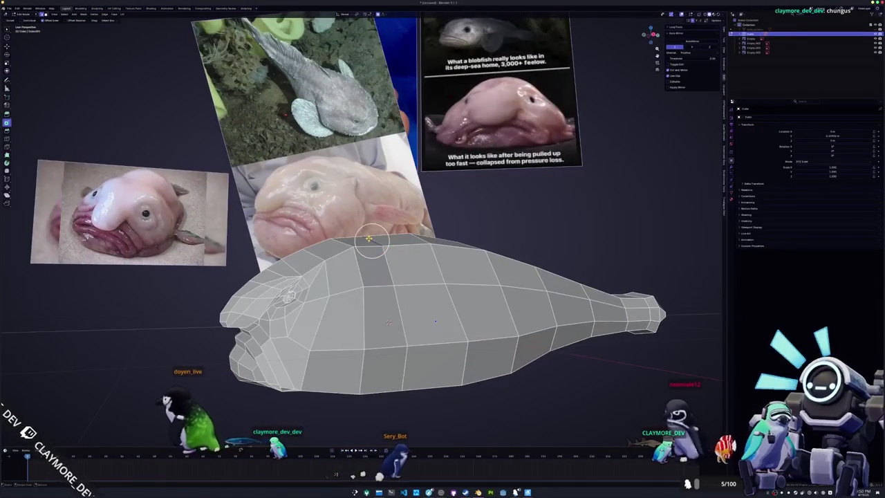
pyautogui.click(389, 321)
pyautogui.moveTo(389, 321)
pyautogui.mouseDown(button='middle')
pyautogui.moveTo(385, 302)
pyautogui.moveTo(373, 316)
pyautogui.moveTo(391, 287)
pyautogui.moveTo(381, 286)
pyautogui.moveTo(385, 296)
pyautogui.mouseUp(button='middle')
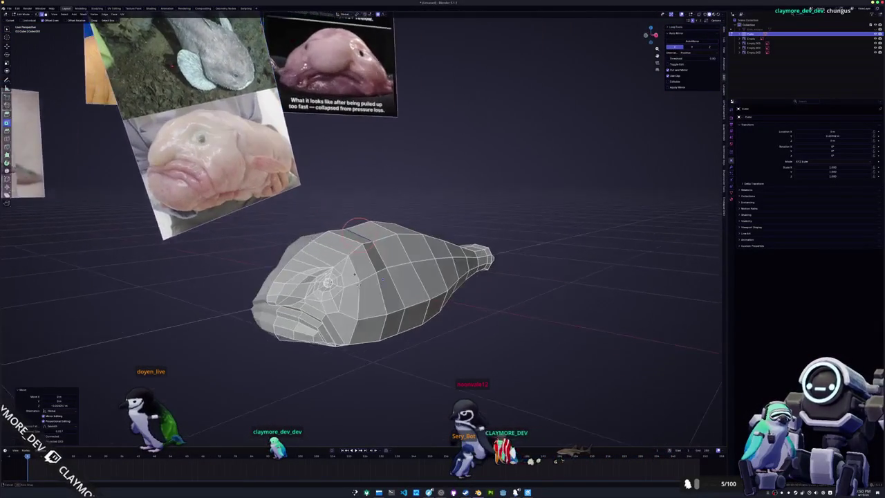
pyautogui.scroll(2, 386, 295)
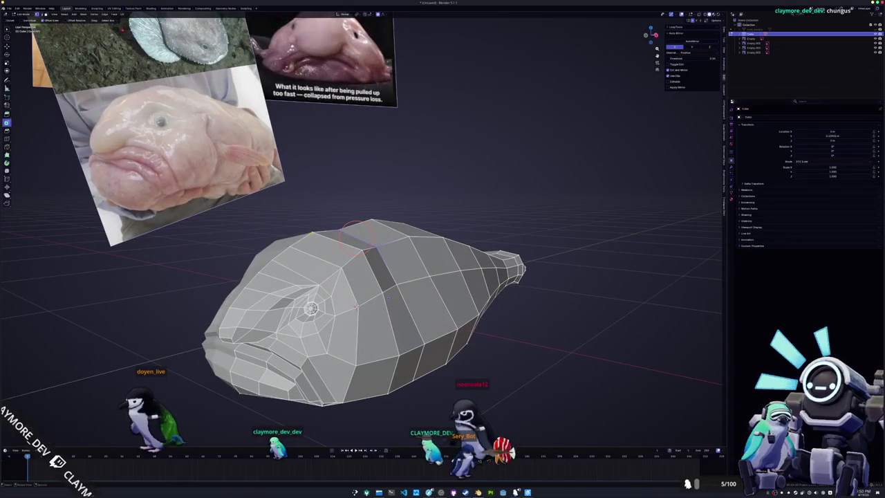
pyautogui.moveTo(354, 233); pyautogui.dragTo(353, 228, button='middle')
pyautogui.press('g')
pyautogui.press('z')
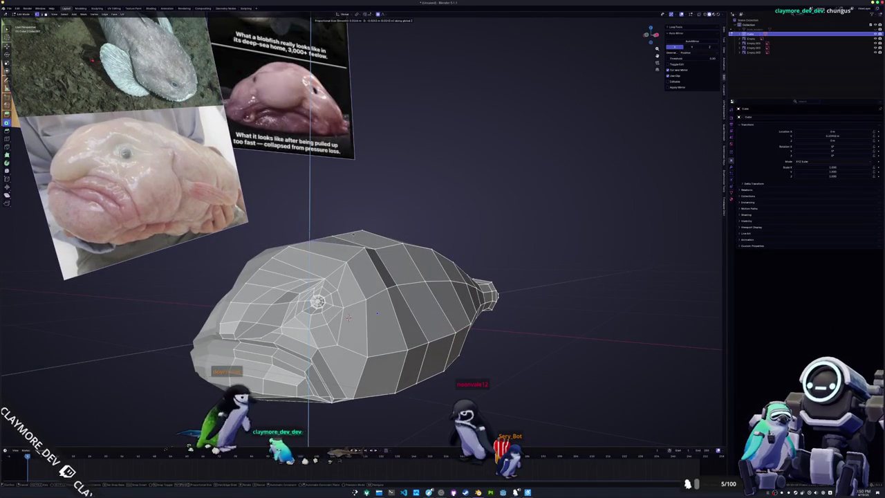
pyautogui.press('Return')
pyautogui.moveTo(349, 318)
pyautogui.mouseDown(button='middle')
pyautogui.moveTo(323, 222)
pyautogui.moveTo(335, 231)
pyautogui.mouseUp(button='middle')
pyautogui.scroll(2, 404, 283)
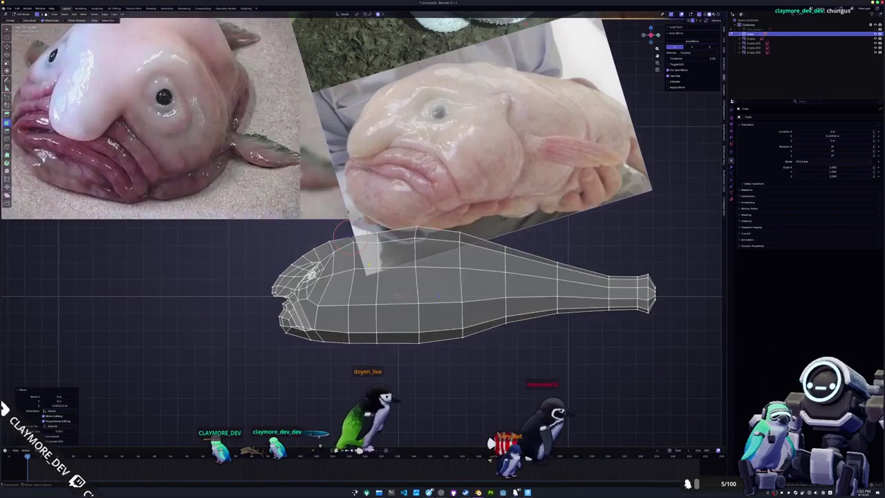
pyautogui.scroll(2, 404, 297)
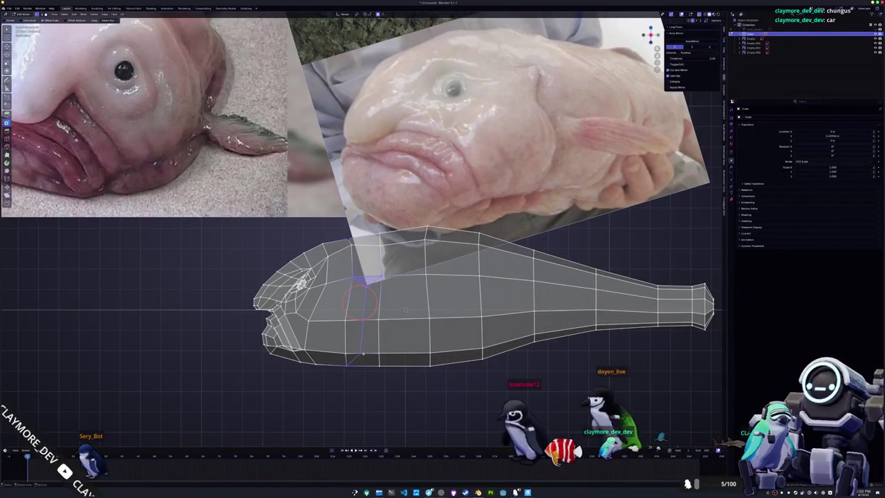
pyautogui.moveTo(359, 302)
pyautogui.mouseDown(button='middle')
pyautogui.moveTo(349, 300)
pyautogui.moveTo(354, 245)
pyautogui.mouseUp(button='middle')
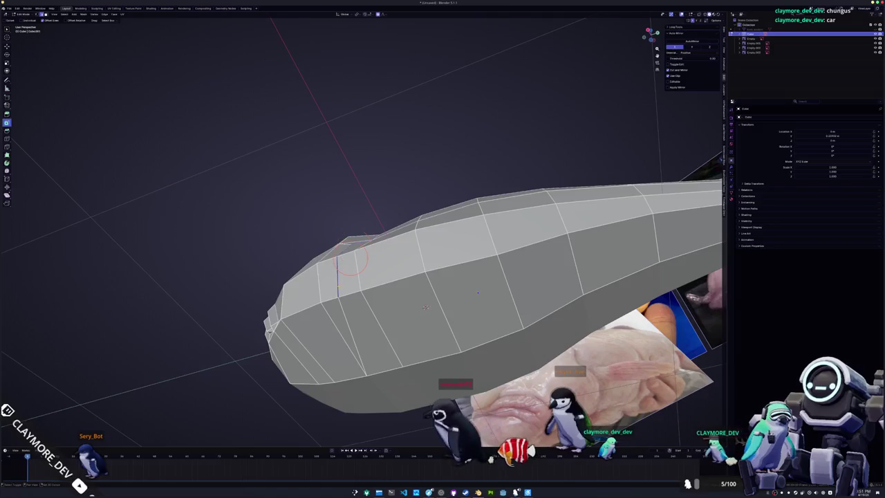
pyautogui.moveTo(354, 280)
pyautogui.mouseDown(button='middle')
pyautogui.moveTo(346, 361)
pyautogui.moveTo(378, 299)
pyautogui.mouseUp(button='middle')
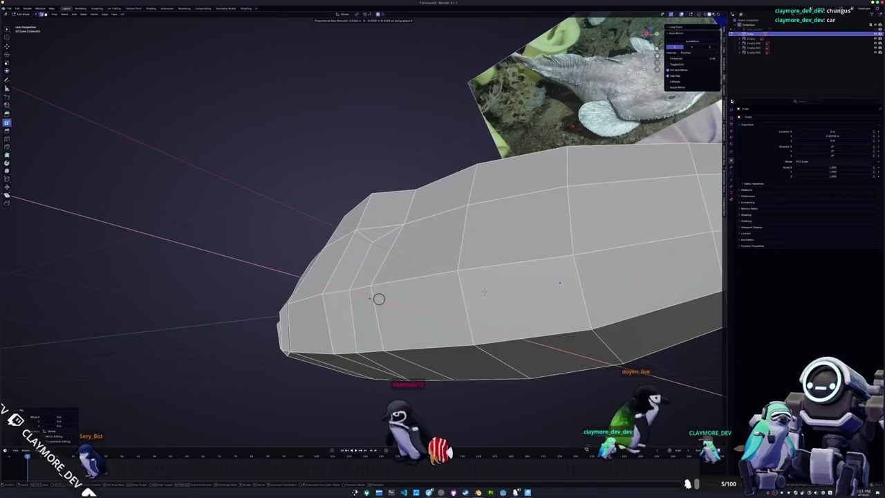
# Pull the slit edge back along X and merge its end vertices into one point
pyautogui.press('g')
pyautogui.press('x')
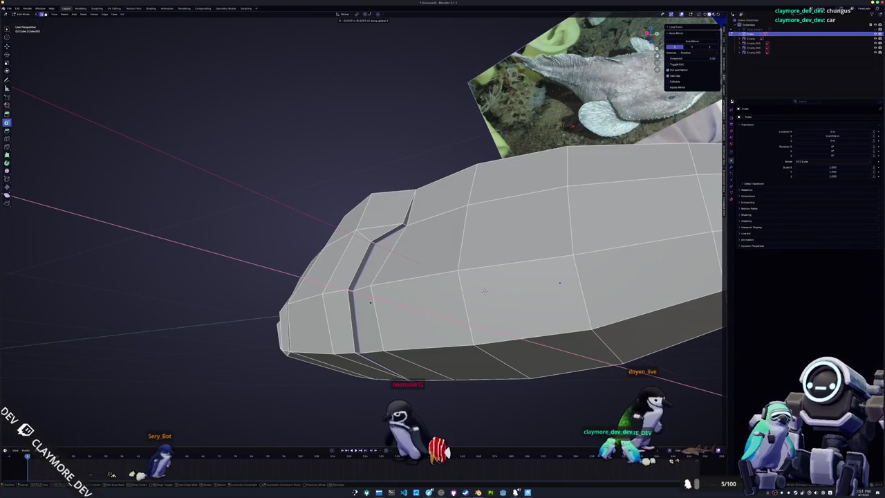
pyautogui.click(368, 301)
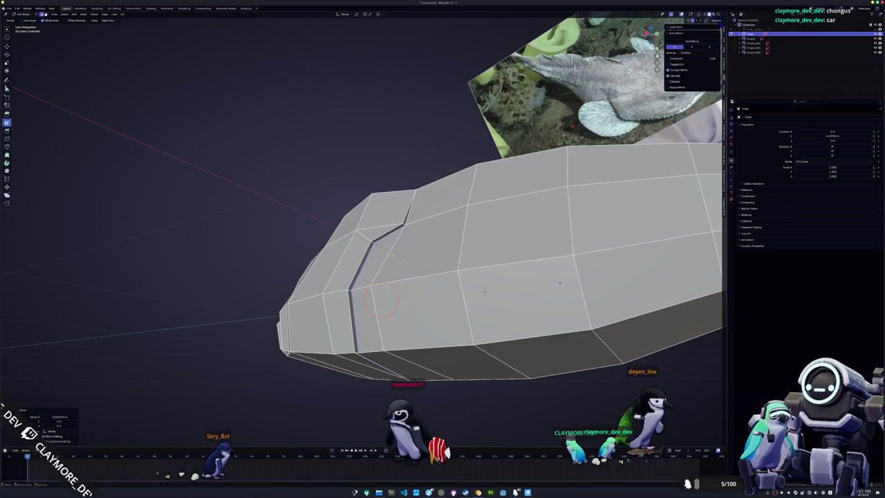
pyautogui.click(398, 240)
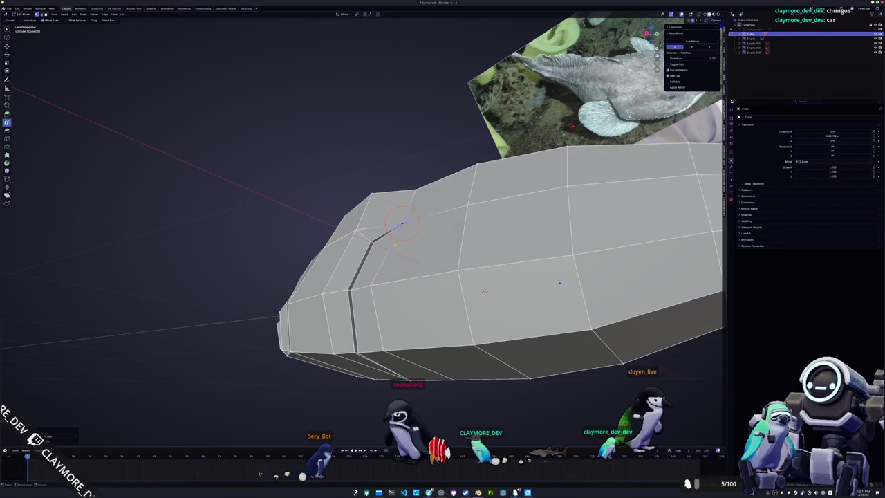
# From under the head, shift the merged slit vertex vertically along Z
pyautogui.moveTo(484, 291)
pyautogui.mouseDown(button='middle')
pyautogui.moveTo(492, 269)
pyautogui.moveTo(485, 247)
pyautogui.mouseUp(button='middle')
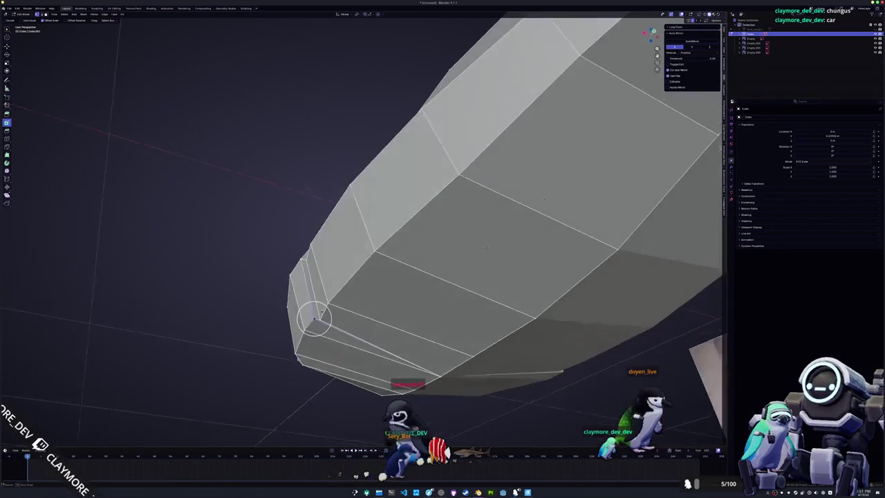
pyautogui.press('g')
pyautogui.press('z')
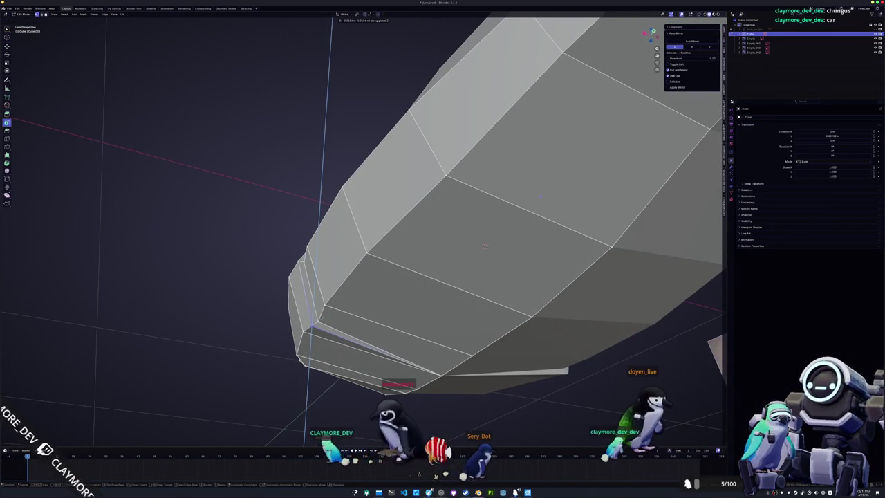
pyautogui.click(485, 247)
pyautogui.moveTo(484, 246); pyautogui.dragTo(468, 306, button='middle')
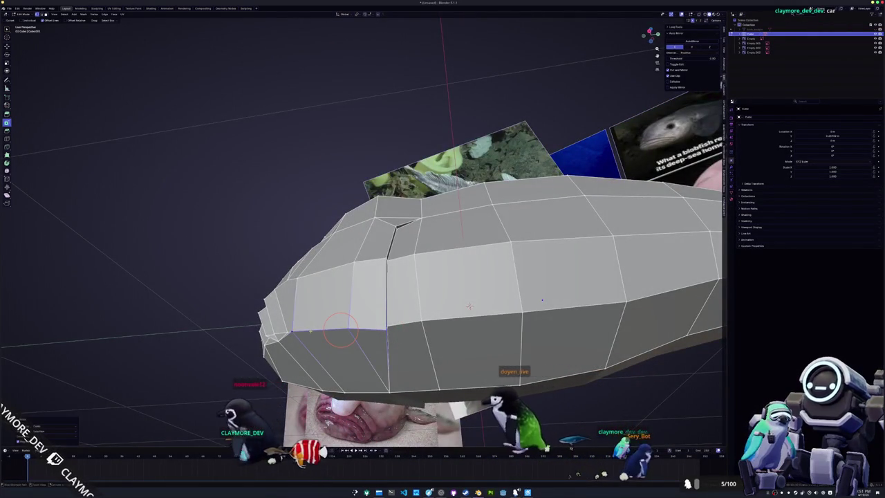
pyautogui.moveTo(469, 305); pyautogui.dragTo(412, 319, button='middle')
pyautogui.moveTo(384, 345)
pyautogui.mouseDown(button='middle')
pyautogui.moveTo(387, 365)
pyautogui.moveTo(351, 351)
pyautogui.moveTo(297, 365)
pyautogui.moveTo(310, 356)
pyautogui.moveTo(321, 360)
pyautogui.mouseUp(button='middle')
# Refine the slit vertices with moves along Z and X to shape the groove
pyautogui.press('g')
pyautogui.press('z')
pyautogui.moveTo(484, 289)
pyautogui.mouseDown(button='middle')
pyautogui.moveTo(456, 277)
pyautogui.moveTo(443, 297)
pyautogui.moveTo(484, 291)
pyautogui.moveTo(474, 300)
pyautogui.mouseUp(button='middle')
pyautogui.press('g')
pyautogui.press('x')
pyautogui.click(483, 290)
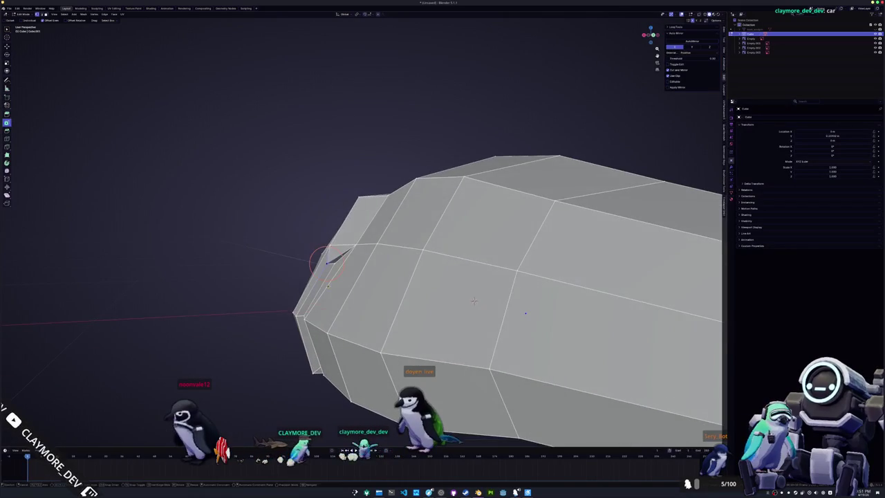
pyautogui.click(326, 257)
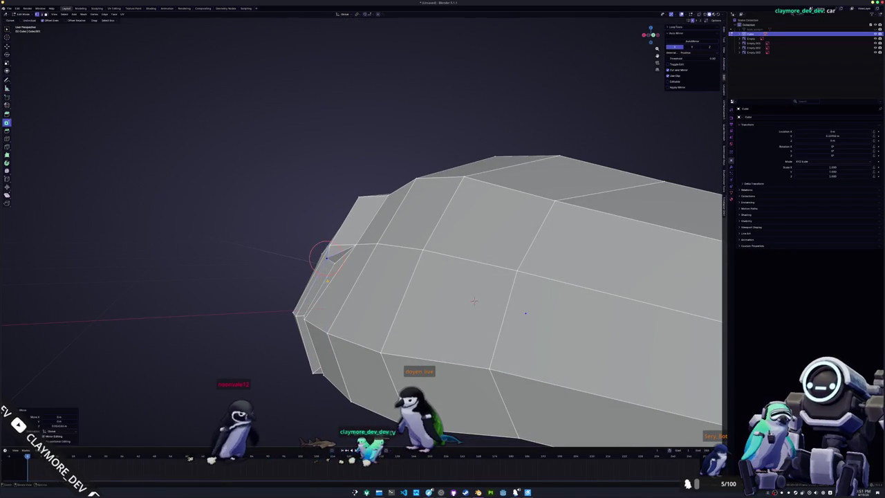
pyautogui.click(326, 257)
# Orbit and zoom around the head to inspect the finished gill slit from low angles
pyautogui.moveTo(326, 257)
pyautogui.mouseDown(button='middle')
pyautogui.moveTo(365, 304)
pyautogui.moveTo(364, 296)
pyautogui.mouseUp(button='middle')
pyautogui.scroll(-3, 346, 280)
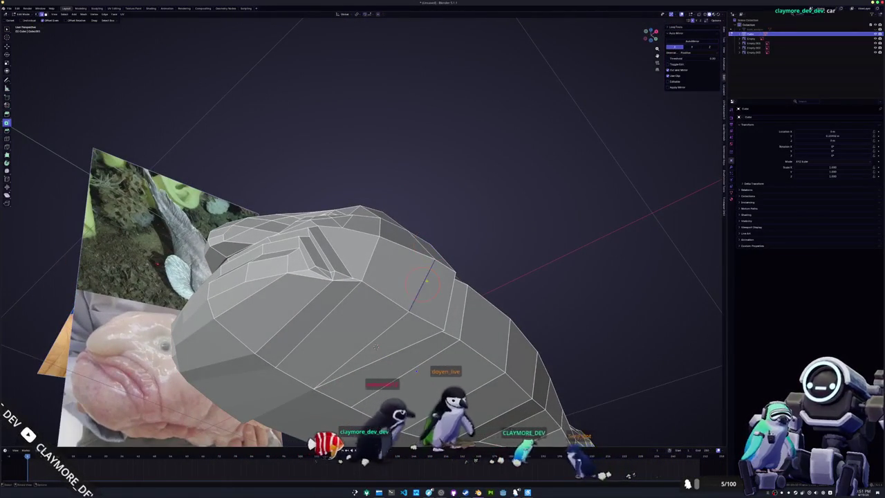
pyautogui.moveTo(423, 283)
pyautogui.mouseDown(button='middle')
pyautogui.moveTo(396, 251)
pyautogui.moveTo(354, 280)
pyautogui.mouseUp(button='middle')
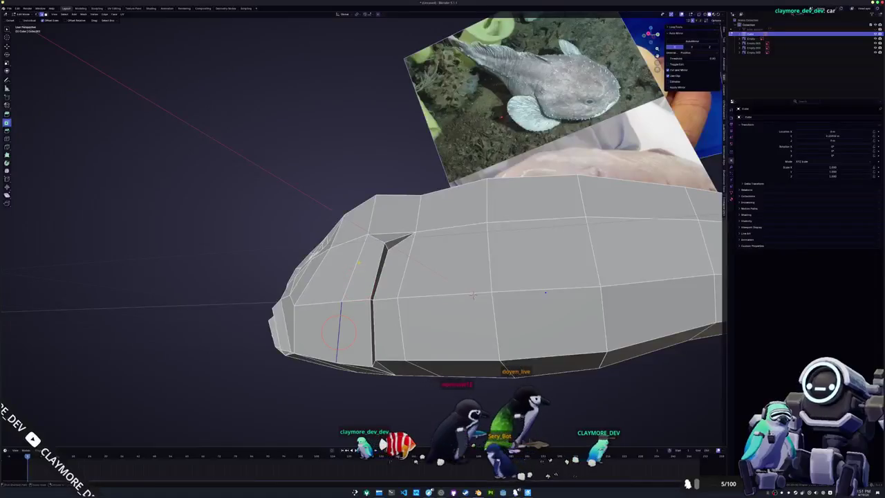
pyautogui.moveTo(339, 332)
pyautogui.mouseDown(button='middle')
pyautogui.moveTo(359, 304)
pyautogui.moveTo(339, 310)
pyautogui.moveTo(393, 311)
pyautogui.moveTo(412, 291)
pyautogui.moveTo(420, 298)
pyautogui.moveTo(324, 315)
pyautogui.mouseUp(button='middle')
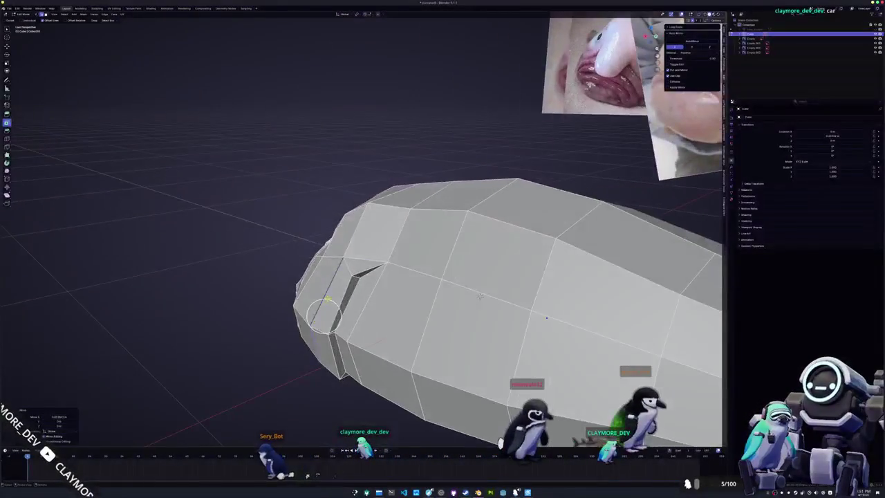
pyautogui.moveTo(479, 296)
pyautogui.mouseDown(button='middle')
pyautogui.moveTo(492, 263)
pyautogui.moveTo(488, 286)
pyautogui.mouseUp(button='middle')
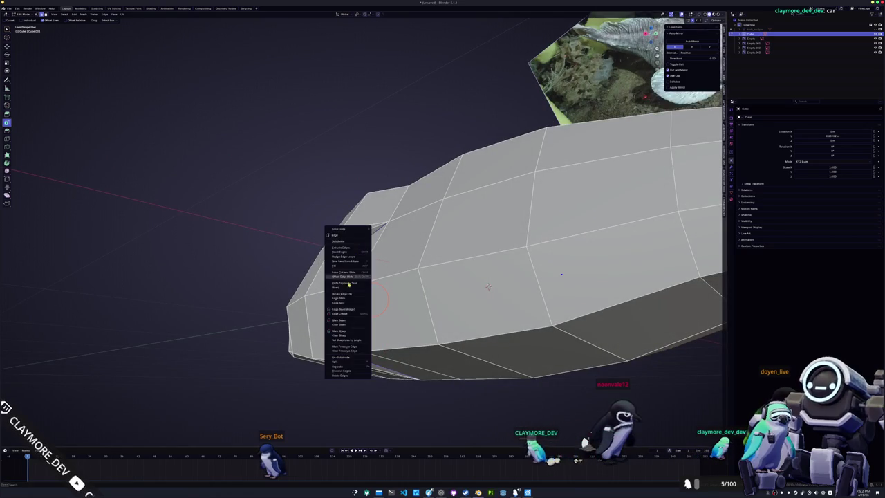
# Mark the selected slit edges as sharp via the Edge context menu
pyautogui.click(344, 335)
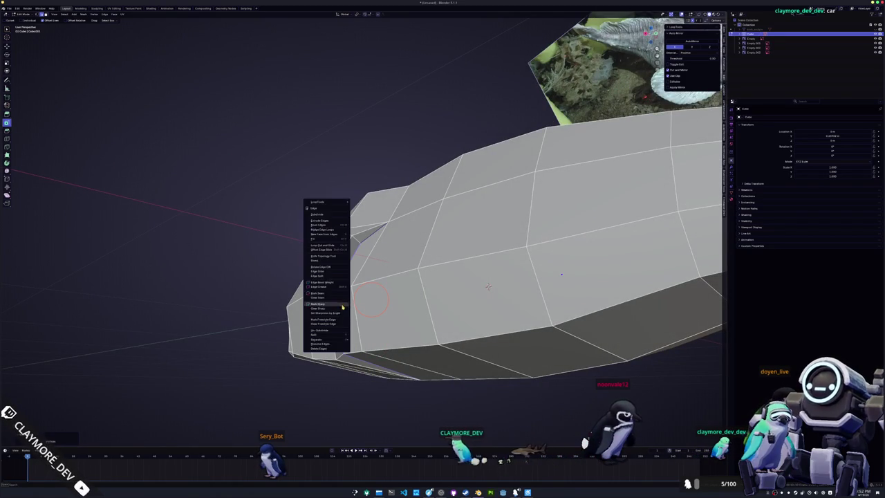
pyautogui.moveTo(363, 270); pyautogui.dragTo(339, 297, button='middle')
pyautogui.rightClick(318, 311)
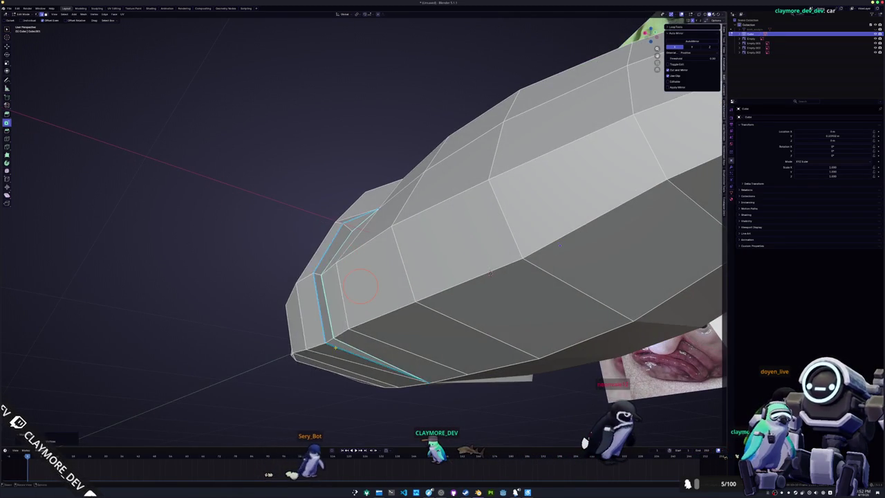
# Return to Object Mode and orbit around the whole shaded fish
pyautogui.press('Tab')
pyautogui.scroll(-5, 334, 347)
pyautogui.moveTo(336, 355)
pyautogui.mouseDown(button='middle')
pyautogui.moveTo(267, 359)
pyautogui.moveTo(292, 358)
pyautogui.moveTo(306, 373)
pyautogui.moveTo(276, 367)
pyautogui.mouseUp(button='middle')
pyautogui.scroll(4, 306, 355)
pyautogui.scroll(-3, 407, 341)
pyautogui.moveTo(407, 340)
pyautogui.mouseDown(button='middle')
pyautogui.moveTo(354, 335)
pyautogui.moveTo(360, 322)
pyautogui.moveTo(385, 319)
pyautogui.mouseUp(button='middle')
pyautogui.scroll(-3, 353, 335)
# In top view edit mode, move the outer tail-tip vertex inward along X
pyautogui.scroll(2, 386, 319)
pyautogui.press('KP_7')
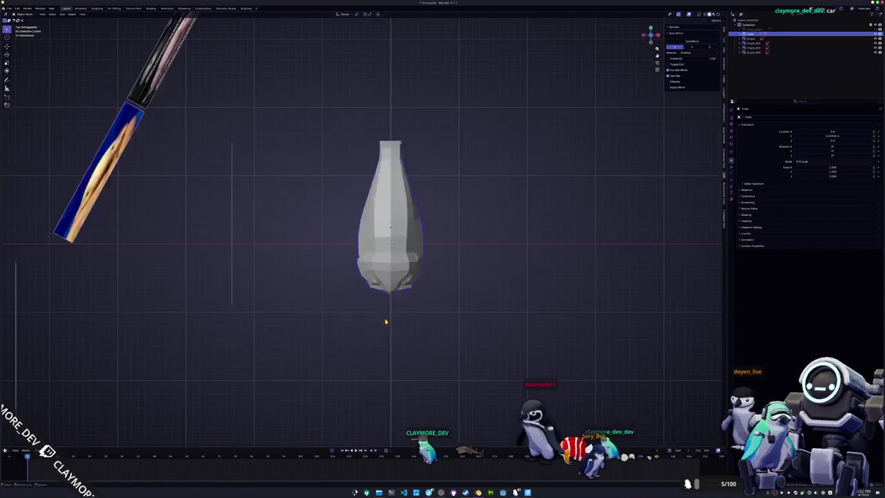
pyautogui.press('Tab')
pyautogui.scroll(4, 386, 321)
pyautogui.scroll(4, 379, 210)
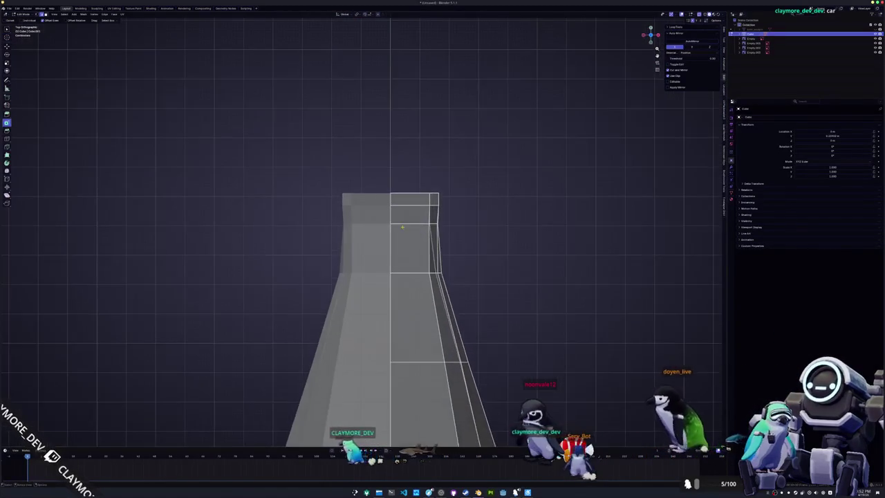
pyautogui.click(436, 195)
pyautogui.press('g')
pyautogui.press('x')
pyautogui.click(404, 198)
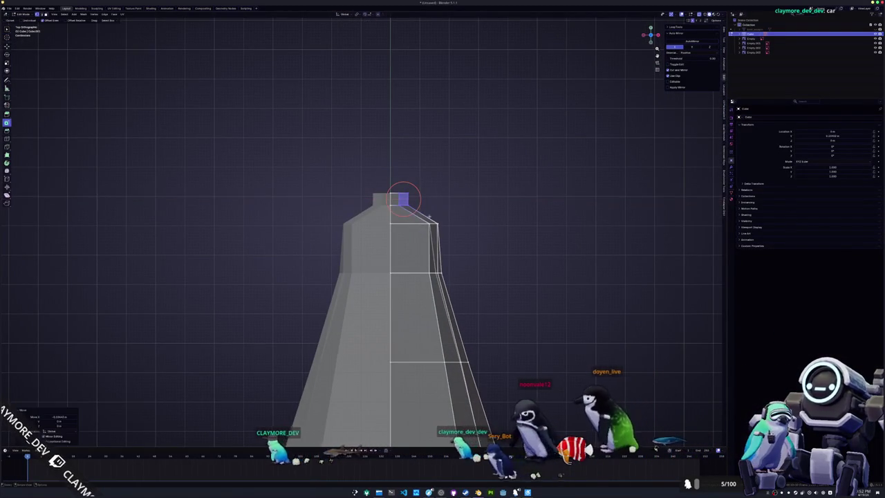
# Narrow the tail's shoulder vertex inward along X
pyautogui.click(438, 223)
pyautogui.press('g')
pyautogui.press('x')
pyautogui.click(406, 221)
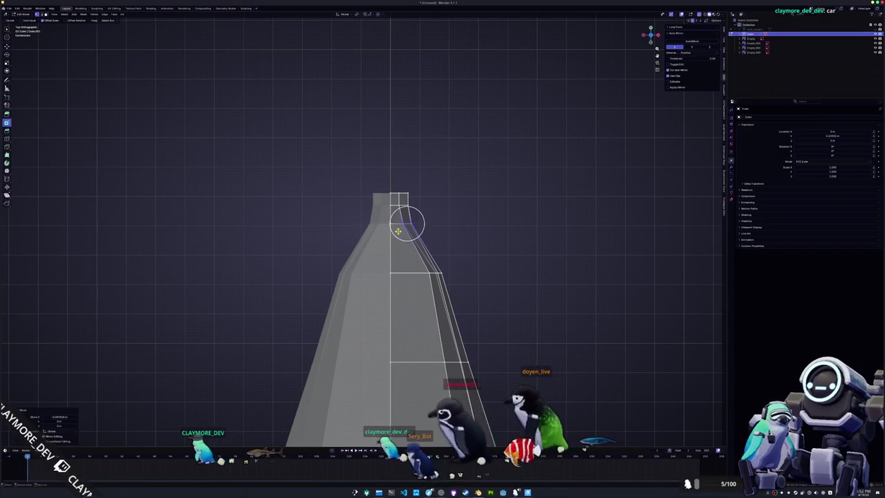
# From a side view, pull the tail's end cap slightly inward
pyautogui.press('KP_1')
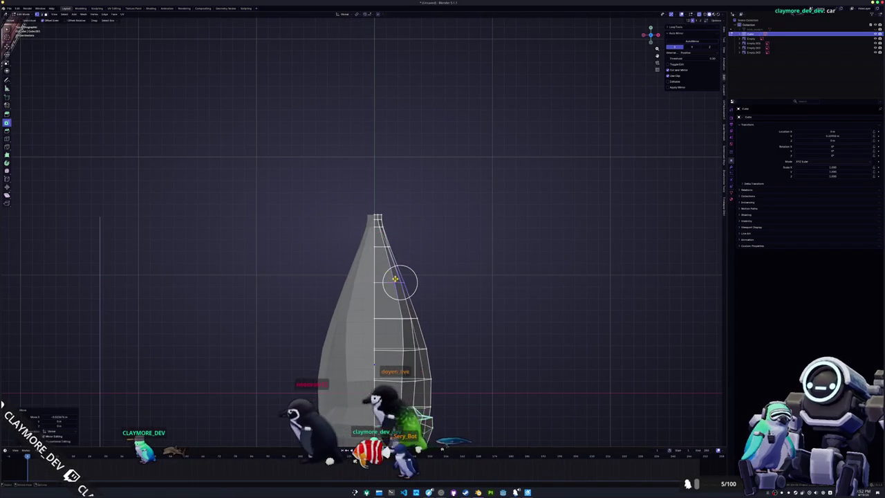
pyautogui.moveTo(401, 283); pyautogui.dragTo(300, 239, button='middle')
pyautogui.scroll(2, 363, 235)
pyautogui.scroll(2, 363, 235)
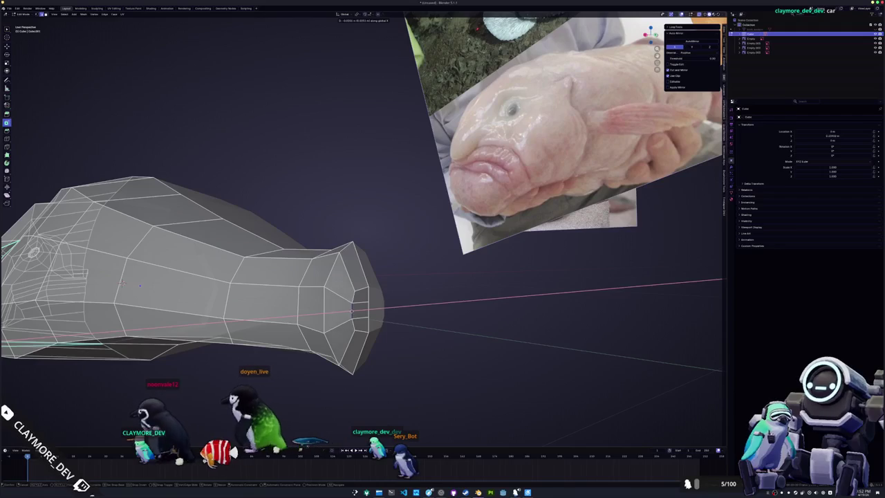
pyautogui.moveTo(339, 311); pyautogui.dragTo(353, 302)
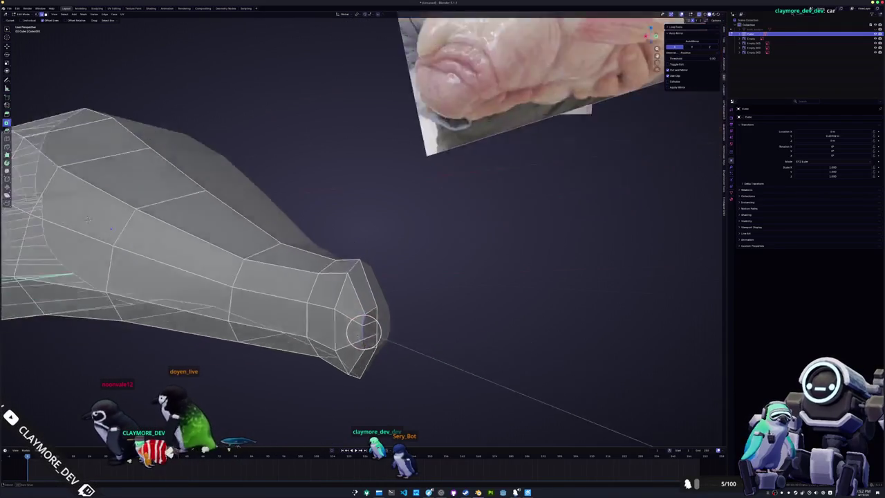